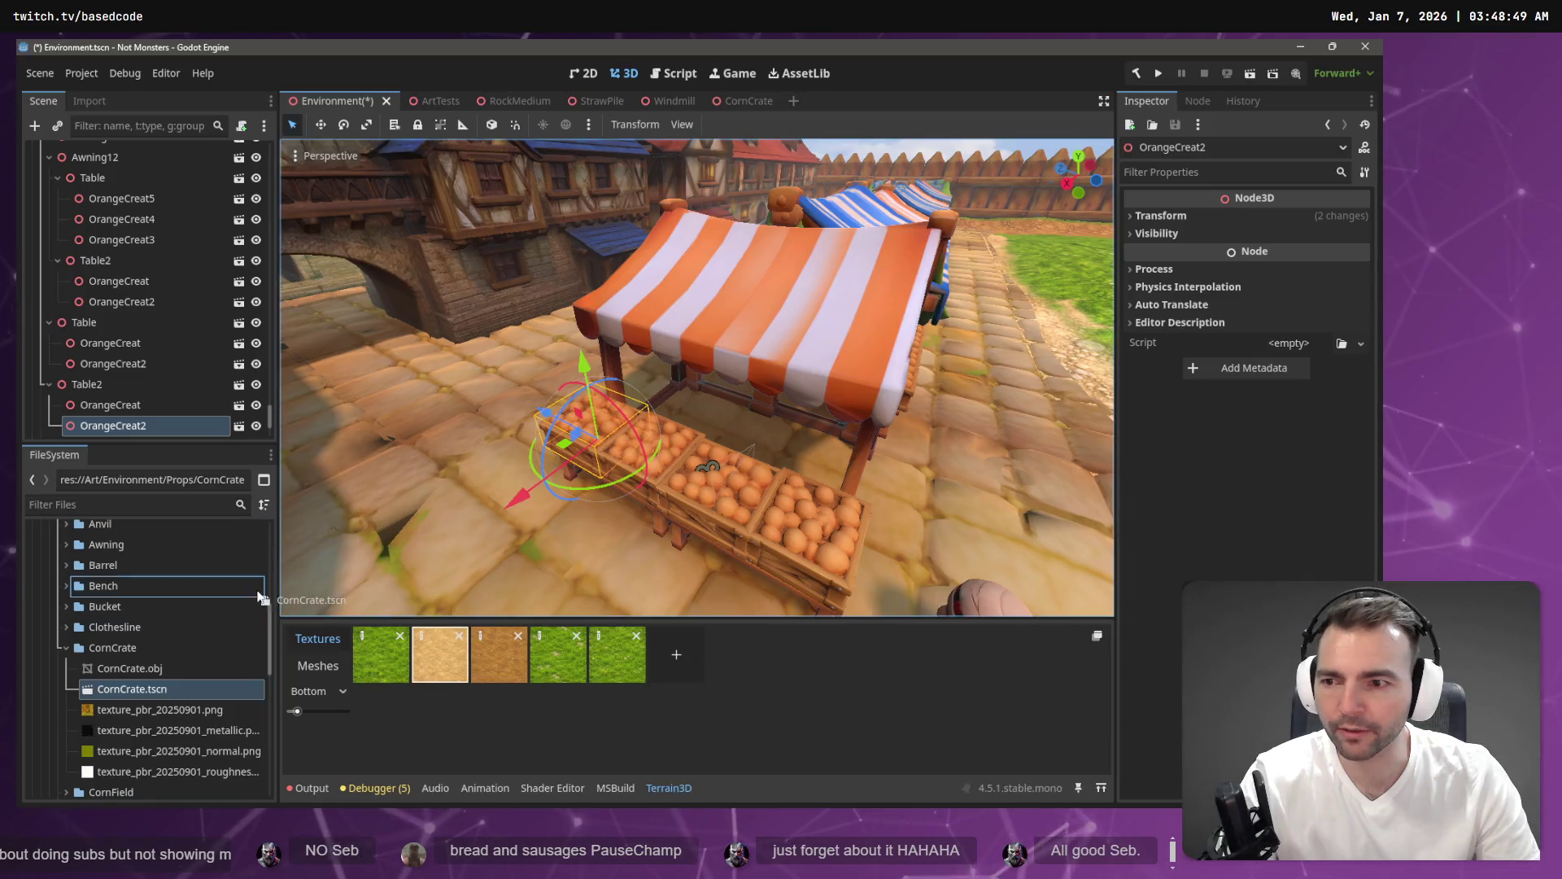
Try instancing a Corn scene under OrangeCreat2, then undo it.
right_click(174, 433)
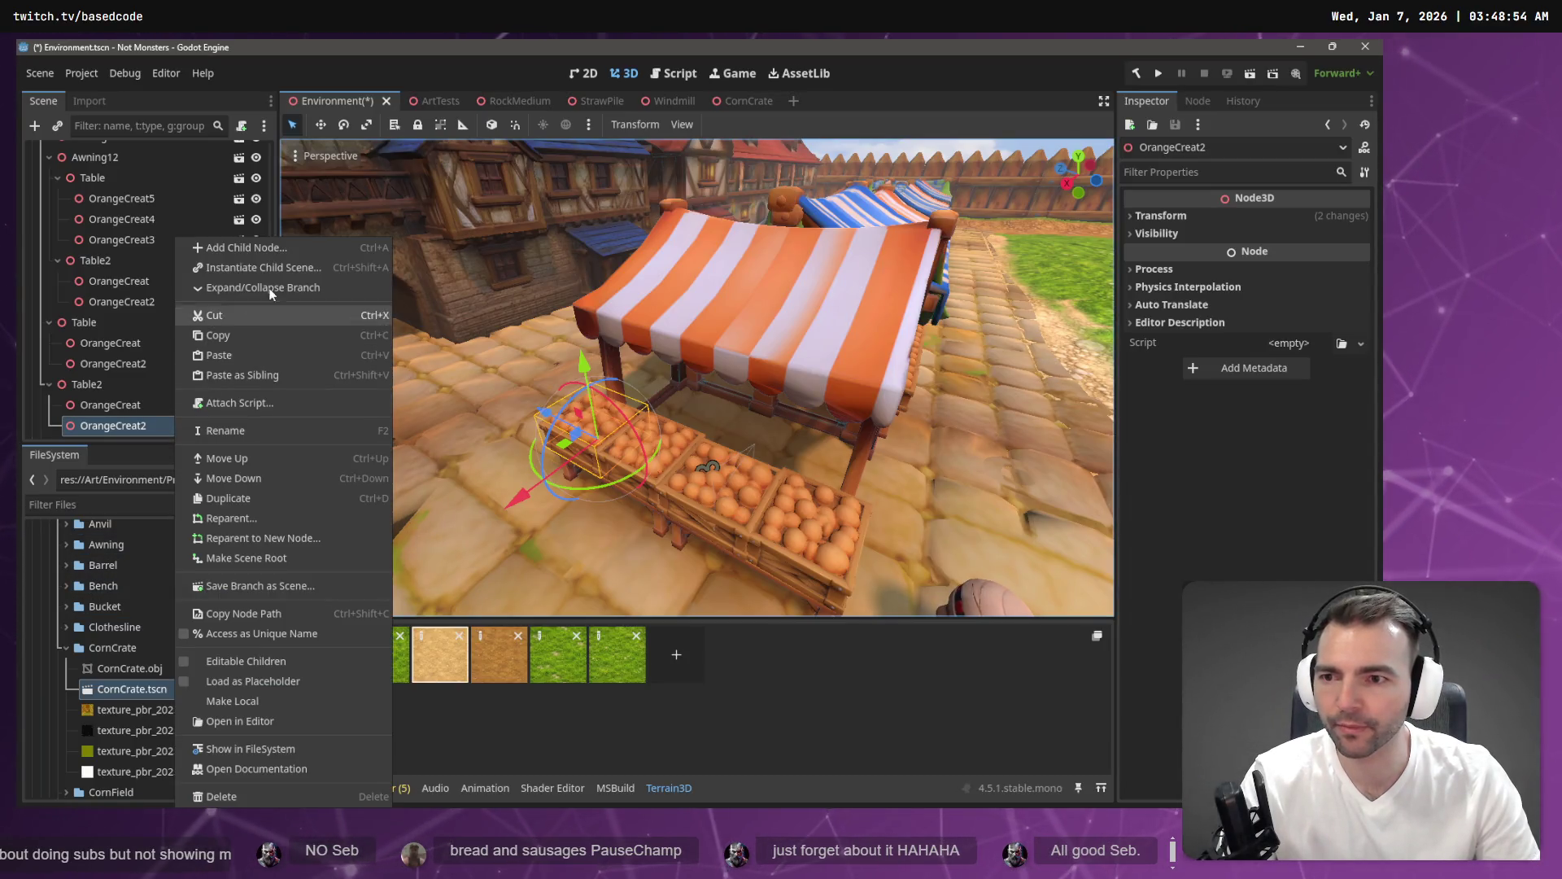
left_click(287, 268)
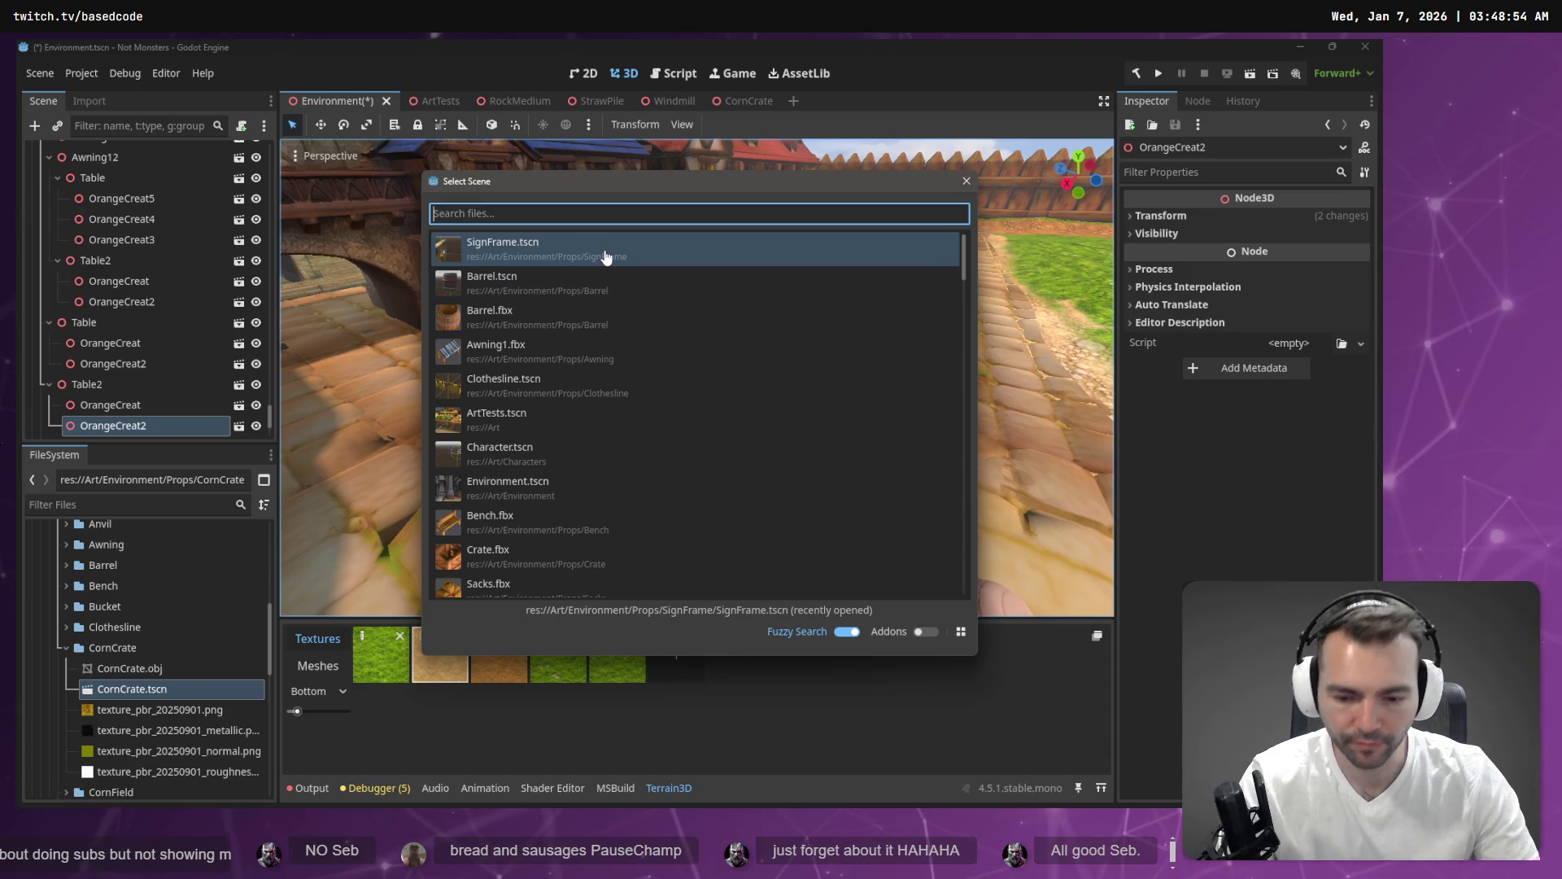
type("Corn")
double_click(606, 257)
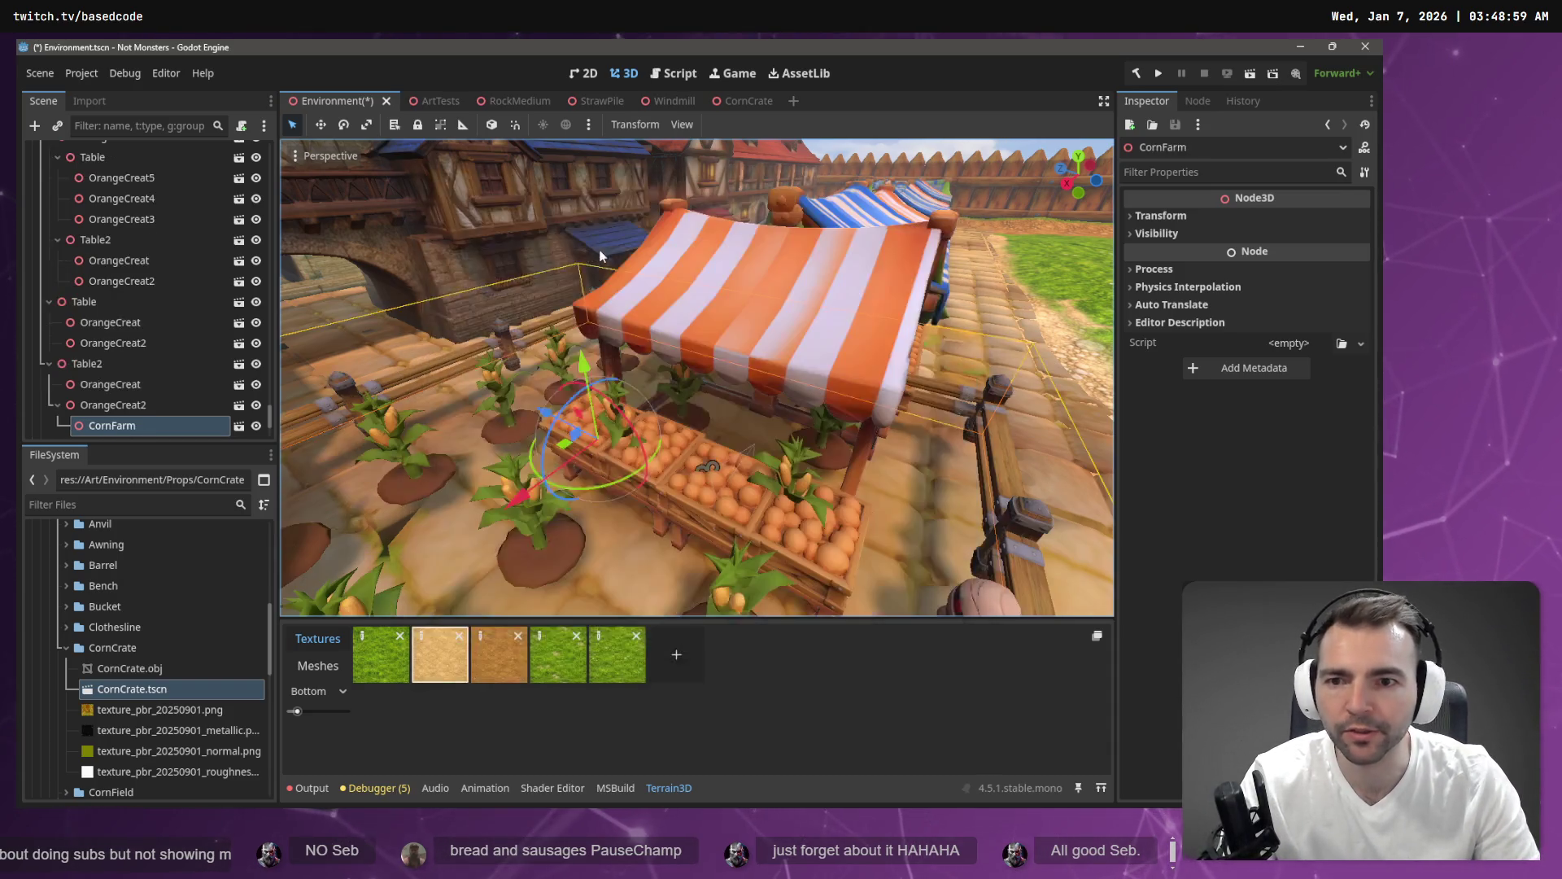
key("ctrl+z")
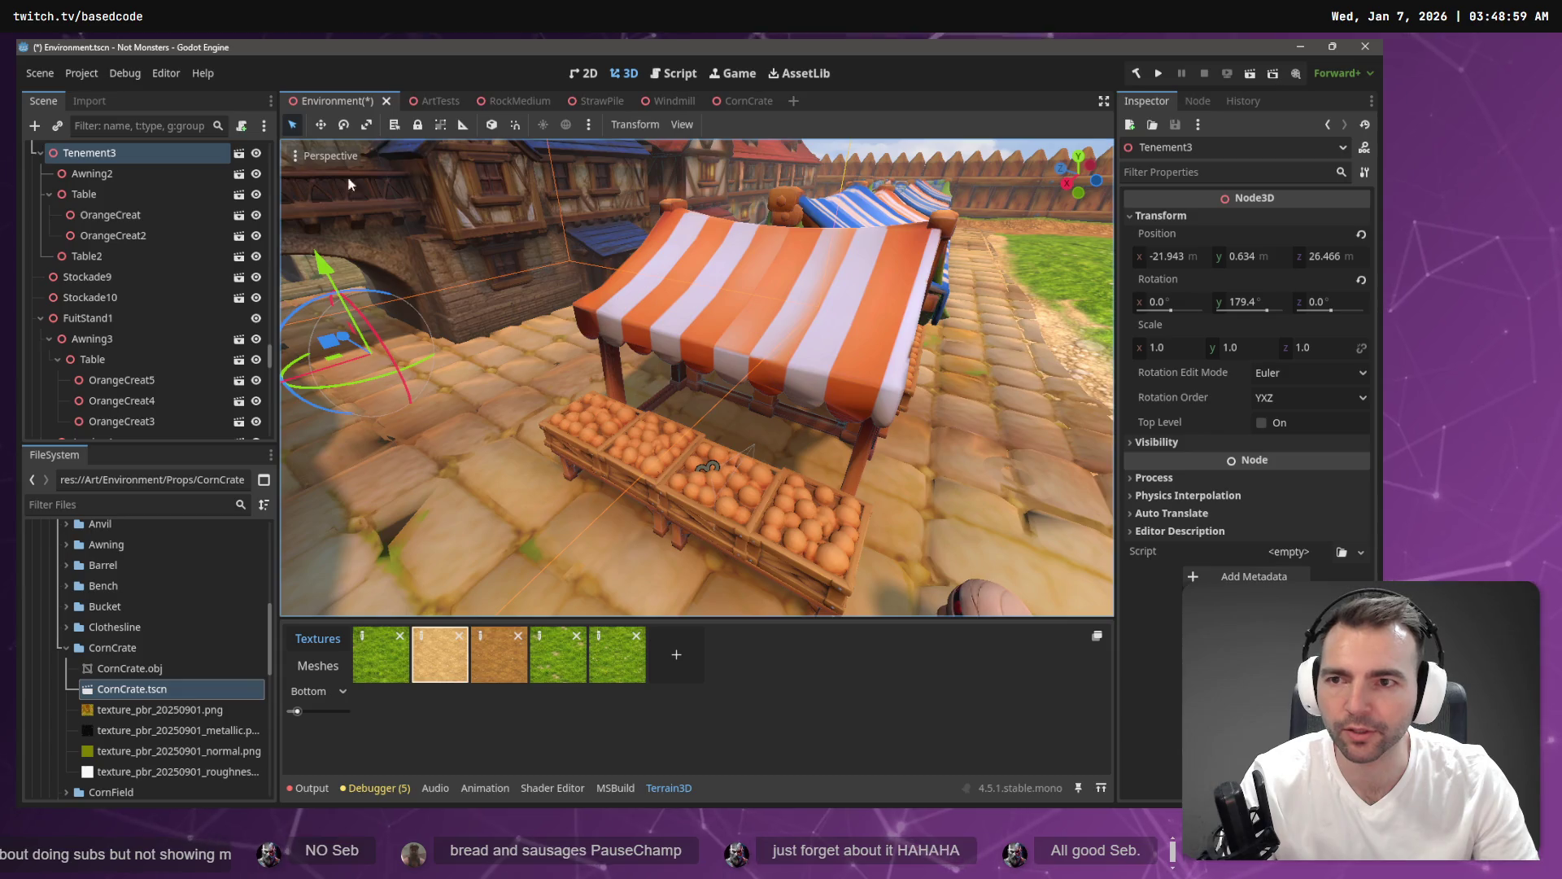
Check the CornCrate.tscn file's actions, then select the left orange crate on the stall.
right_click(135, 689)
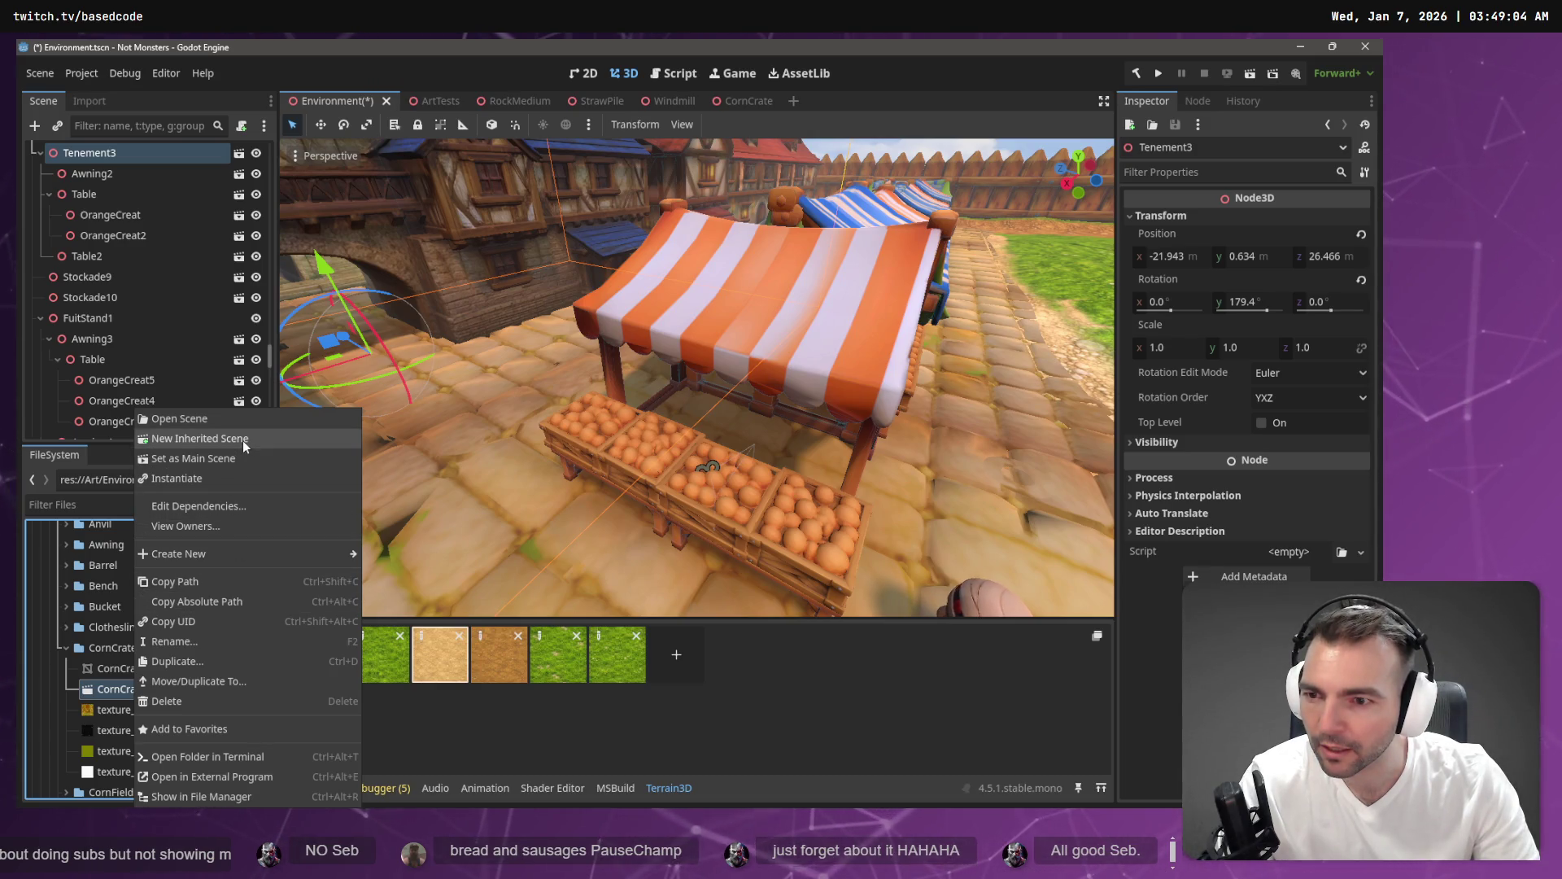
left_click(530, 469)
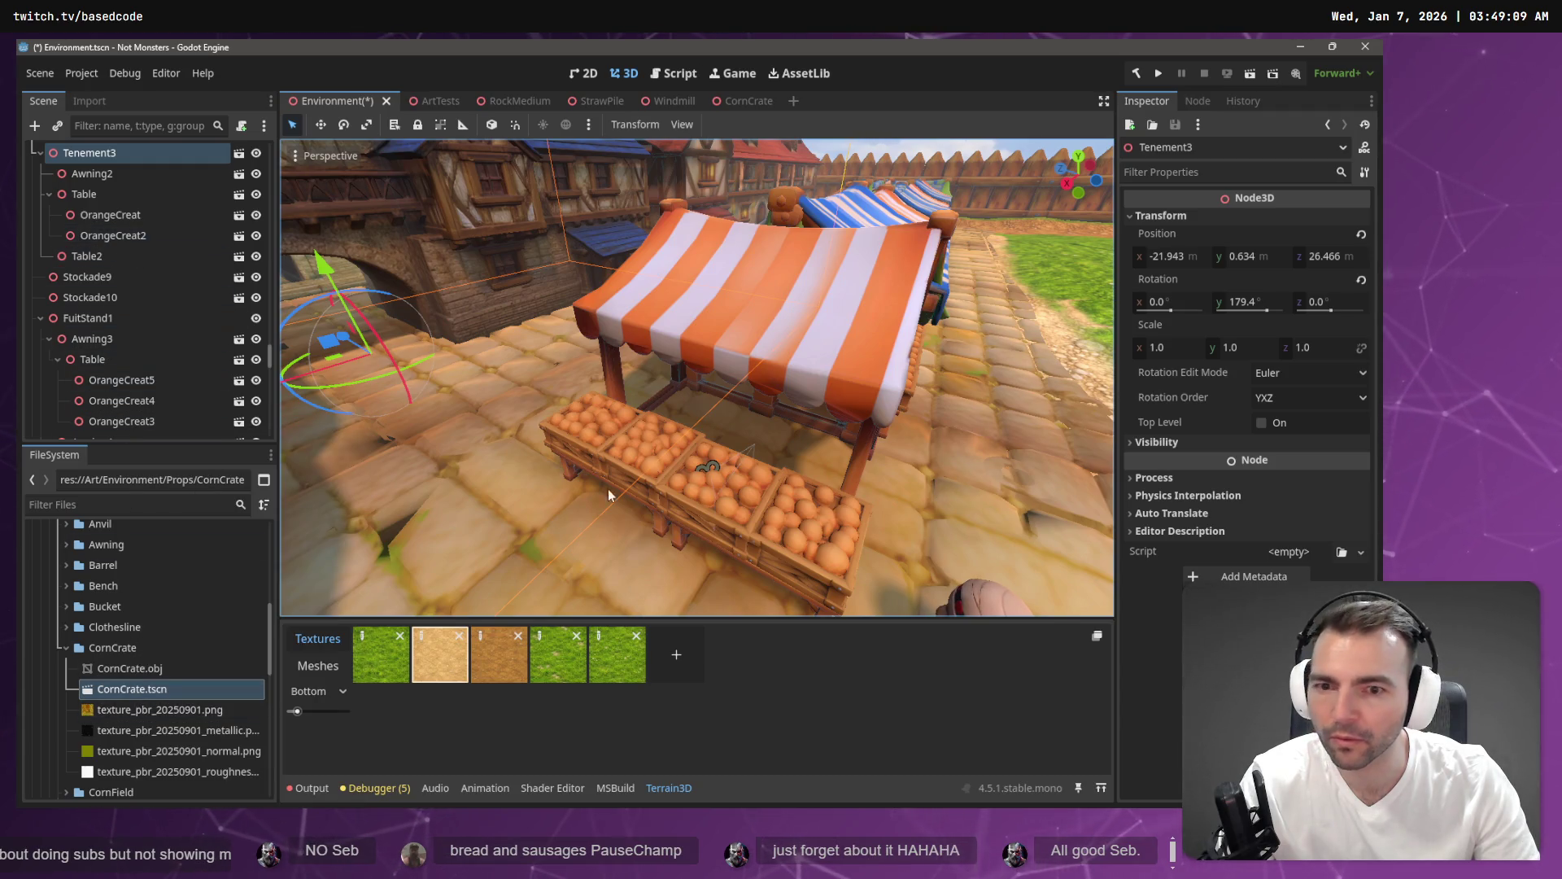
left_click(608, 433)
Instance CornCrate.tscn as a child of the OrangeCreat2 node.
right_click(186, 423)
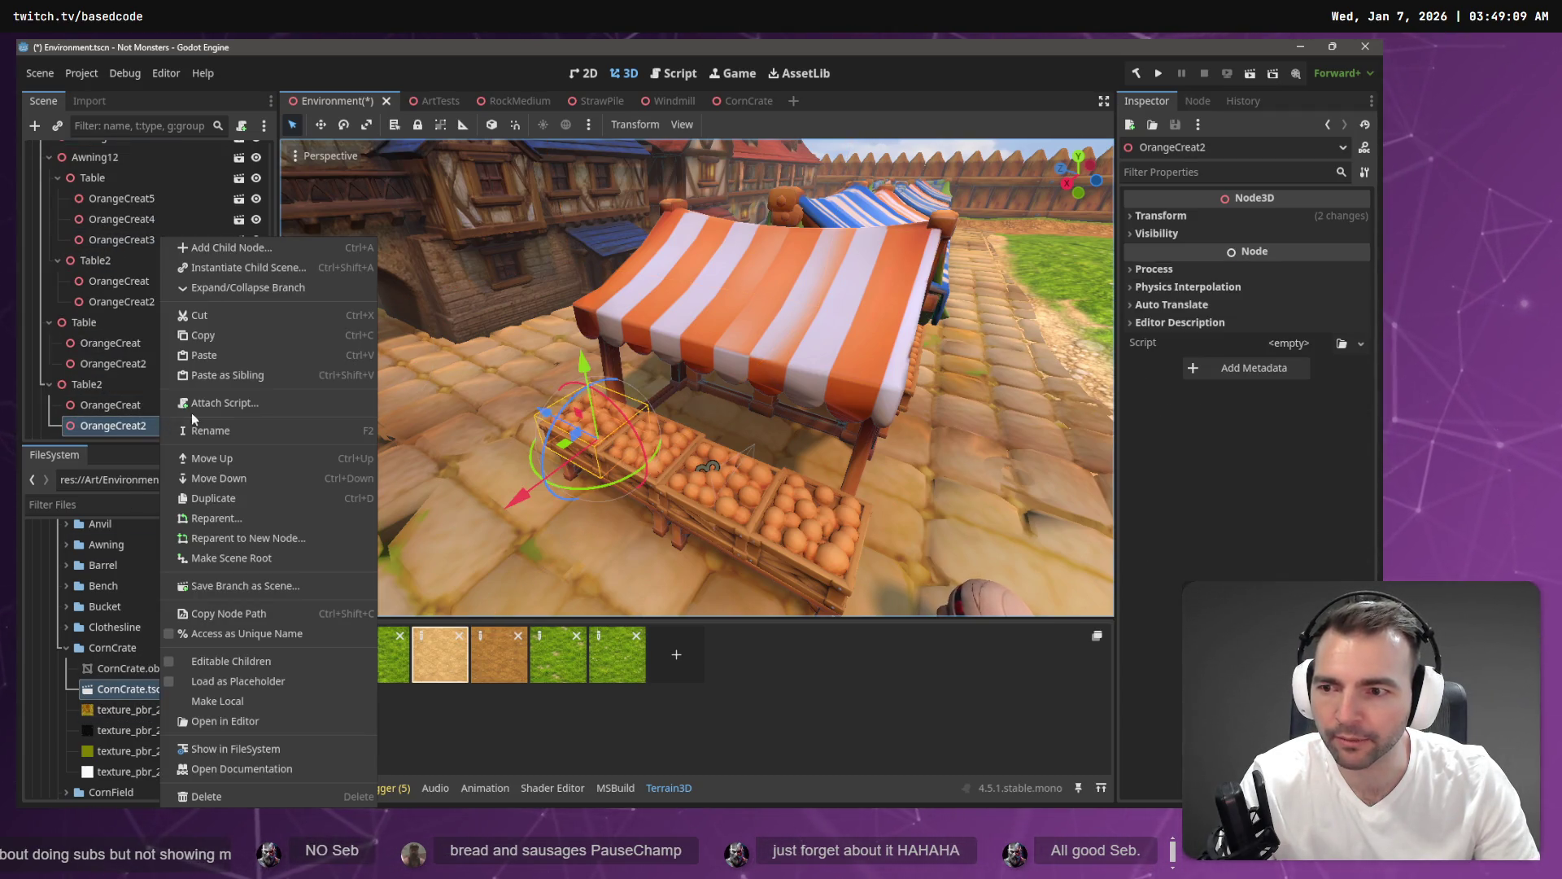
left_click(259, 270)
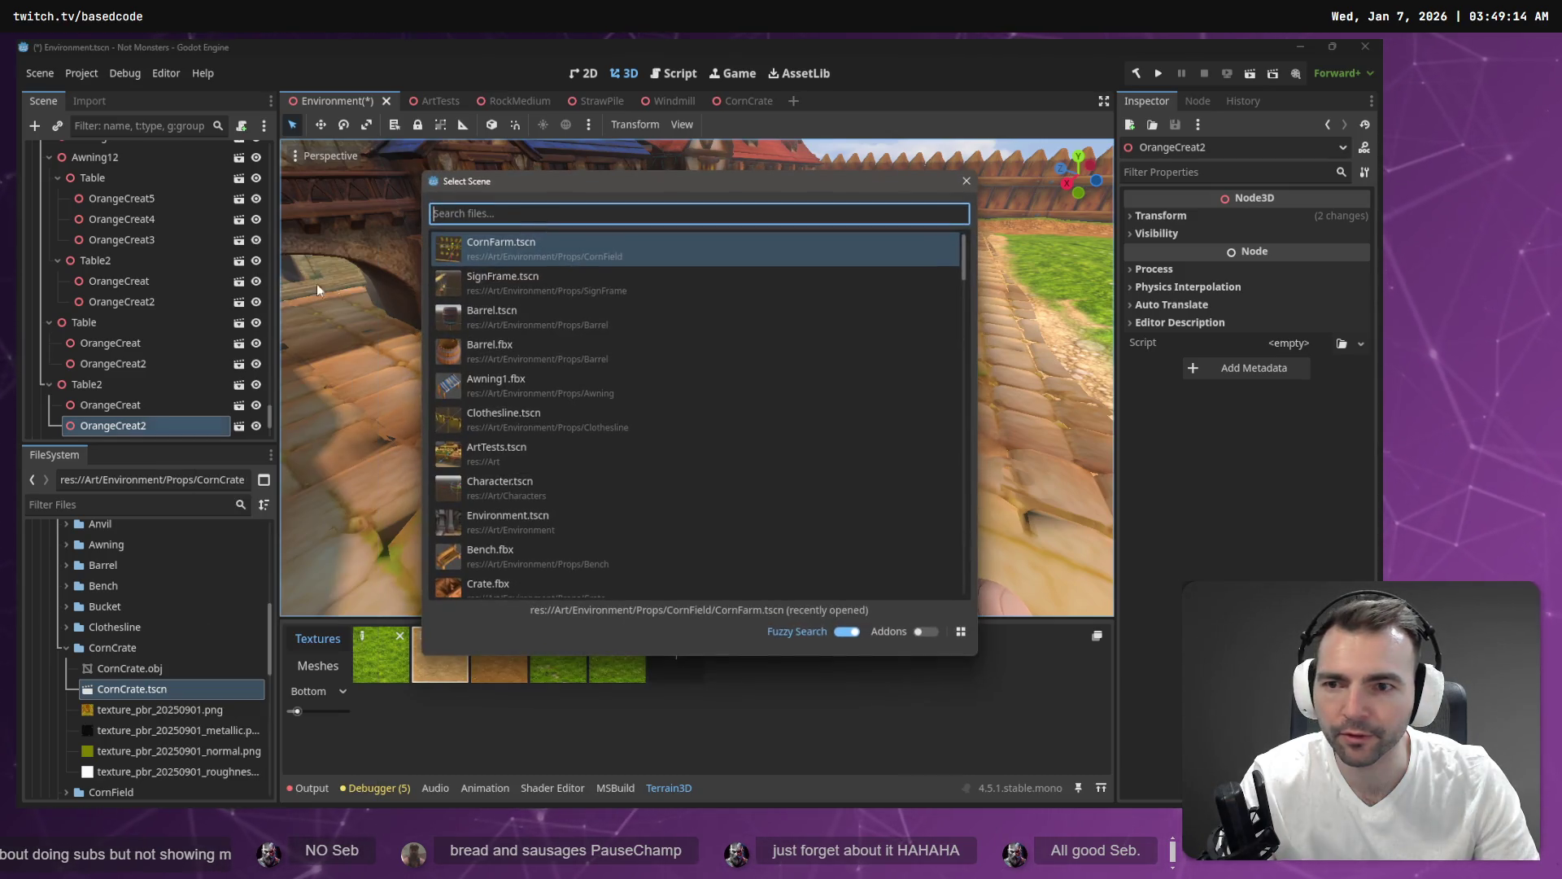
type("CornCr")
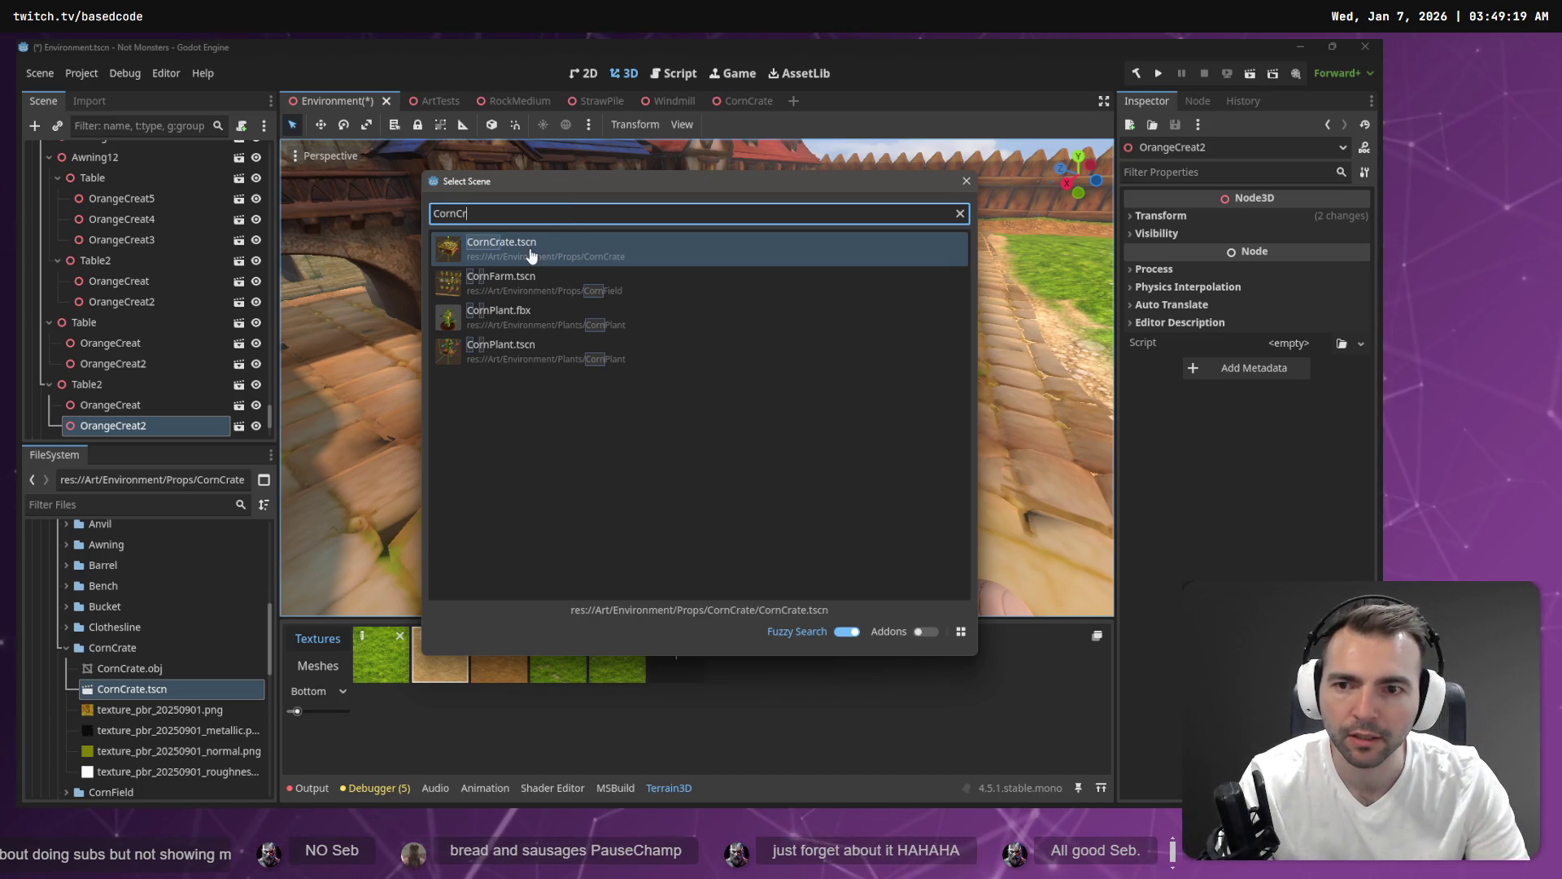
double_click(535, 248)
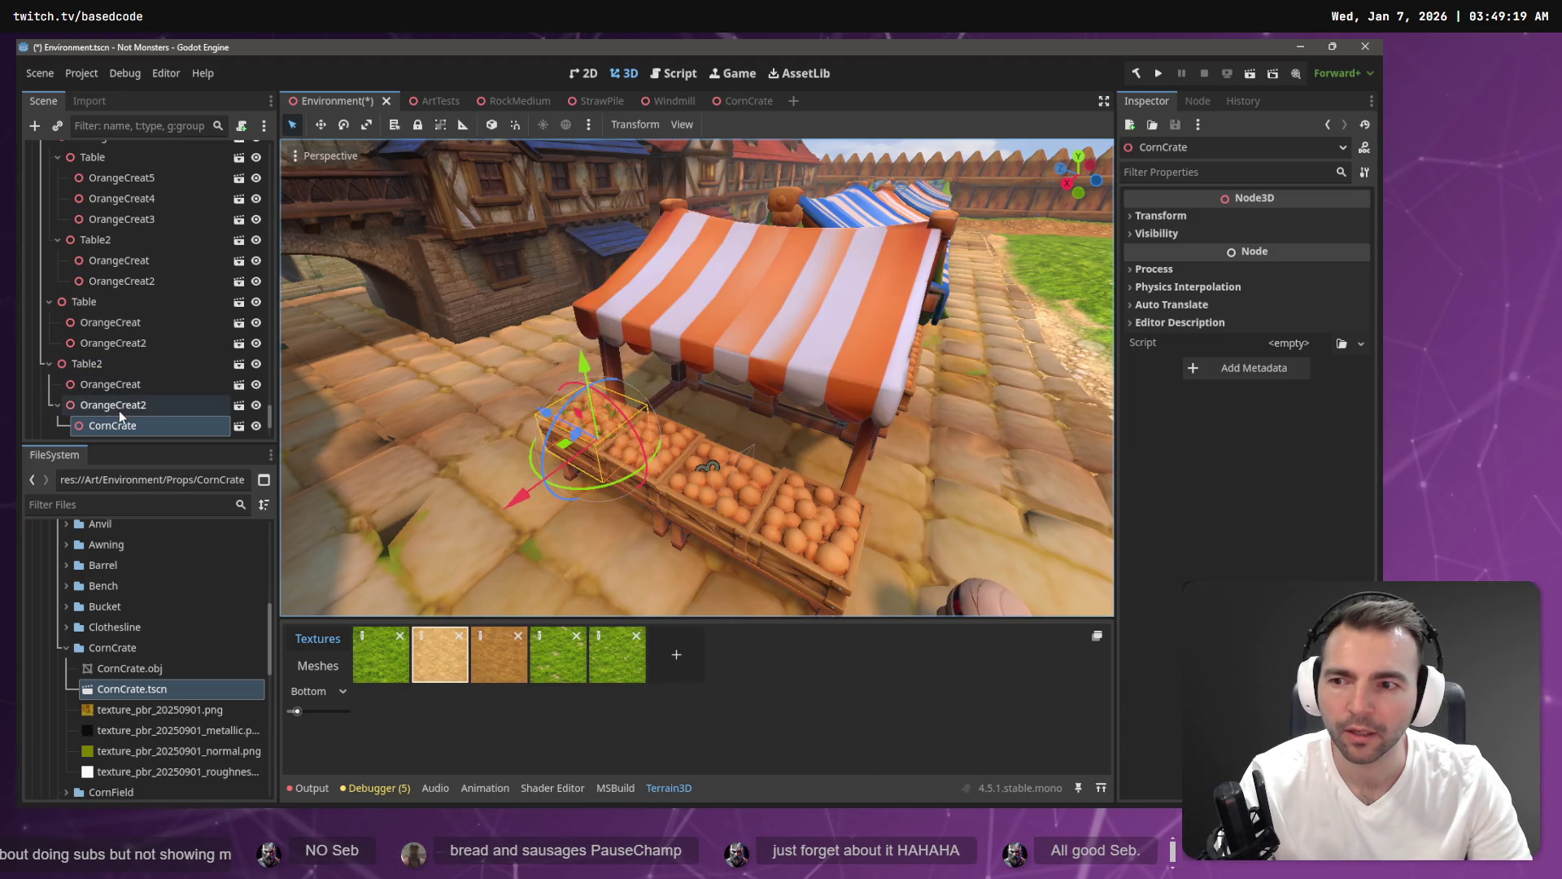
Move CornCrate under Table2 and delete OrangeCreat2, then face the stall.
left_click_drag(119, 411, 98, 389)
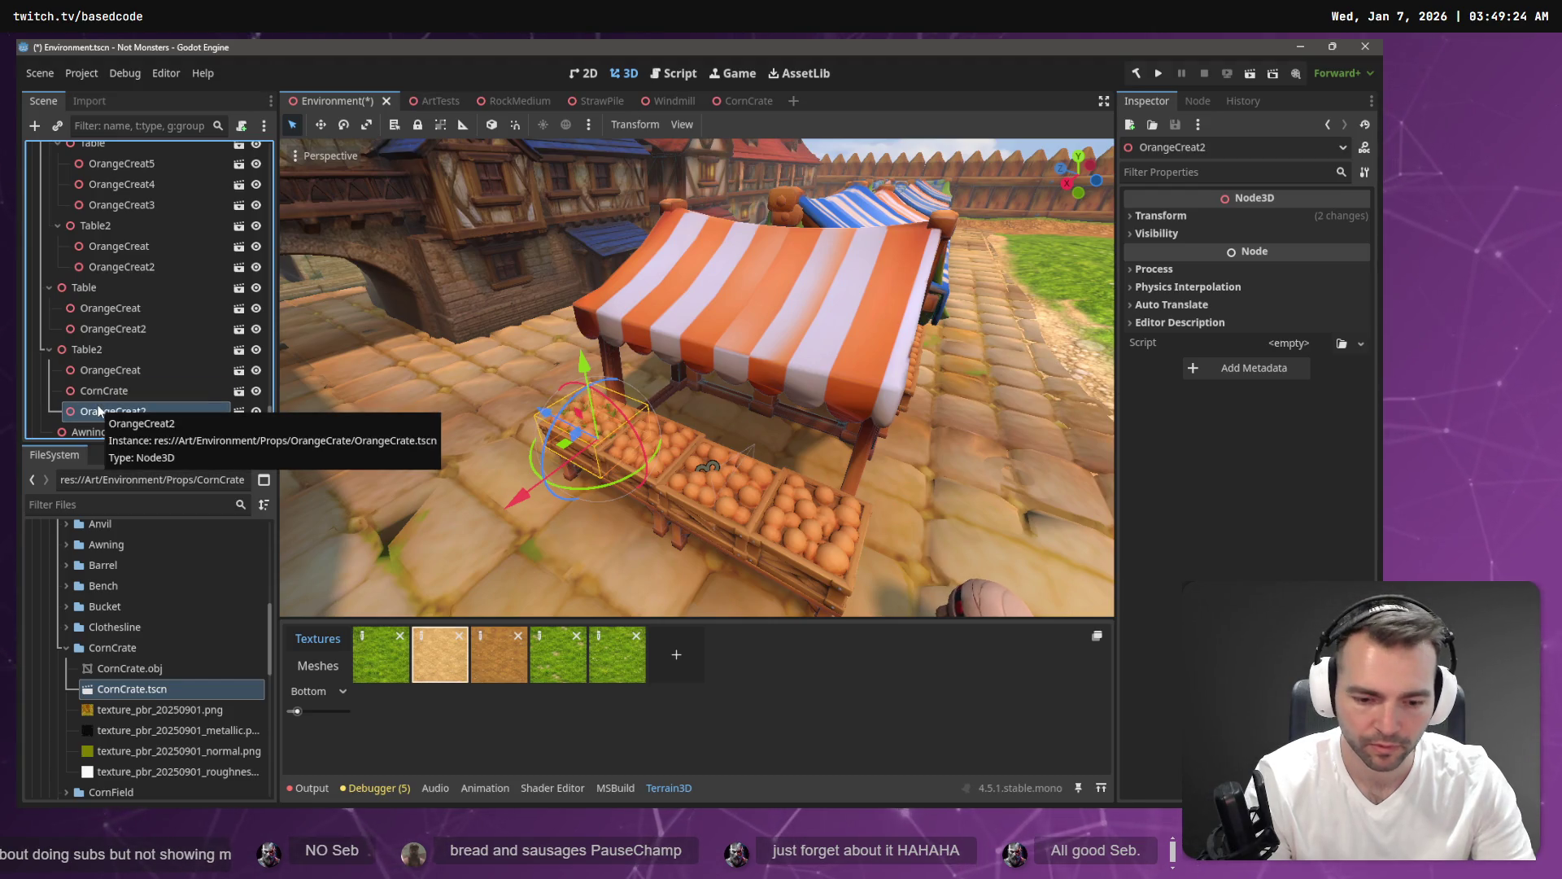
key("Delete")
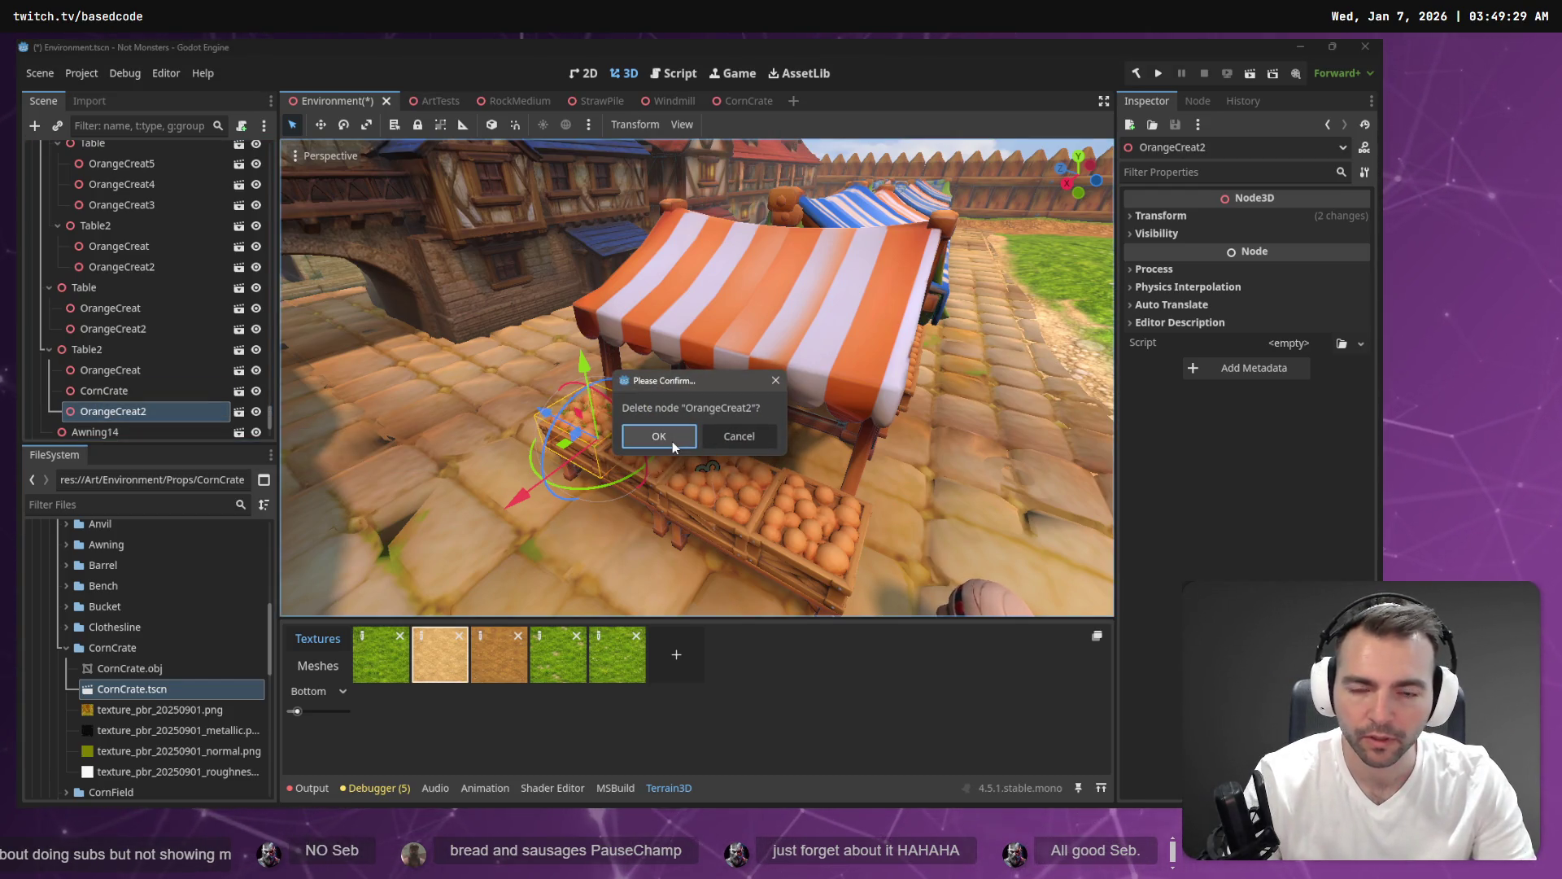
left_click(658, 436)
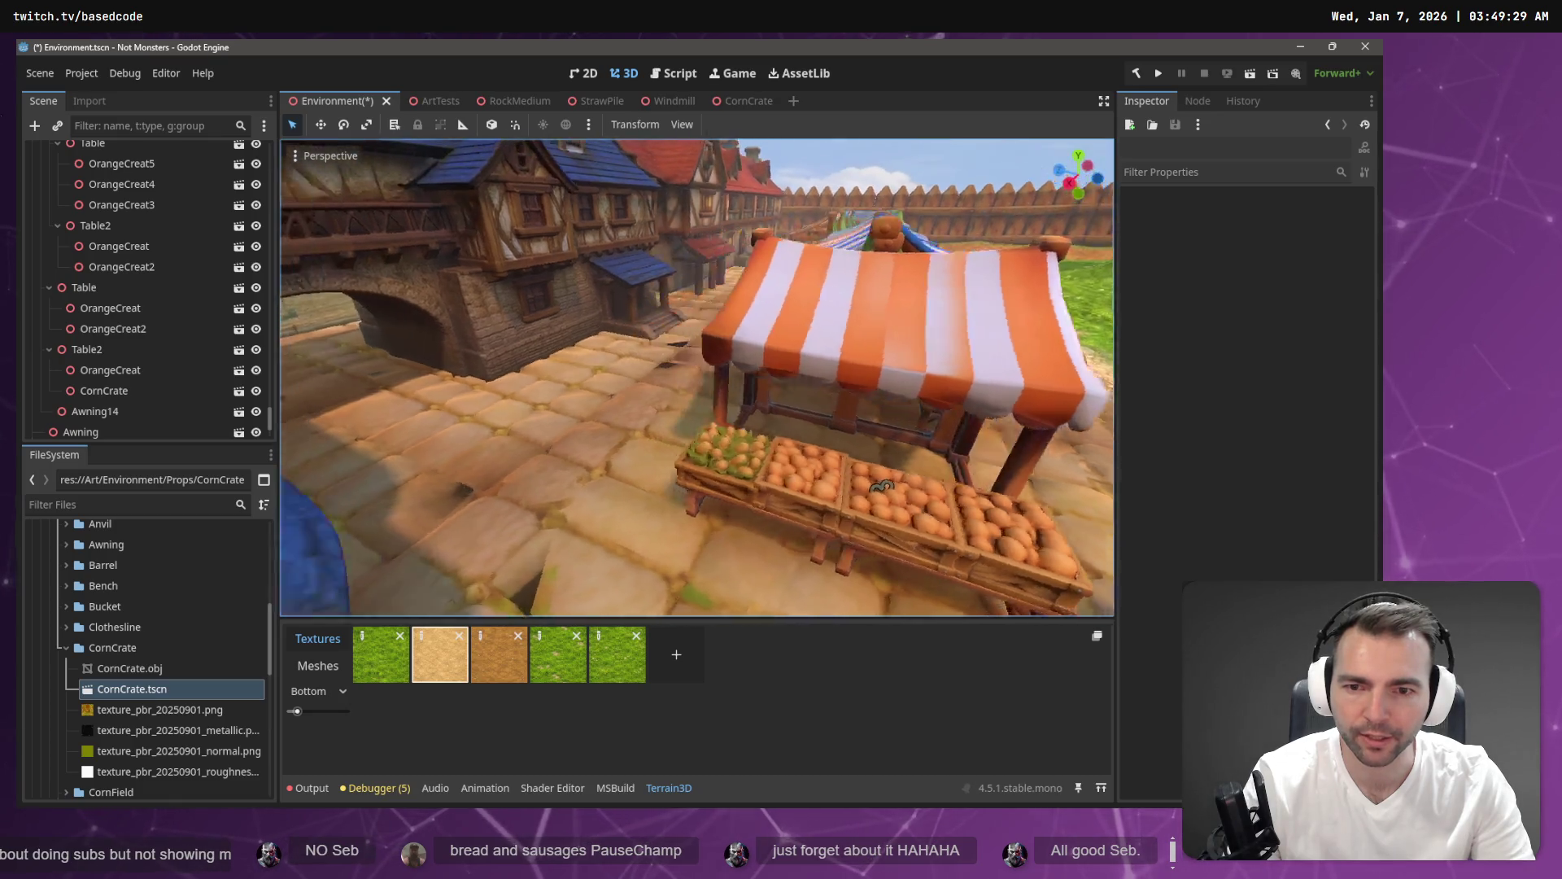
key("a")
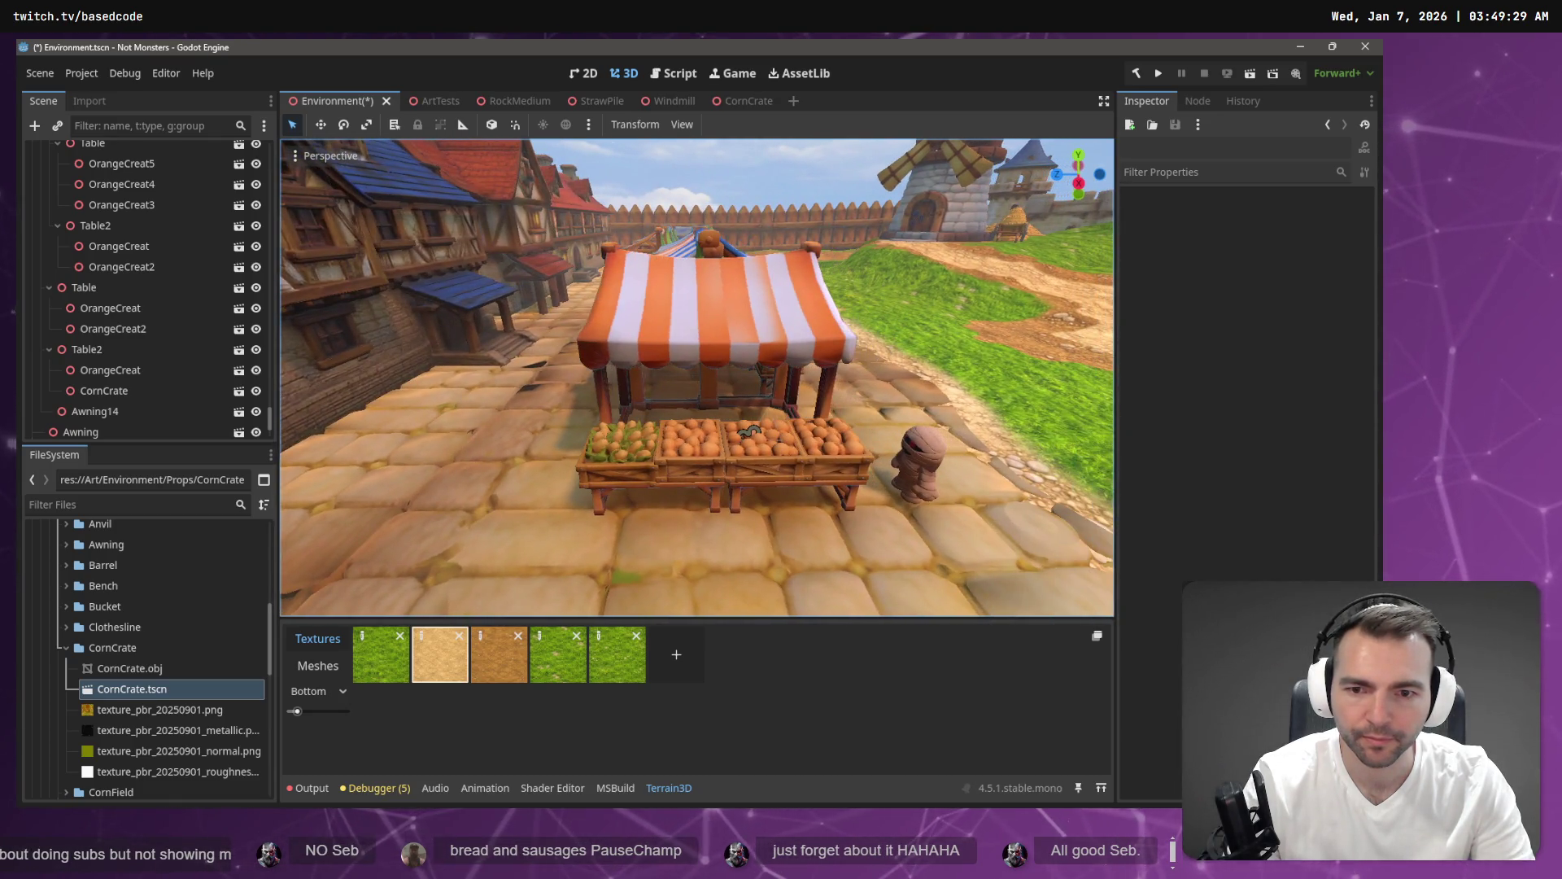
Raise the crate about 0.07 on Y in CornCrate.tscn, then run the game with F5.
left_click(750, 101)
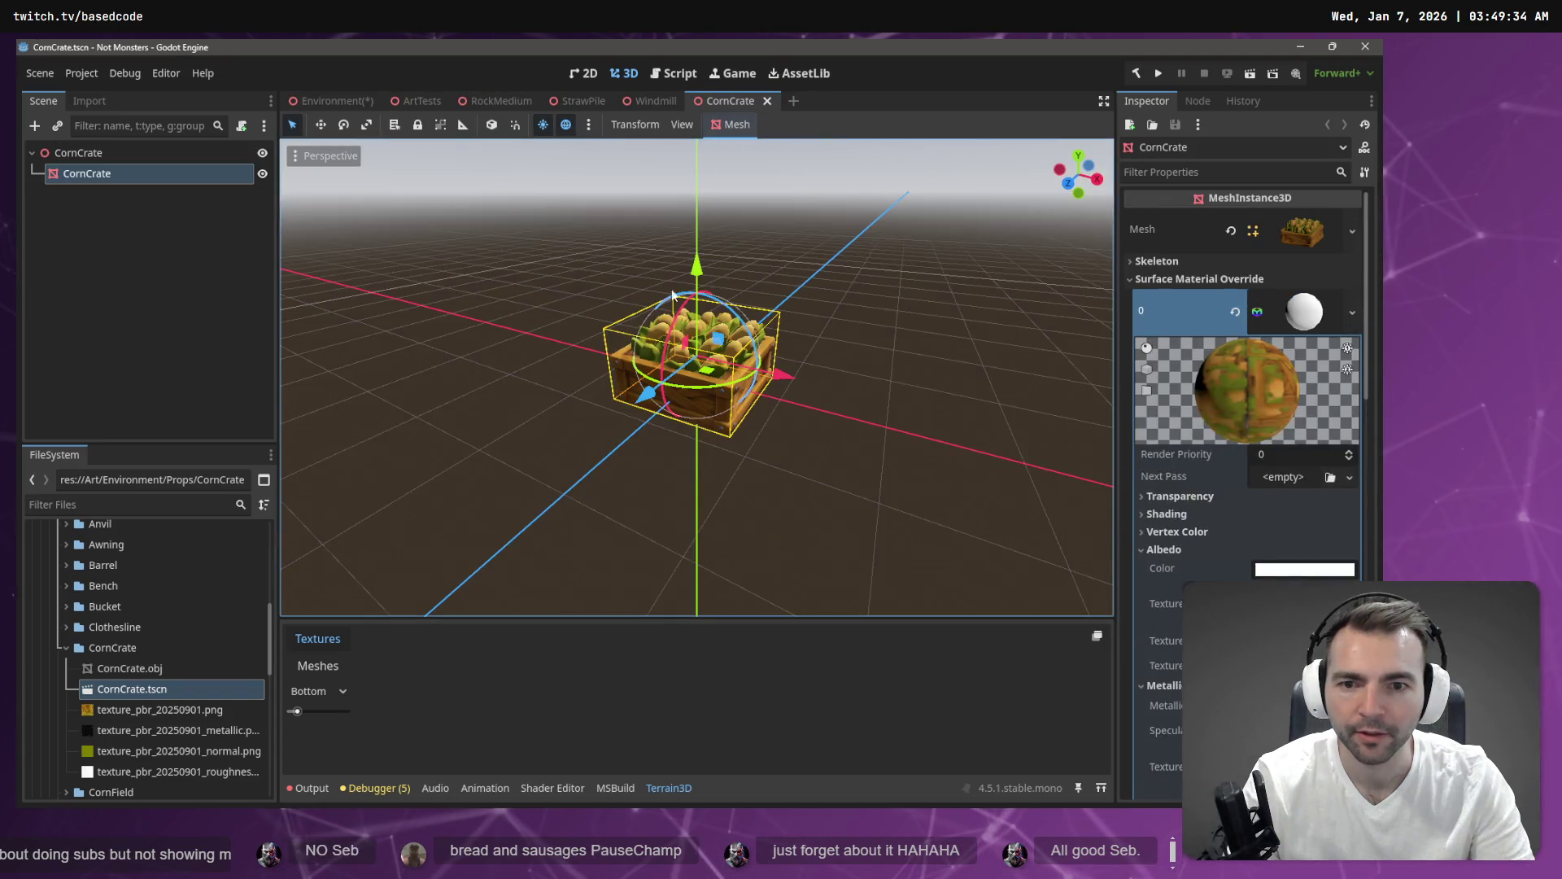
left_click_drag(697, 265, 693, 291)
key("f")
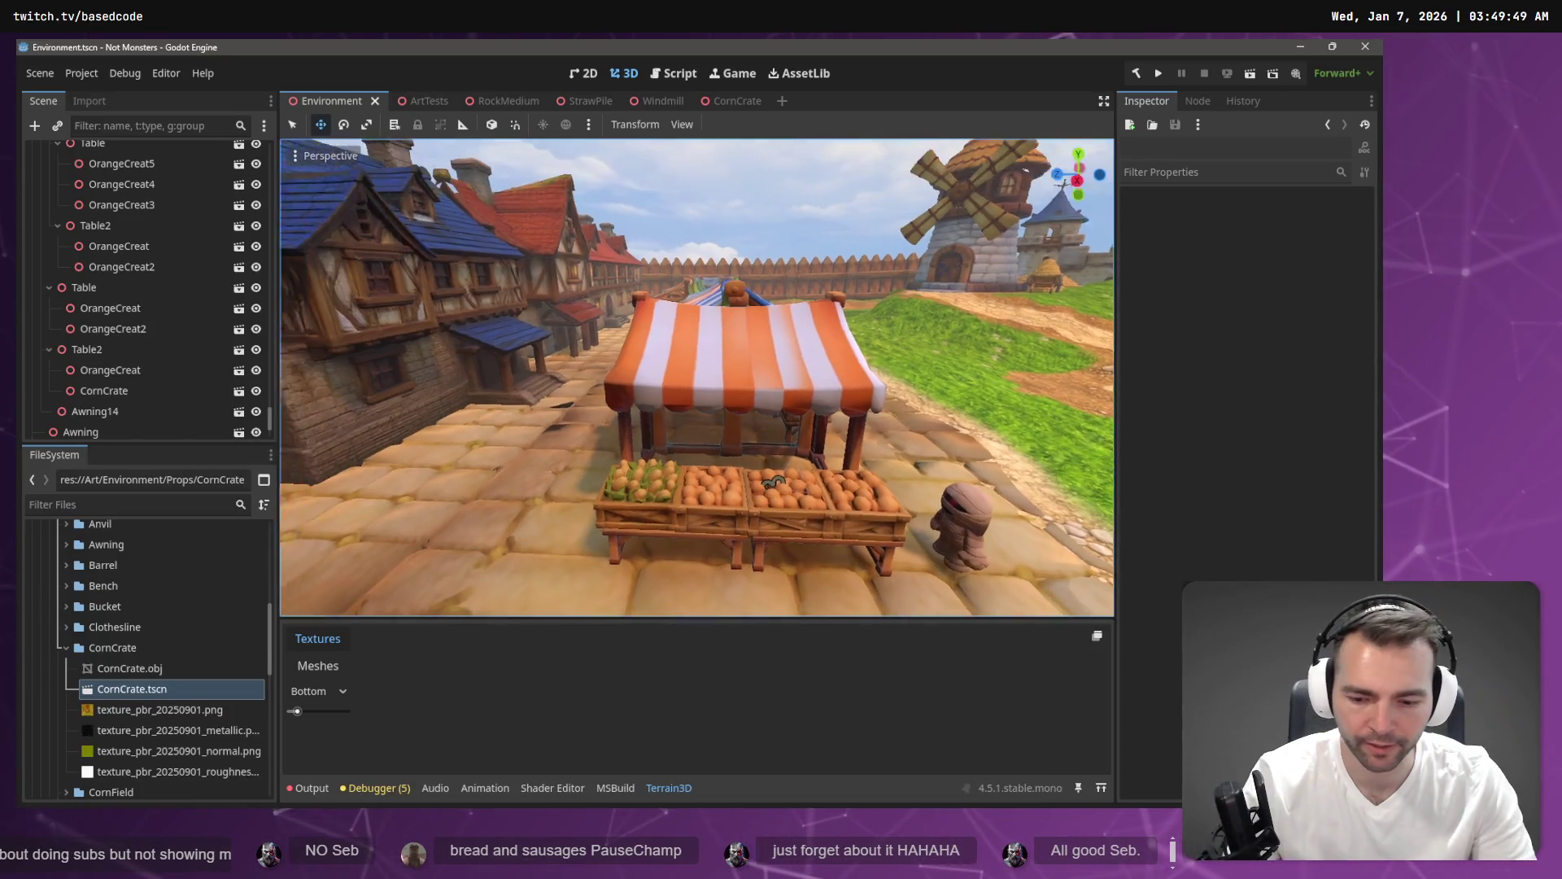
key("F5")
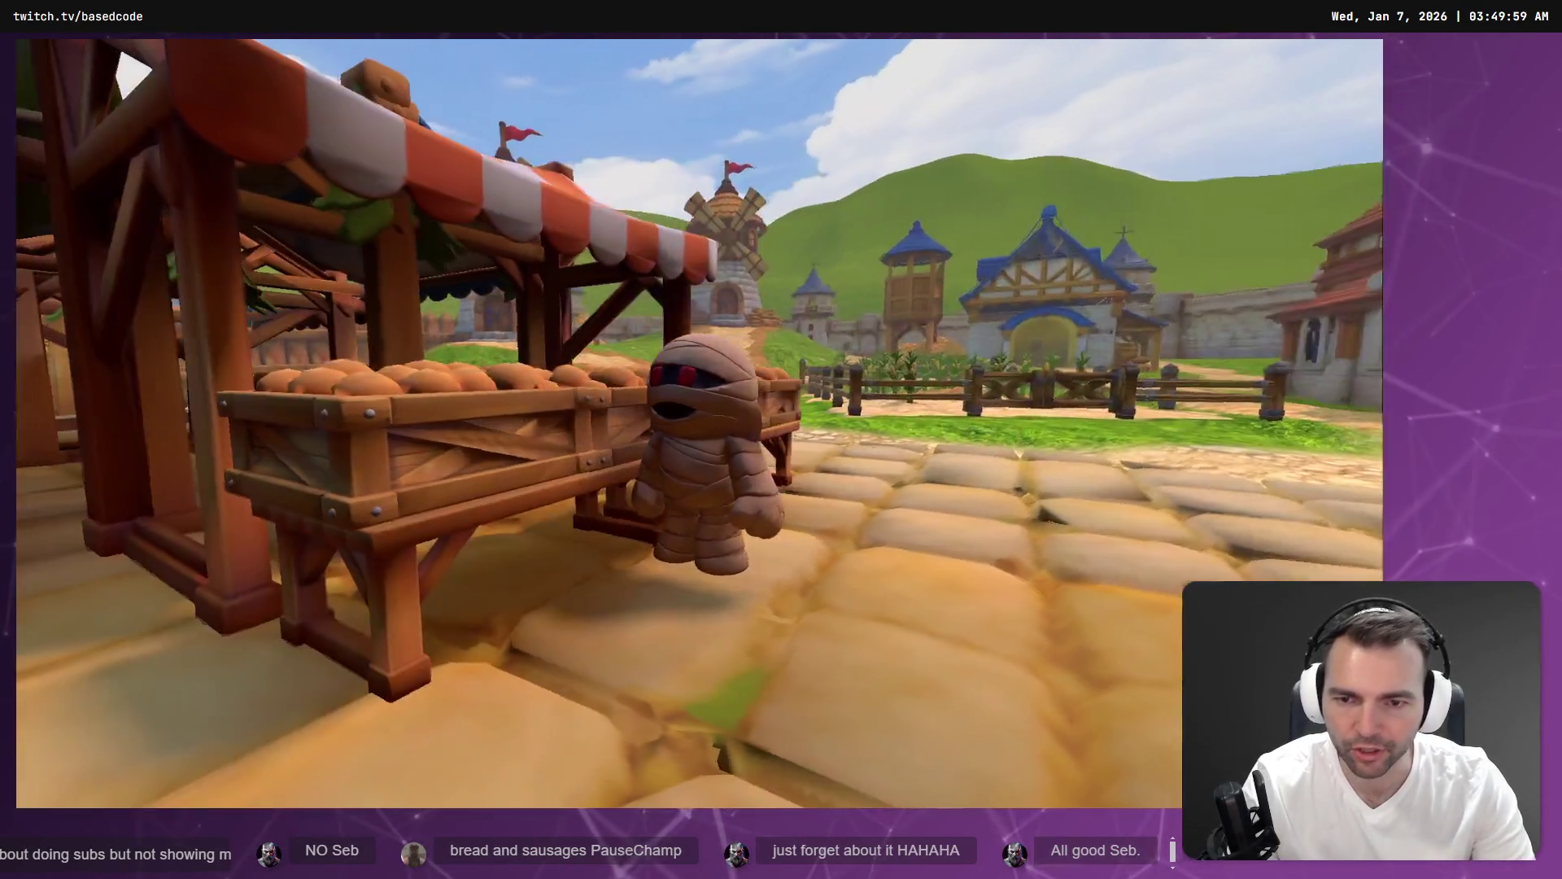
Stop the game and nudge the CornCrate mesh a bit higher on Y.
key("F8")
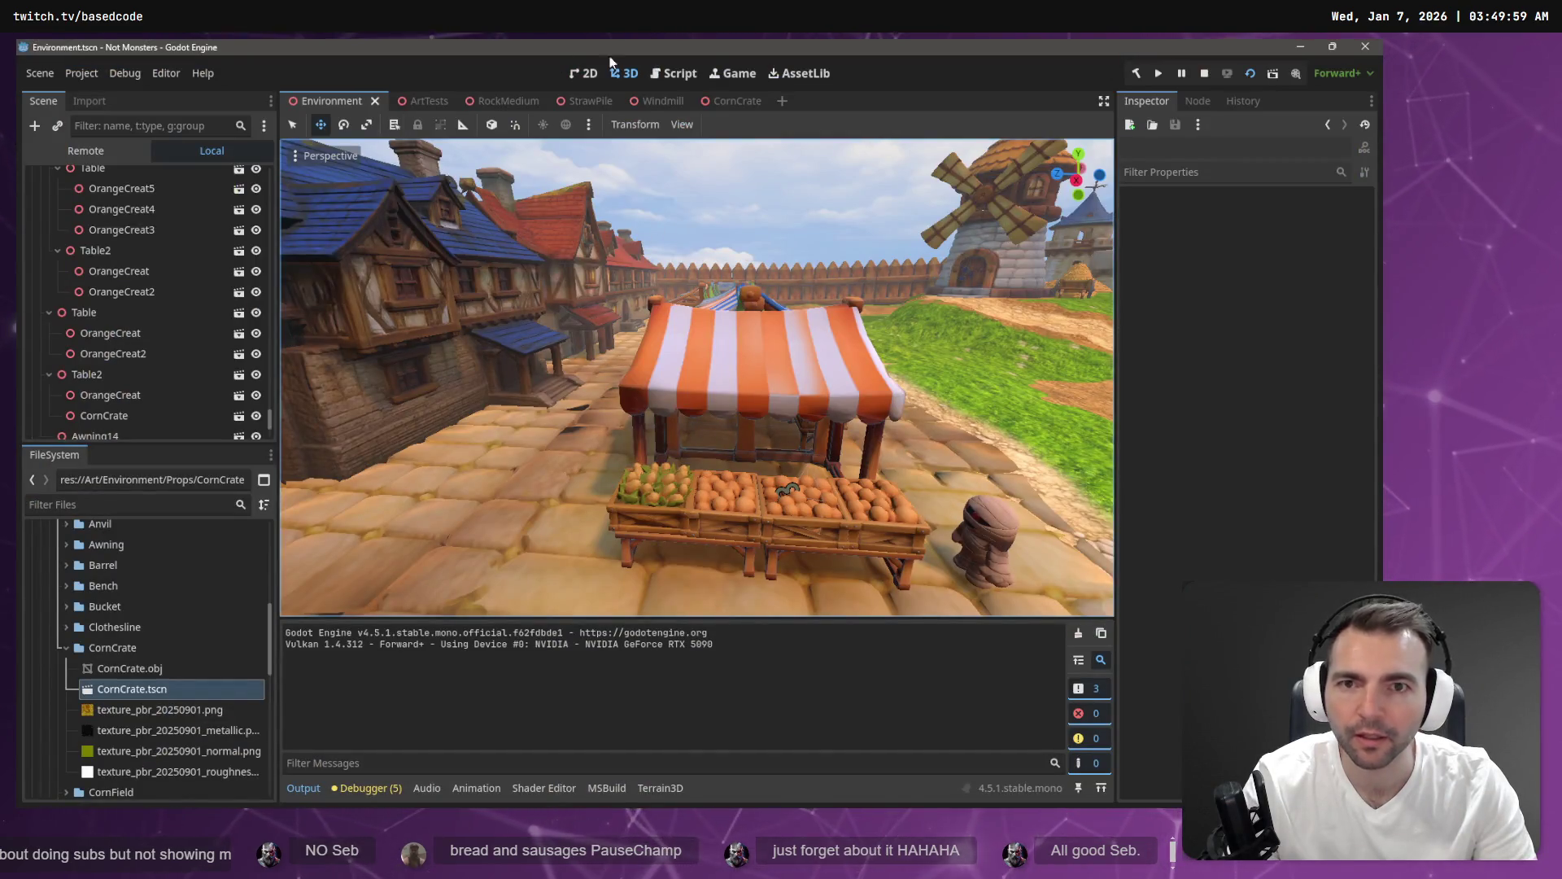
left_click(733, 100)
left_click_drag(690, 287, 696, 289)
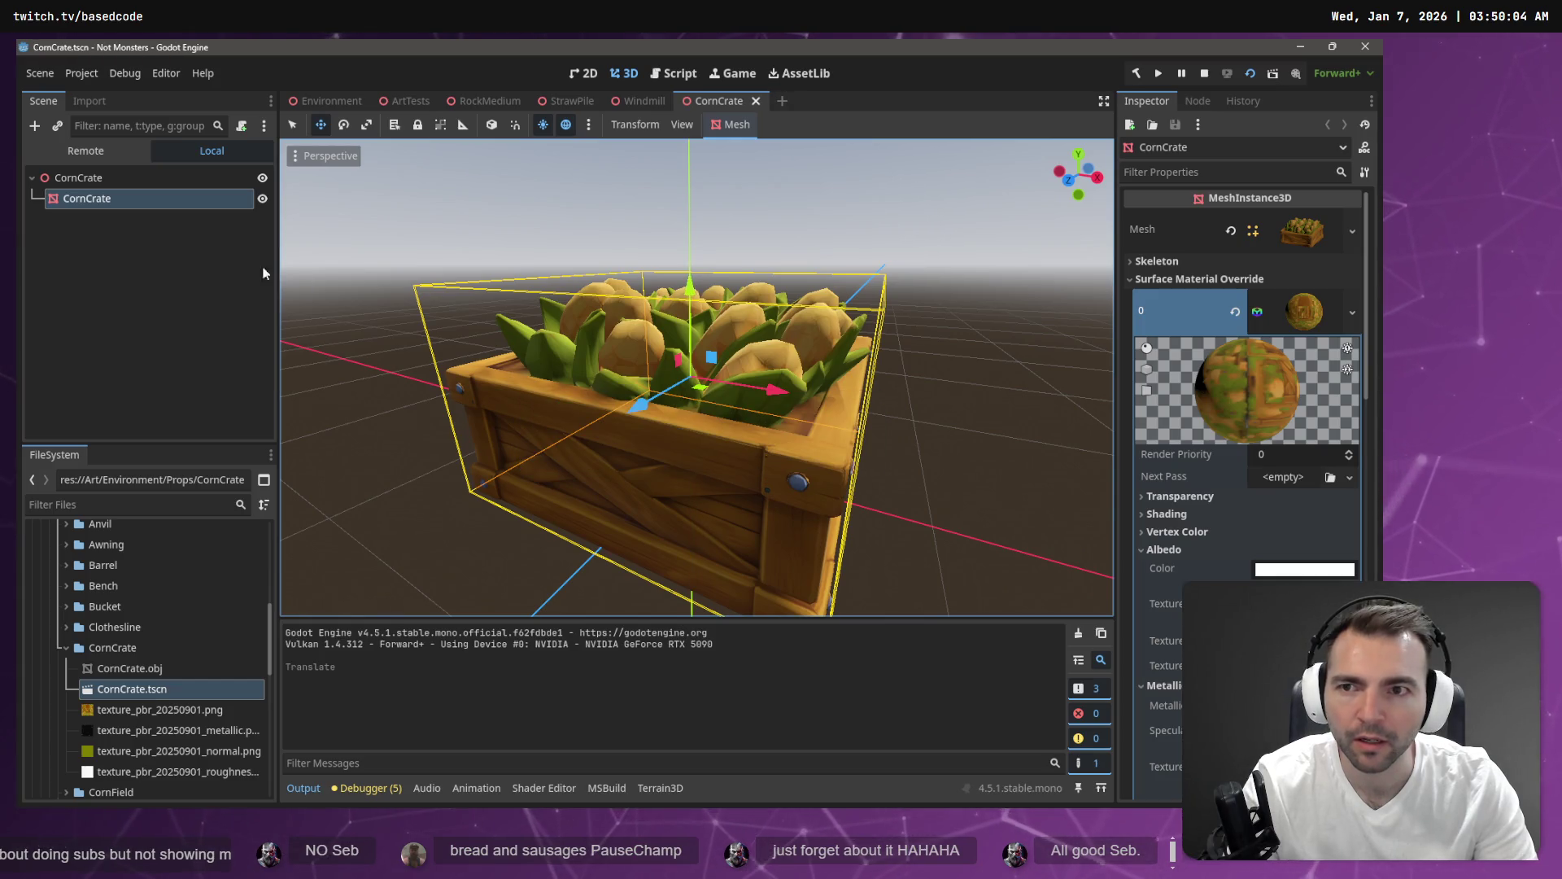
Return to the Environment scene and run a playtest, then stop it.
left_click(322, 102)
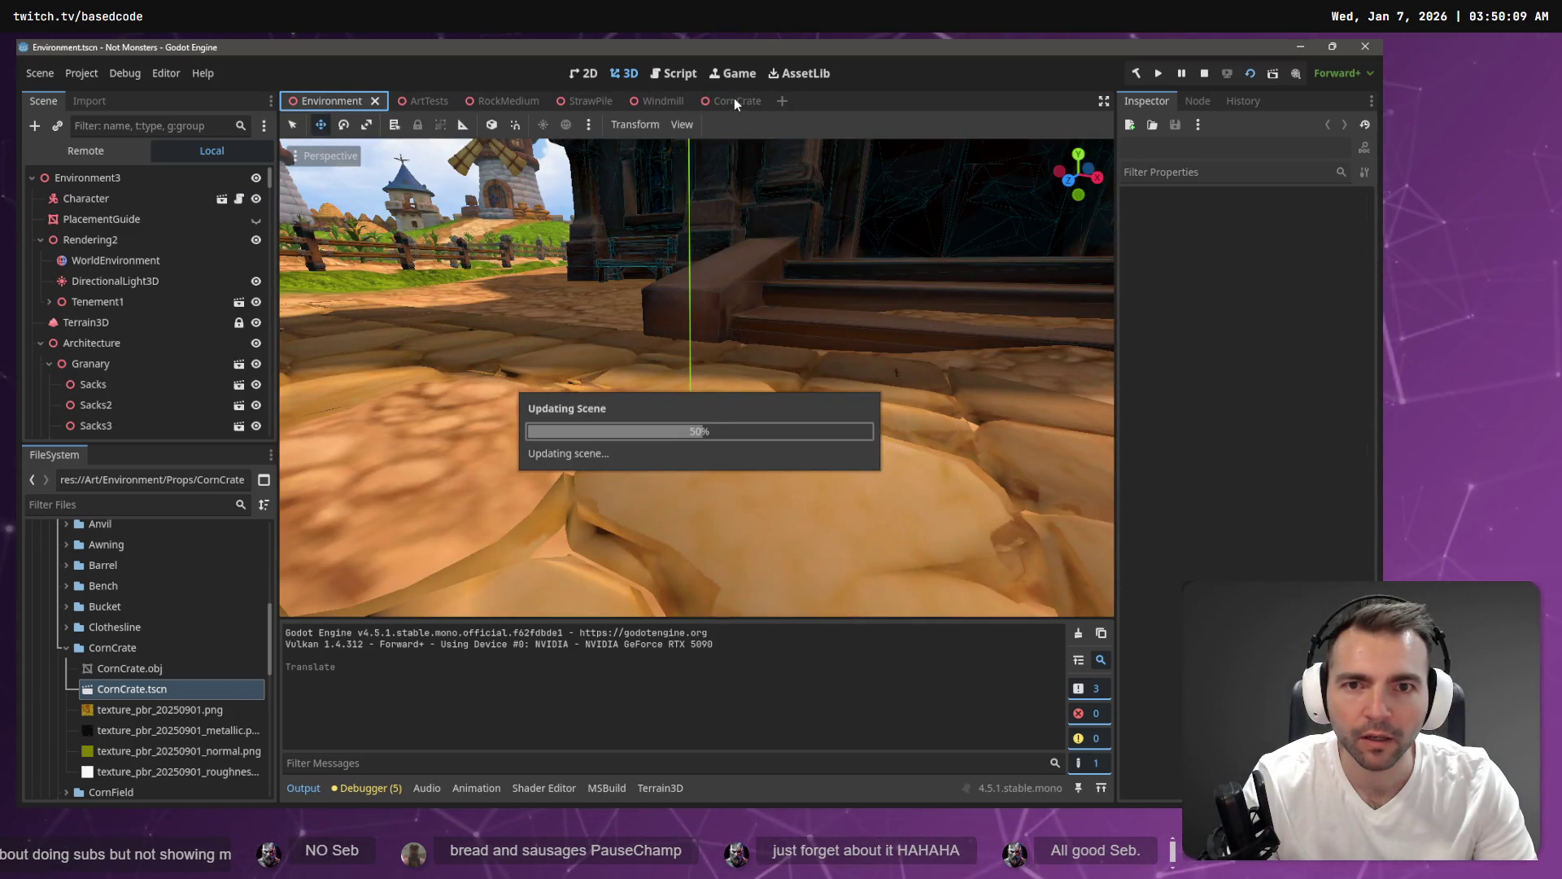
left_click(731, 99)
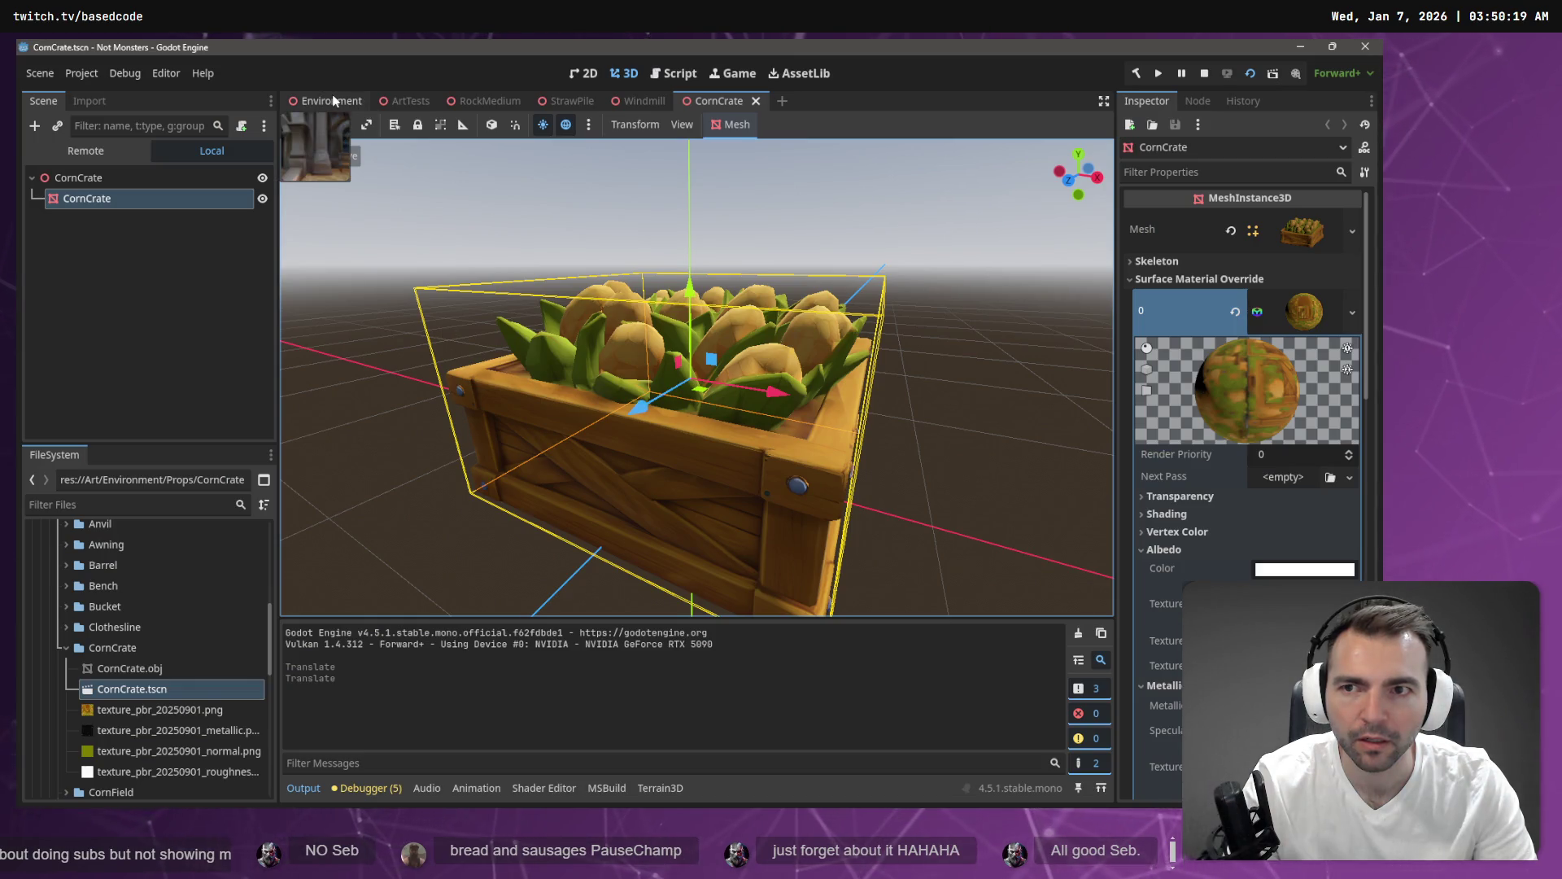
left_click(326, 100)
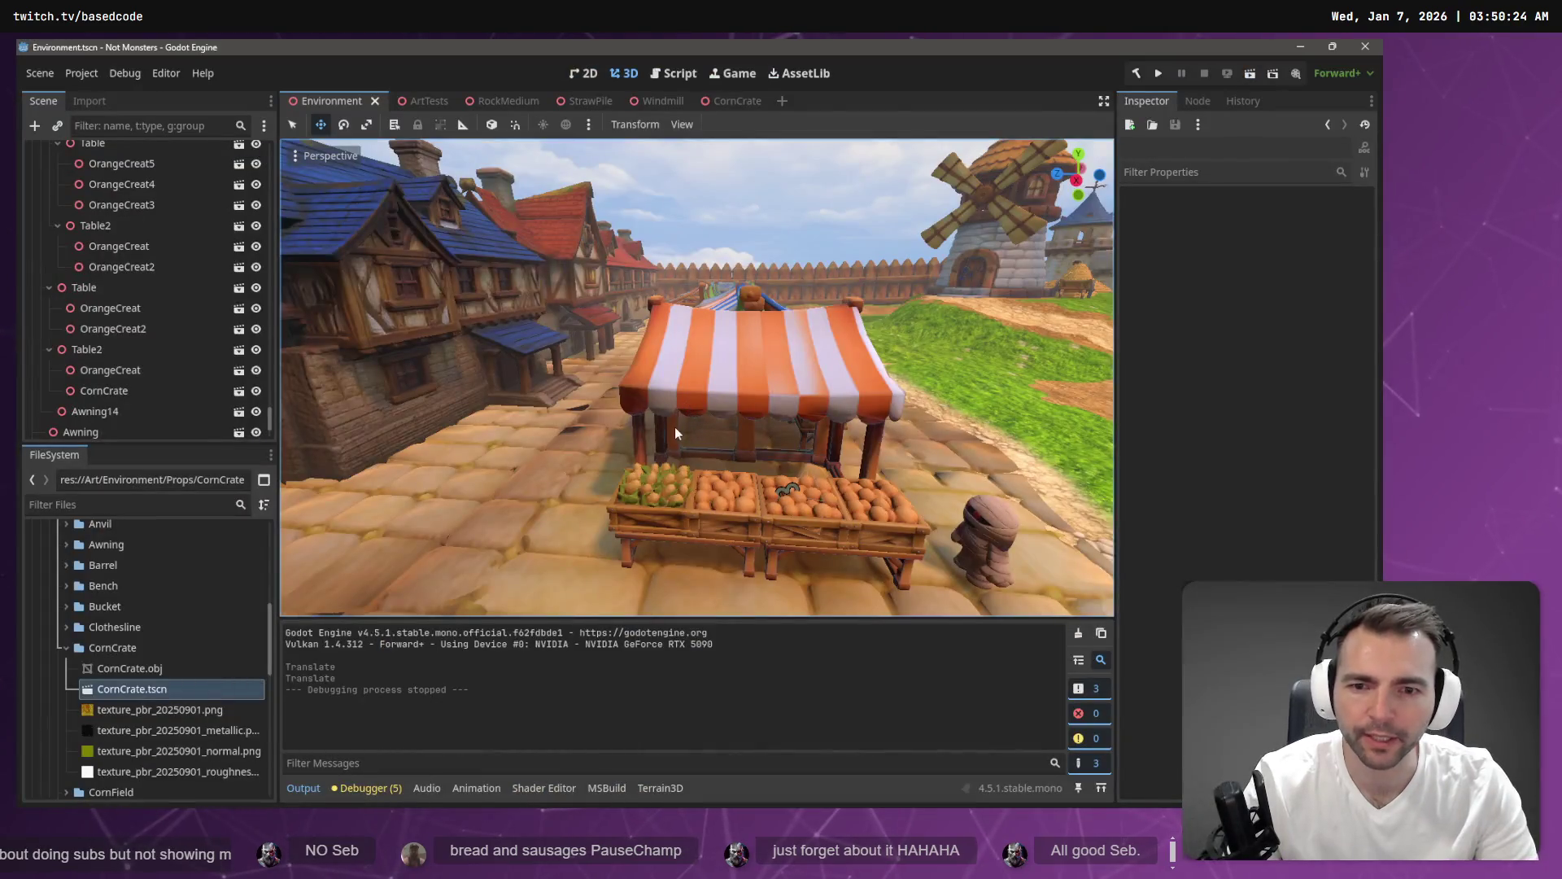
key("F5")
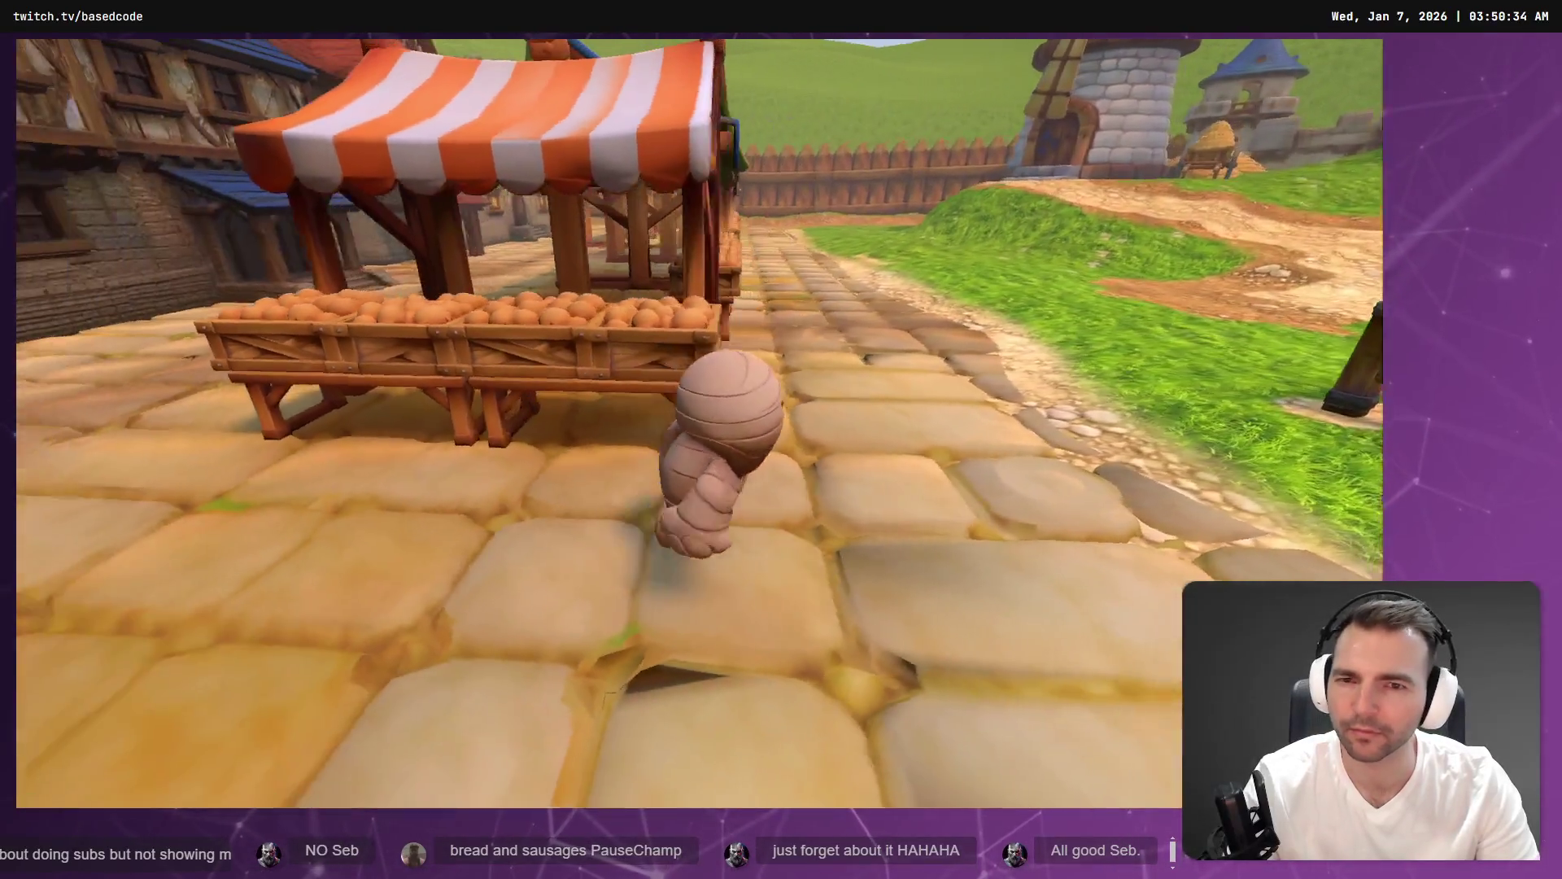
key("F8")
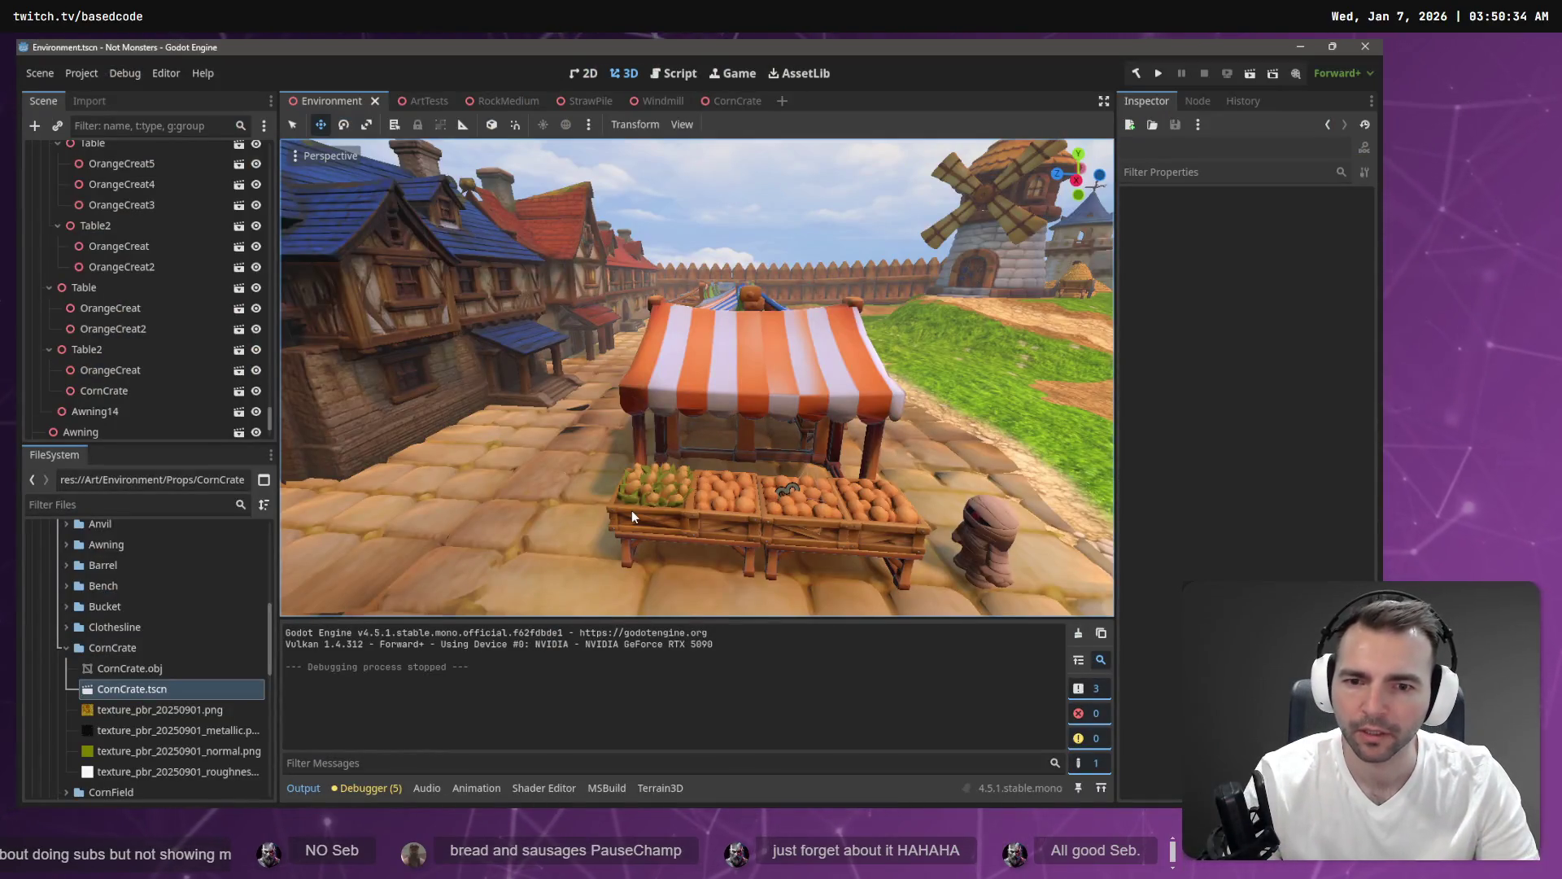
Select the corn crate on the stall in the viewport.
left_click(632, 515)
right_click(674, 476)
key("Escape")
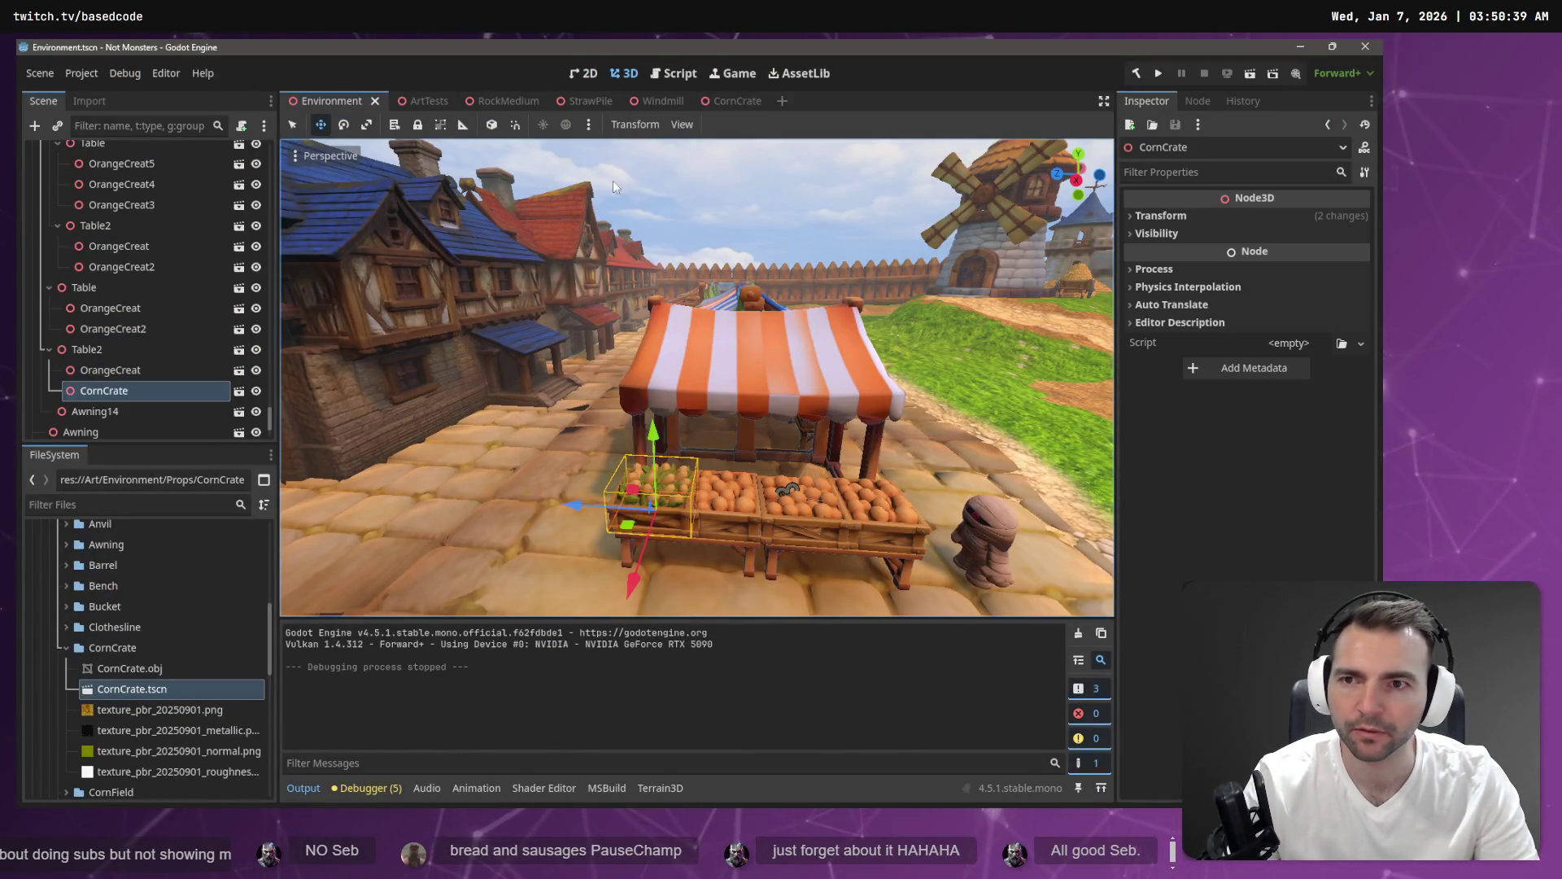
Playtest by walking the mummy up to the fruit stall, then select another orange crate.
key("F5")
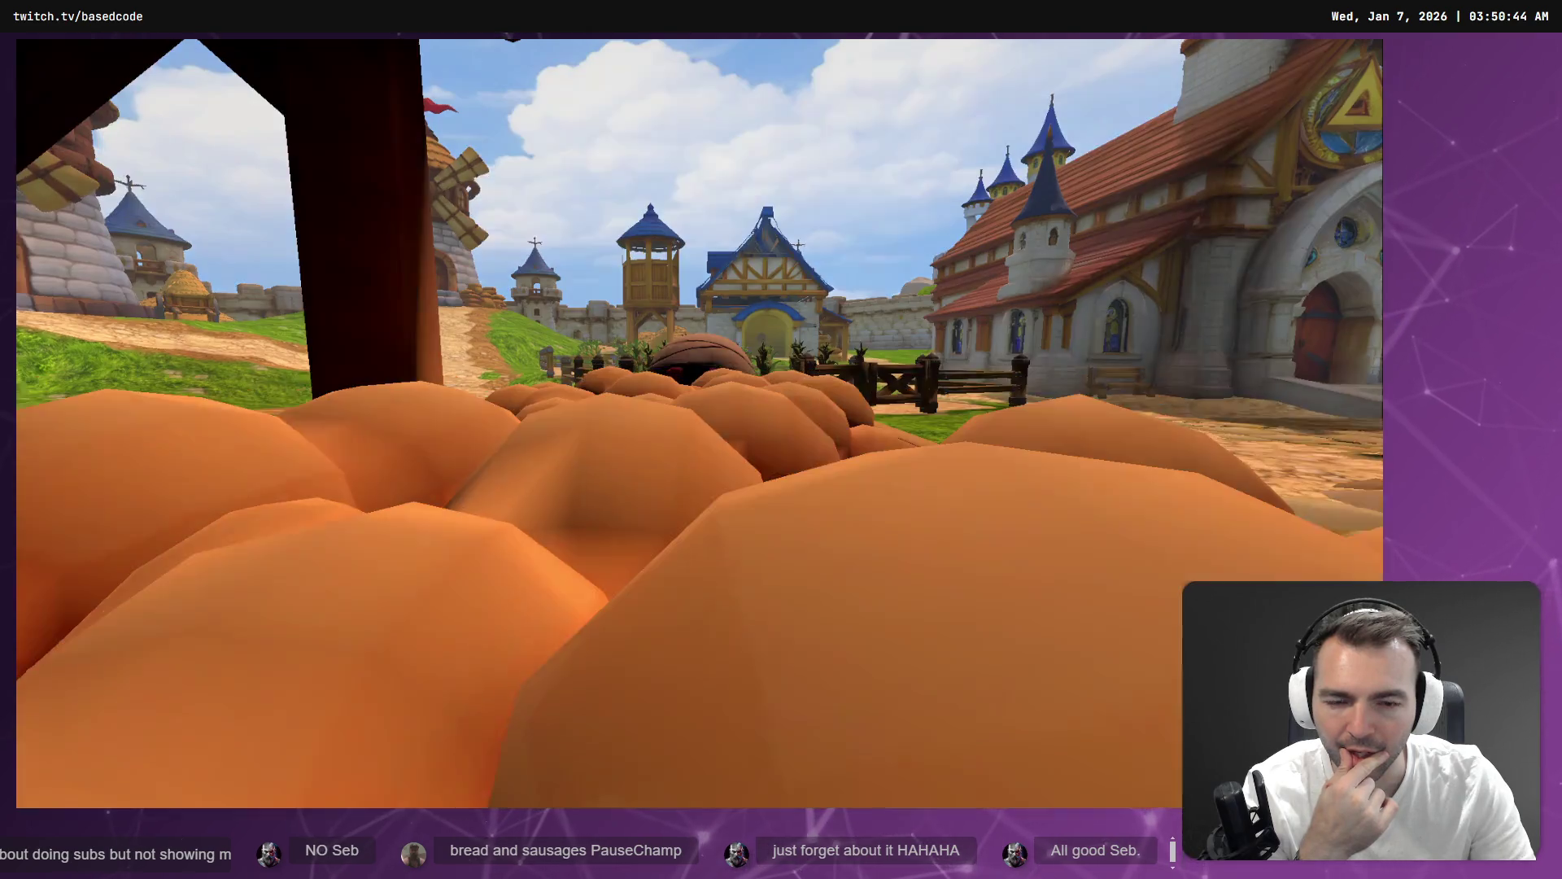
key("a")
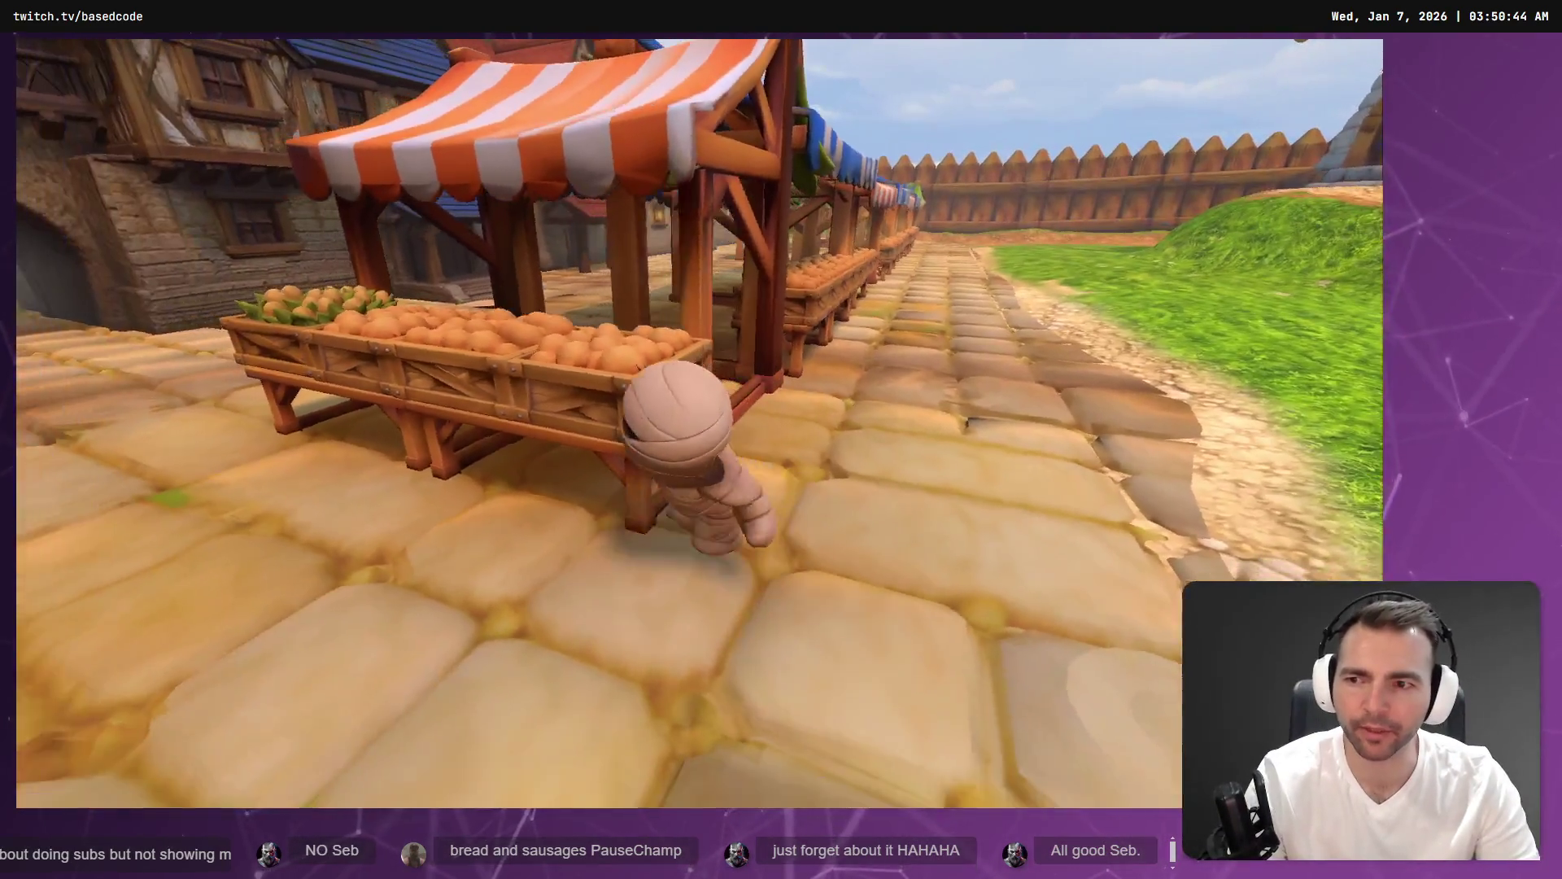
key("w")
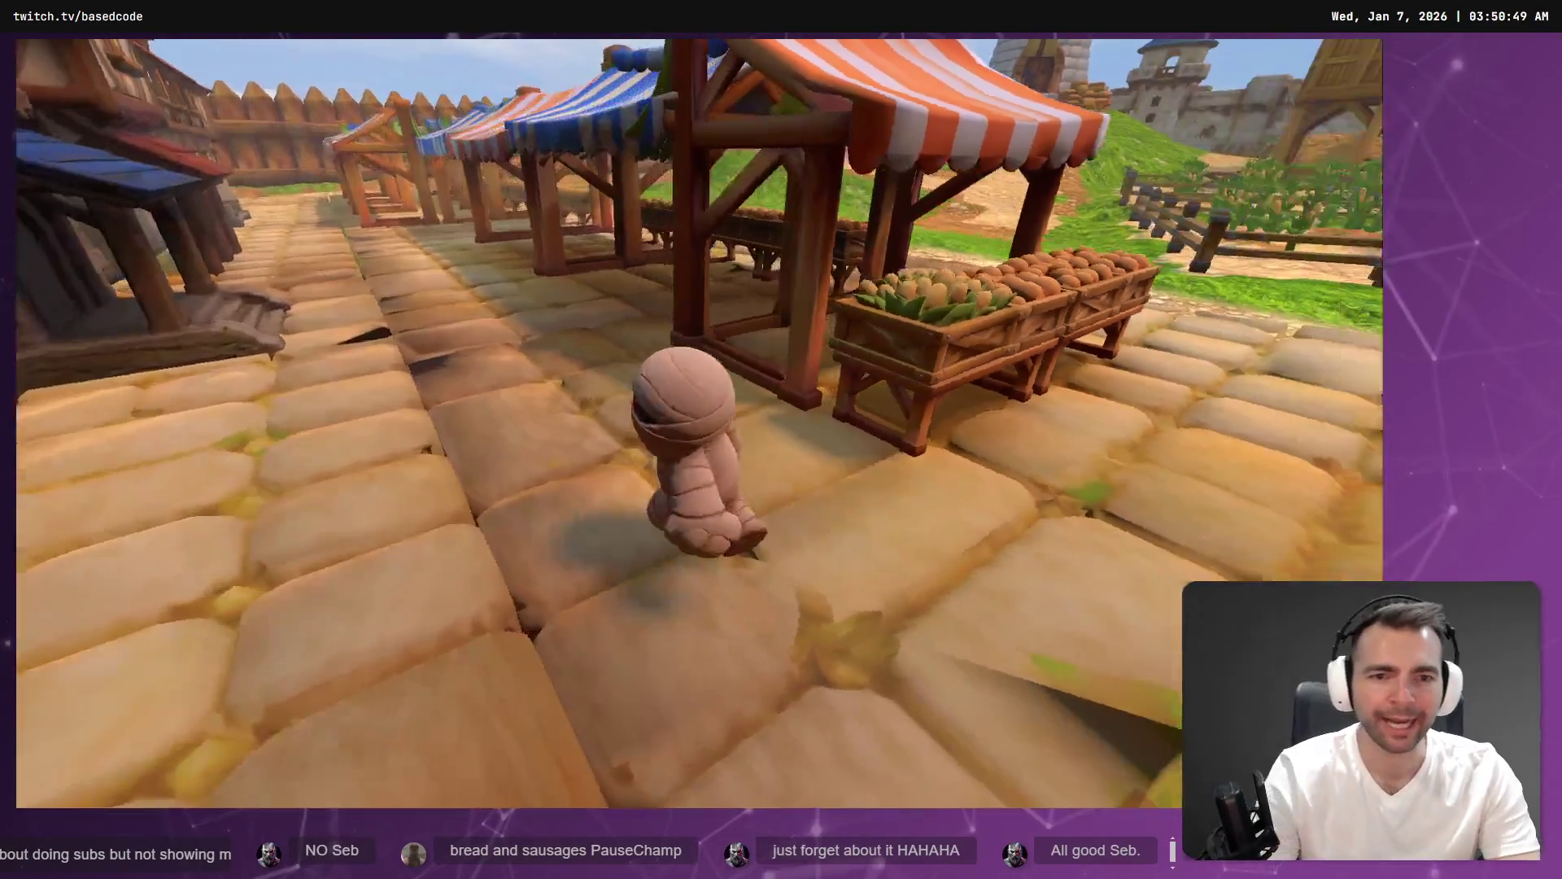
key("w")
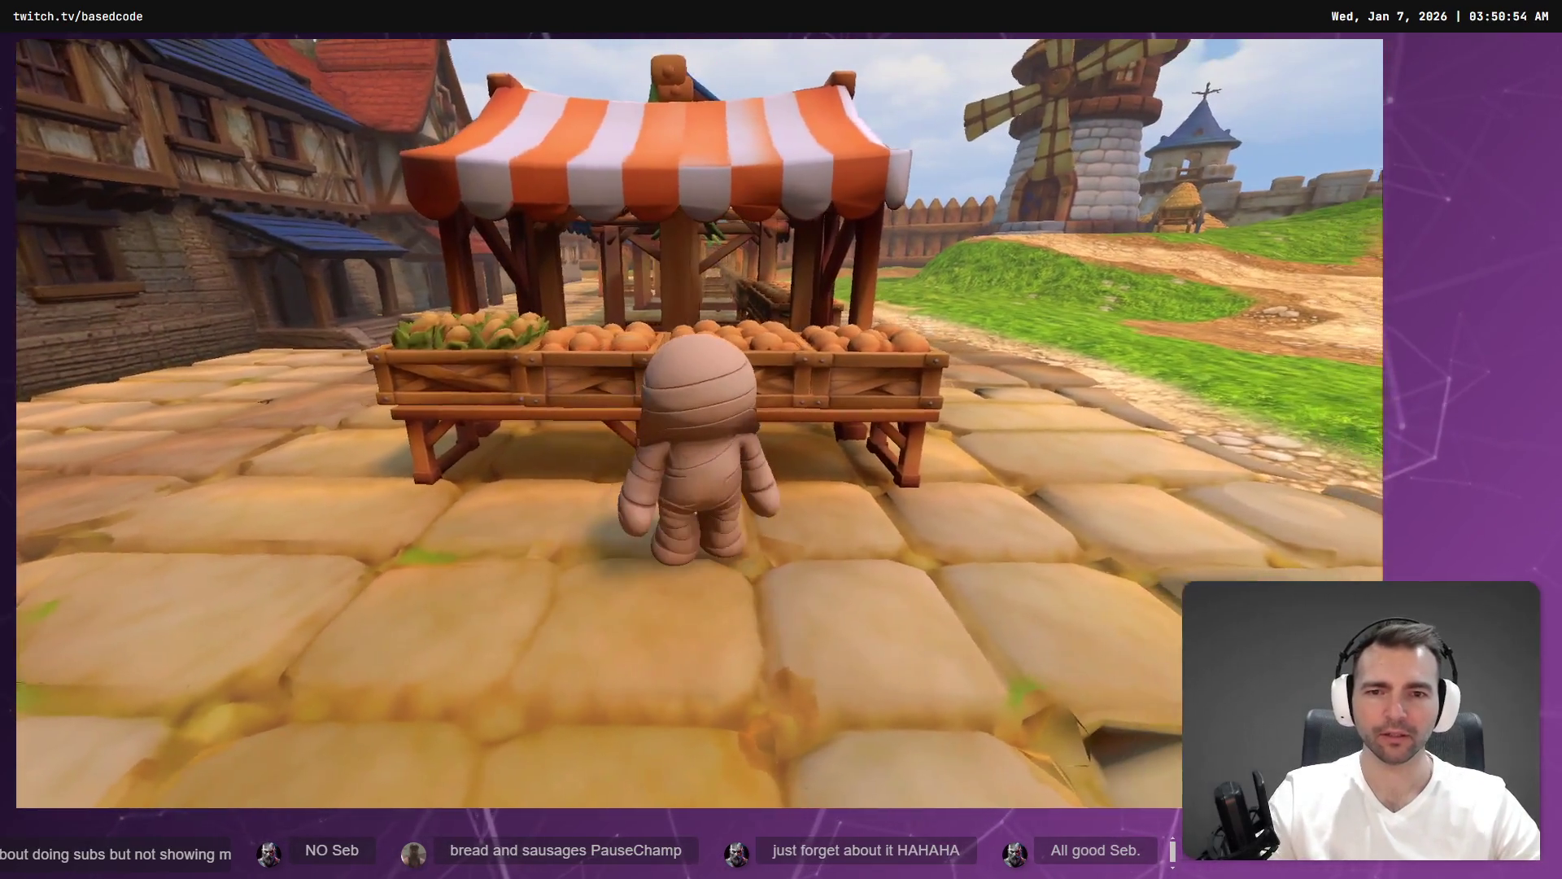
key("F8")
left_click(790, 516)
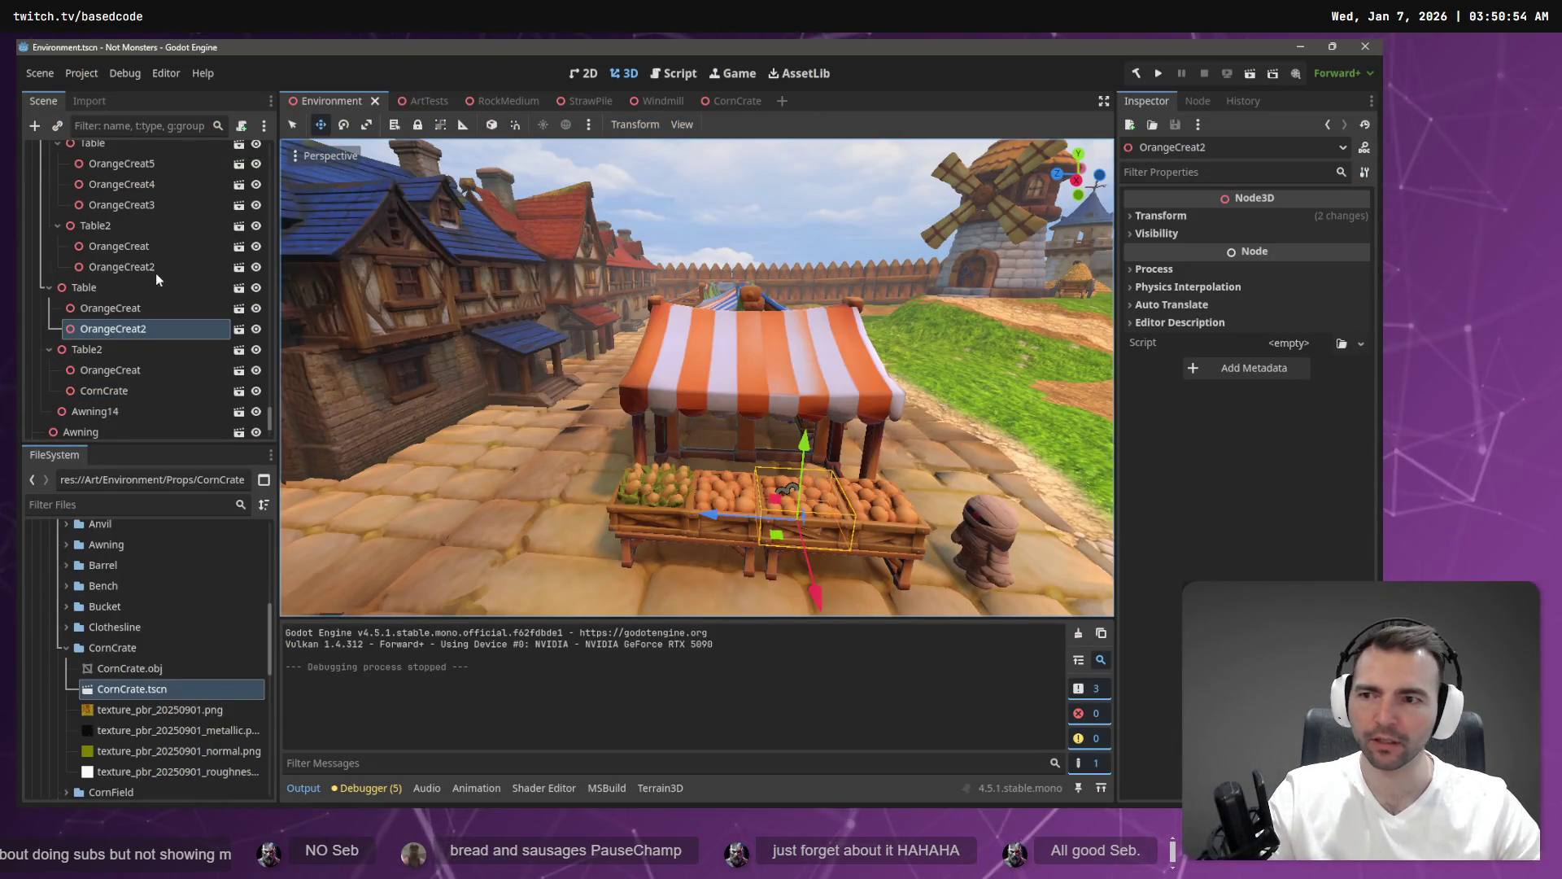
Instance CornCrate.tscn as a child of OrangeCreat2.
right_click(120, 329)
left_click(241, 261)
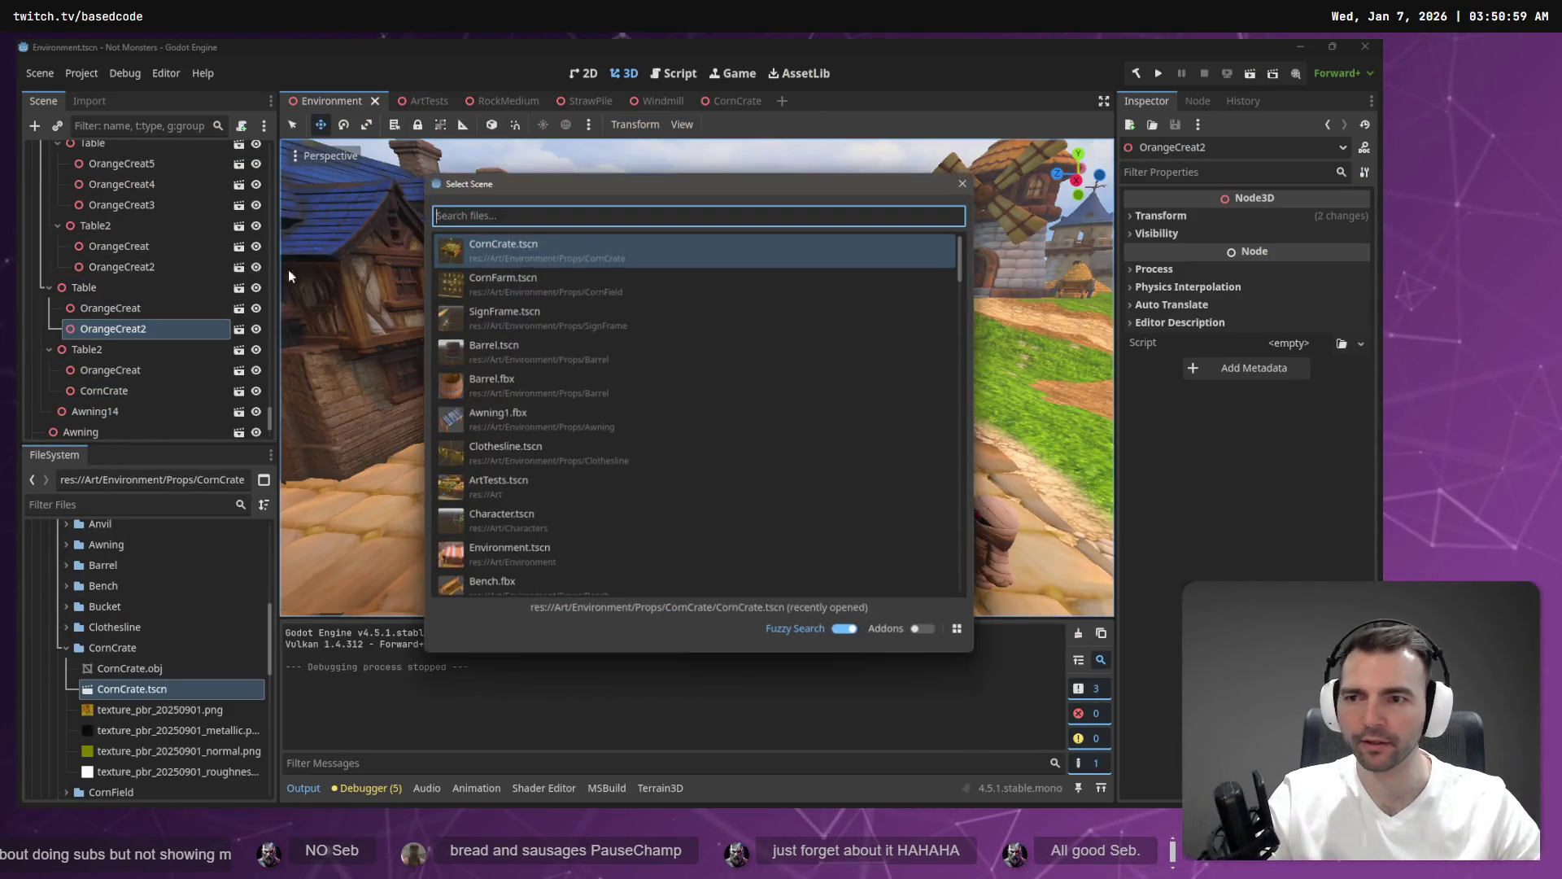
double_click(565, 247)
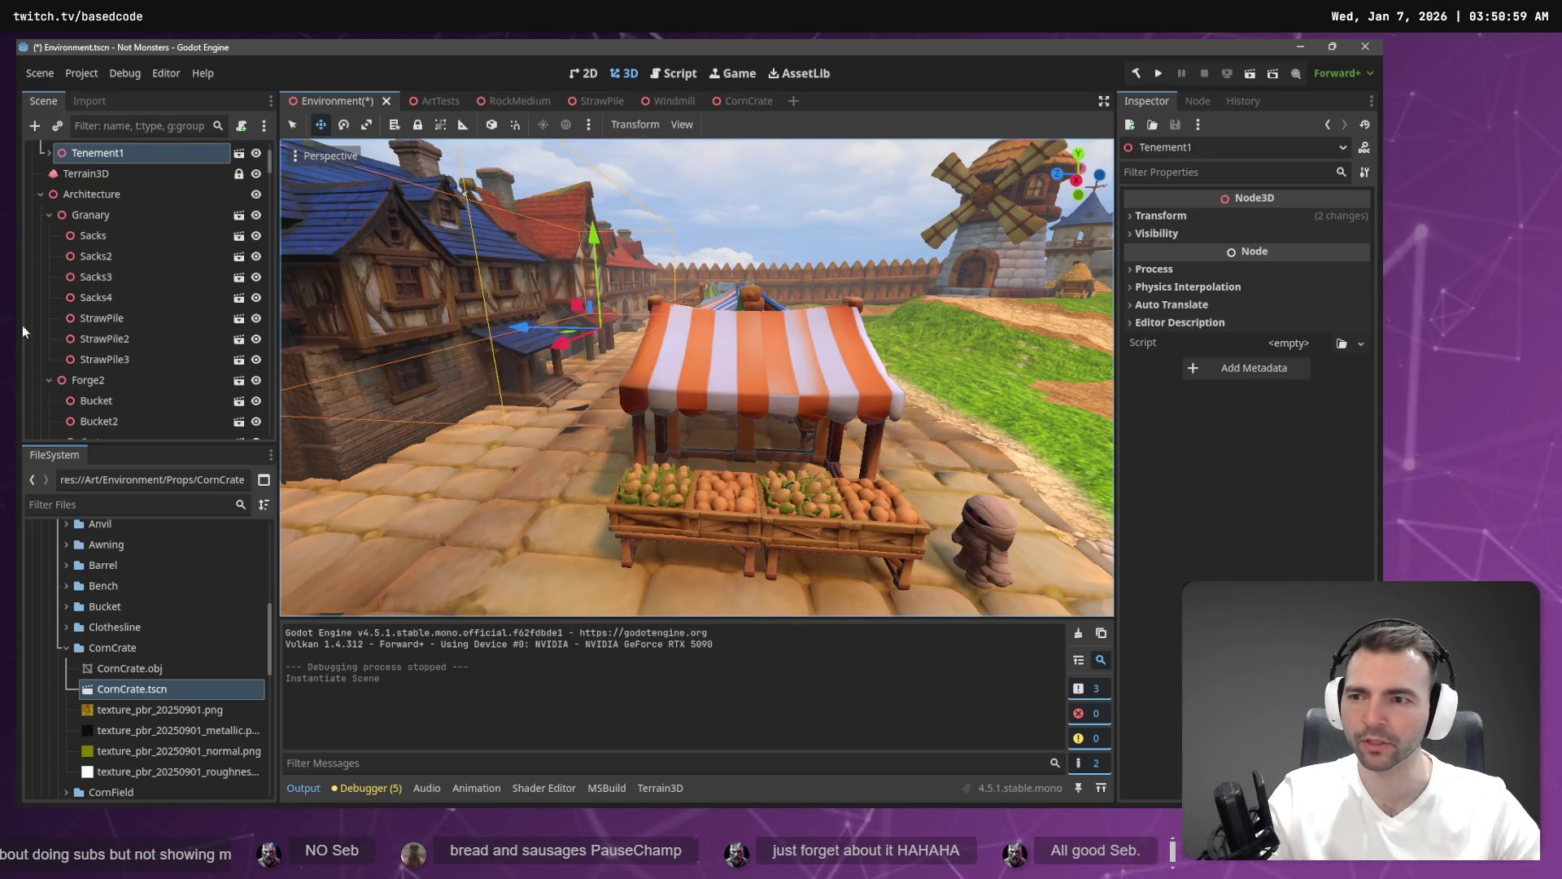
left_click(800, 515)
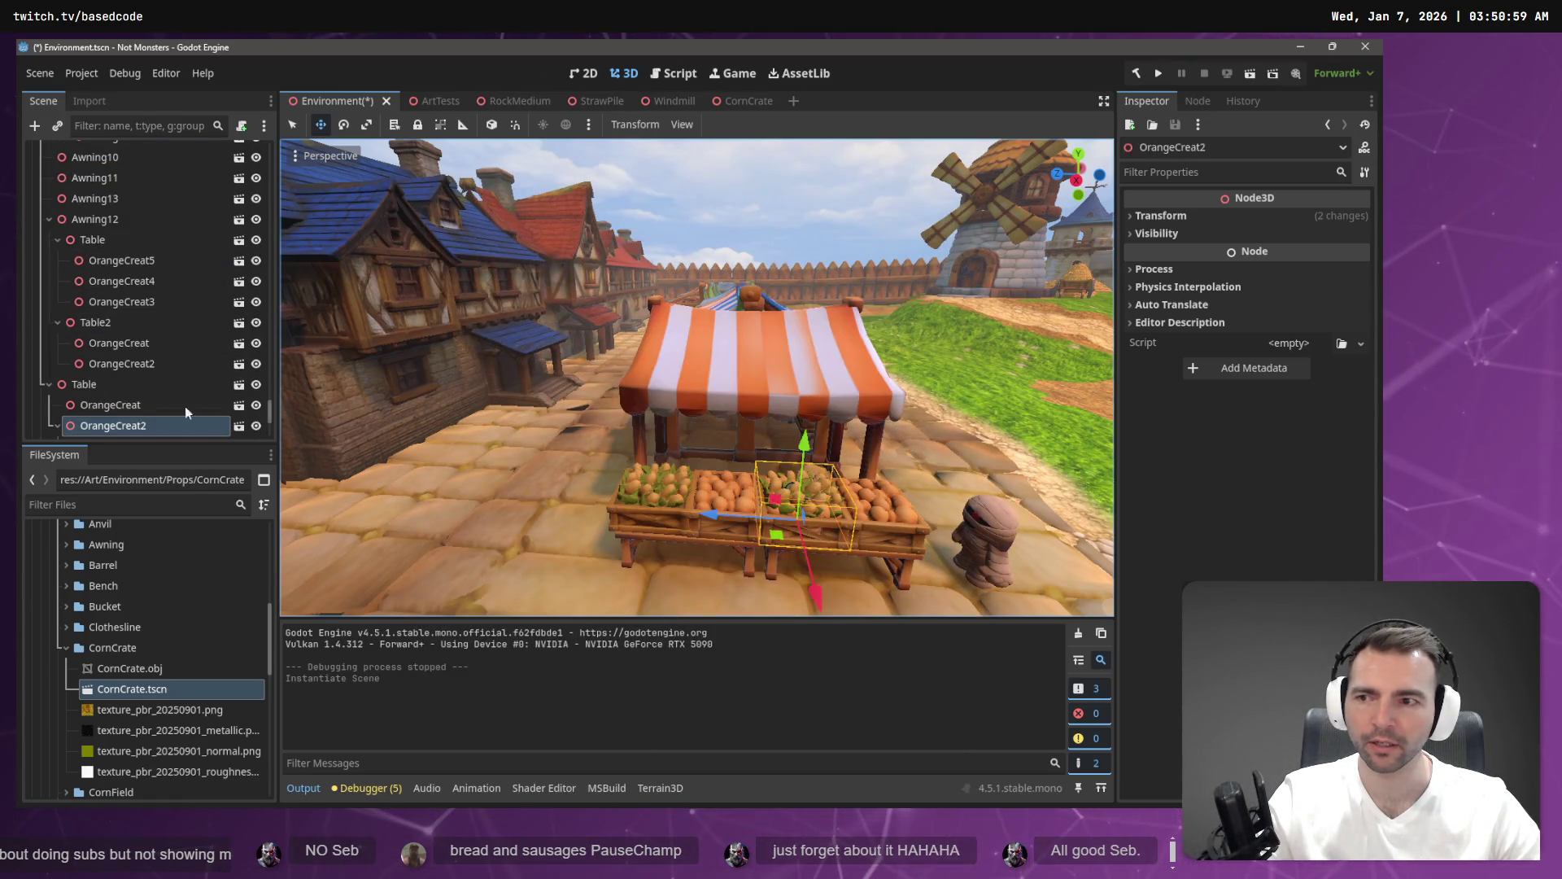
scroll(126, 419, "down", 1)
Move CornCrate under Table and delete OrangeCreat2.
left_click_drag(106, 410, 112, 396)
left_click(110, 389)
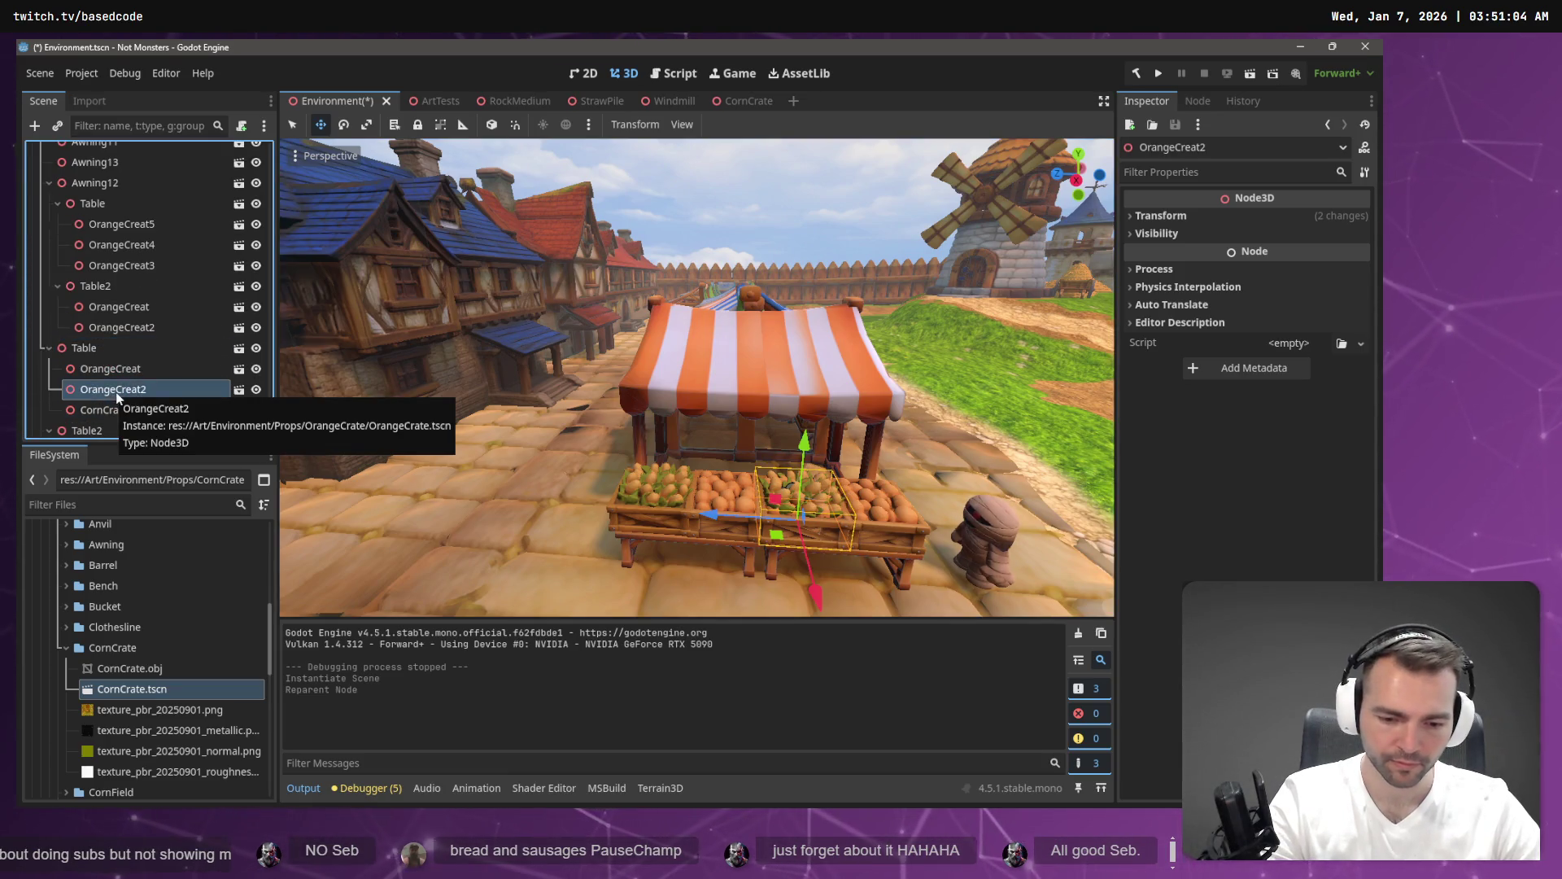
key("Delete")
left_click(689, 440)
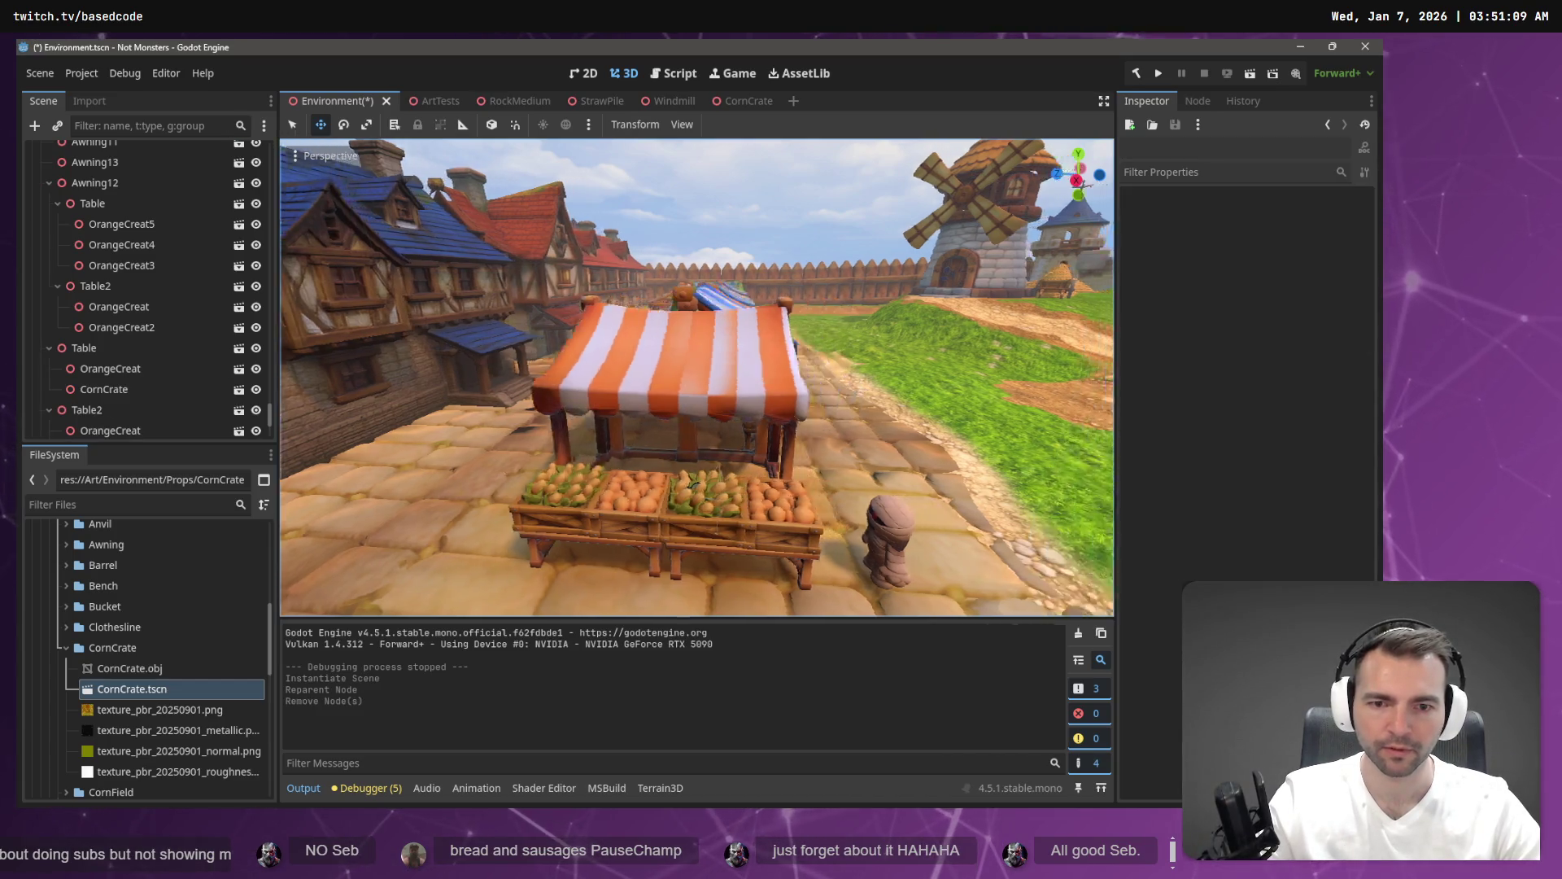
Fly to the next stall and instance a CornCrate under its OrangeCreat2.
key("s")
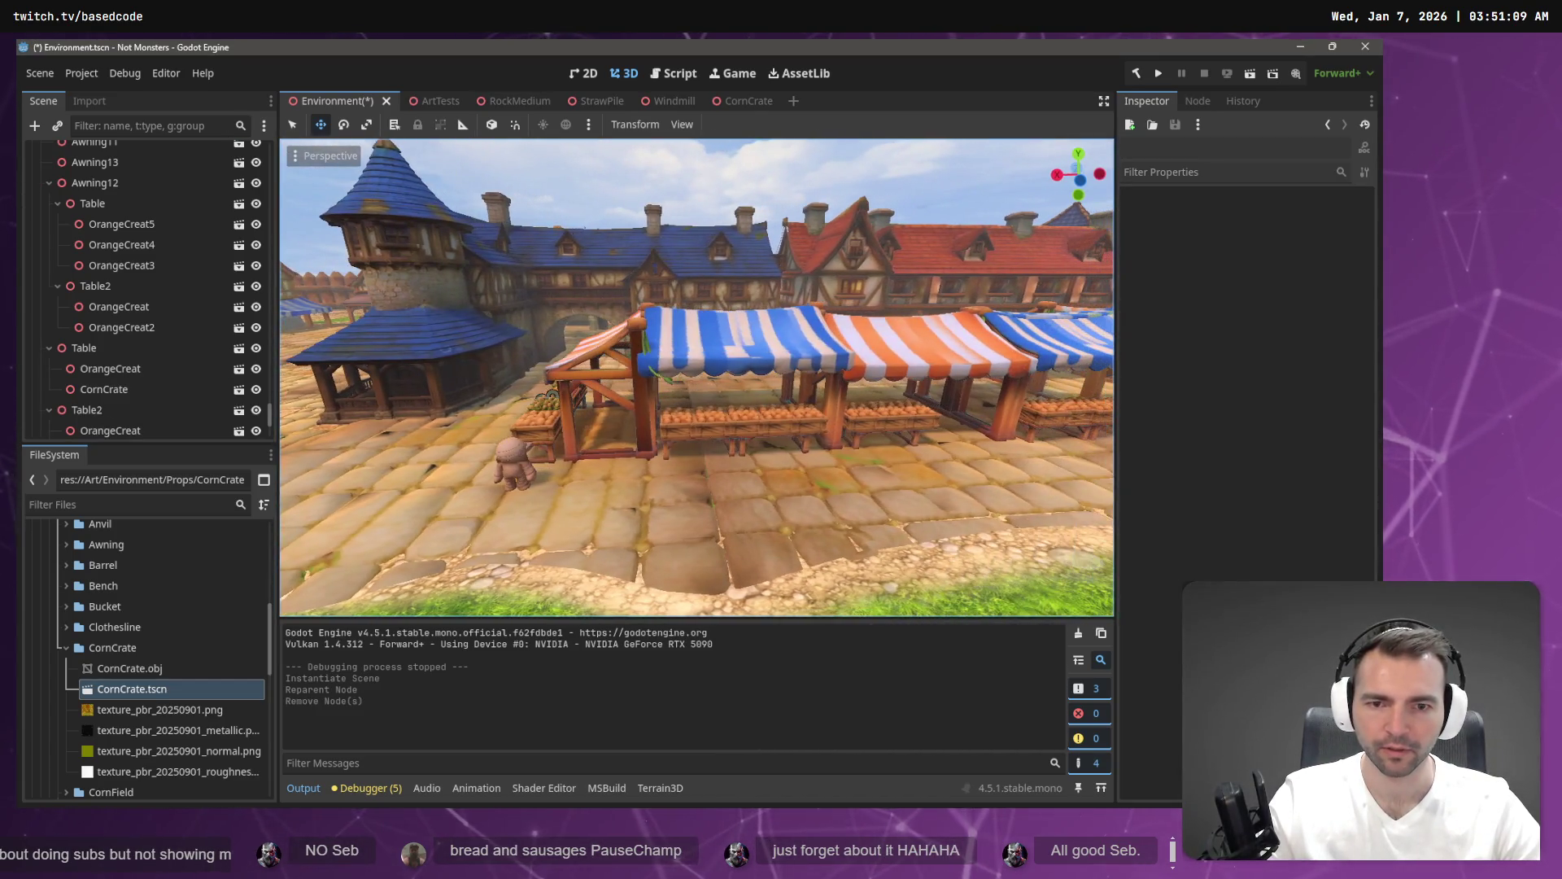
left_click(714, 427)
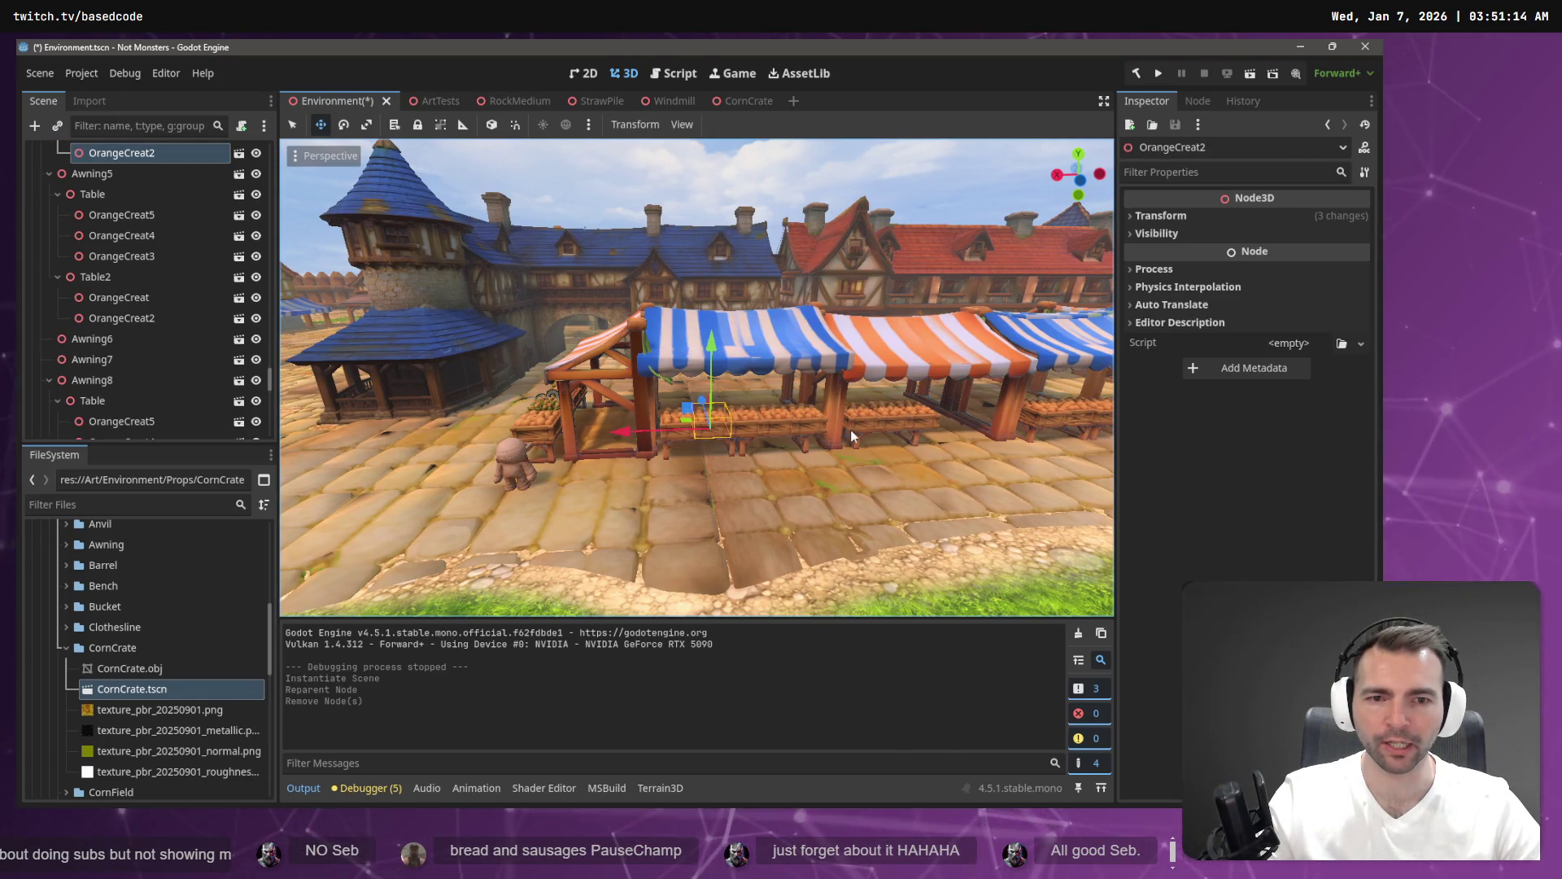
key("s")
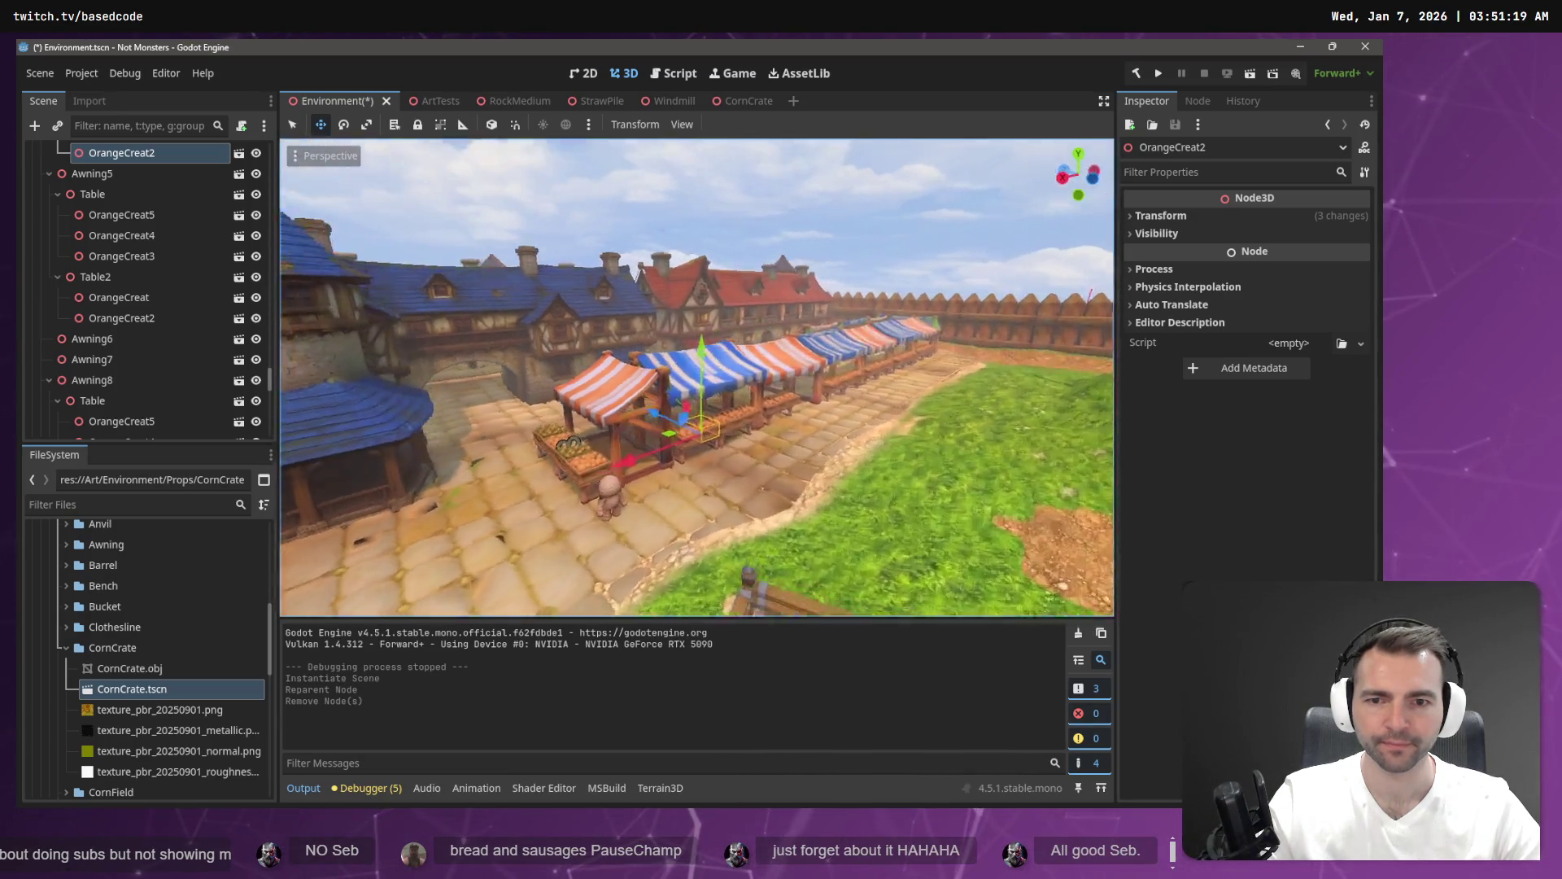
key("w")
key("e")
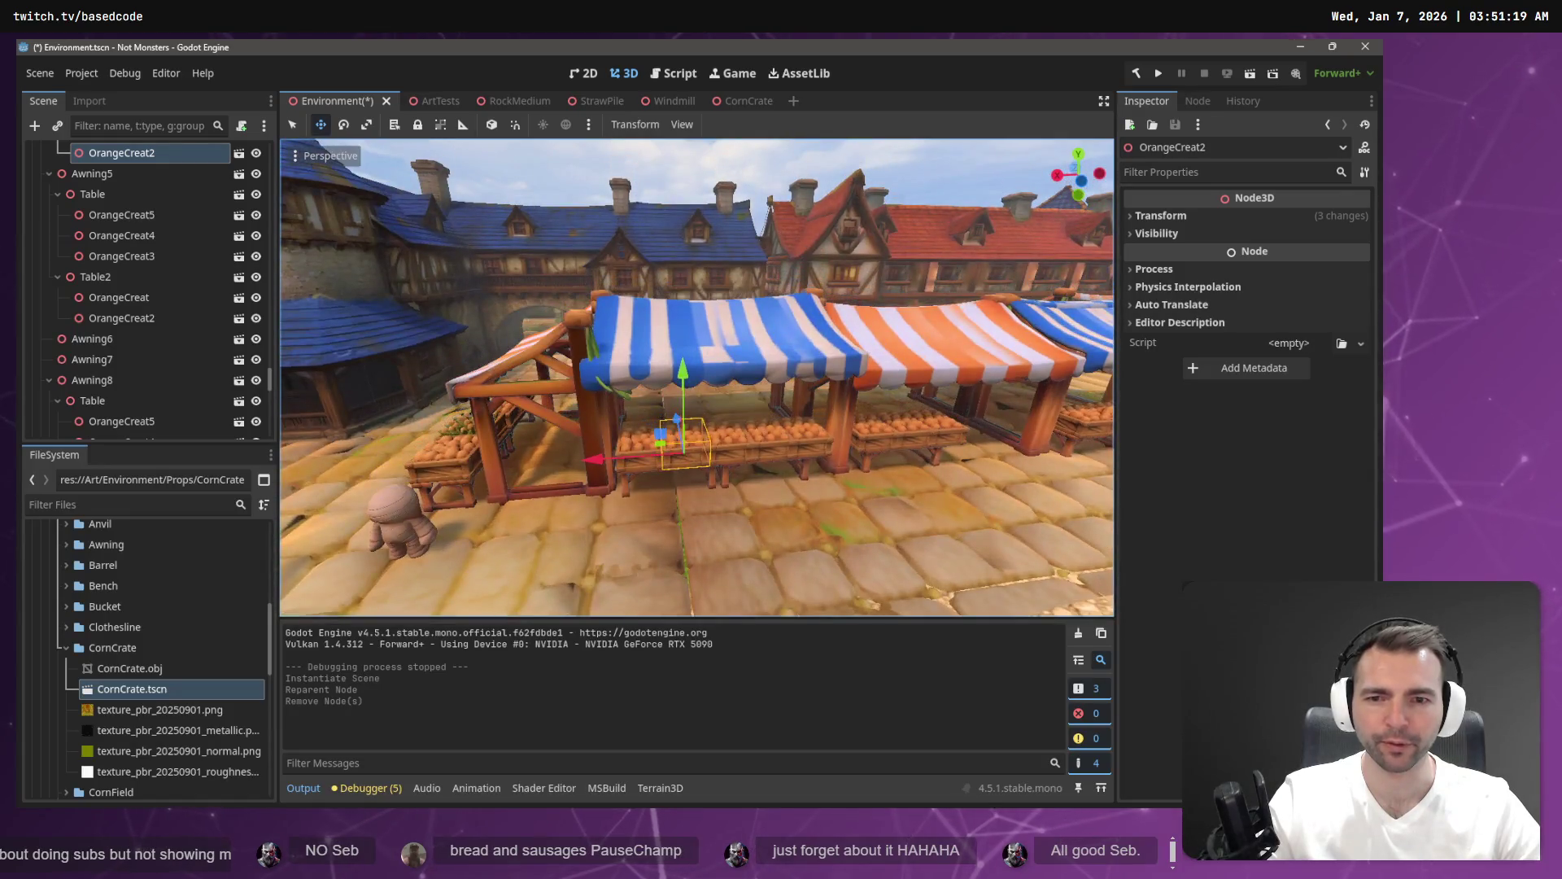
right_click(162, 156)
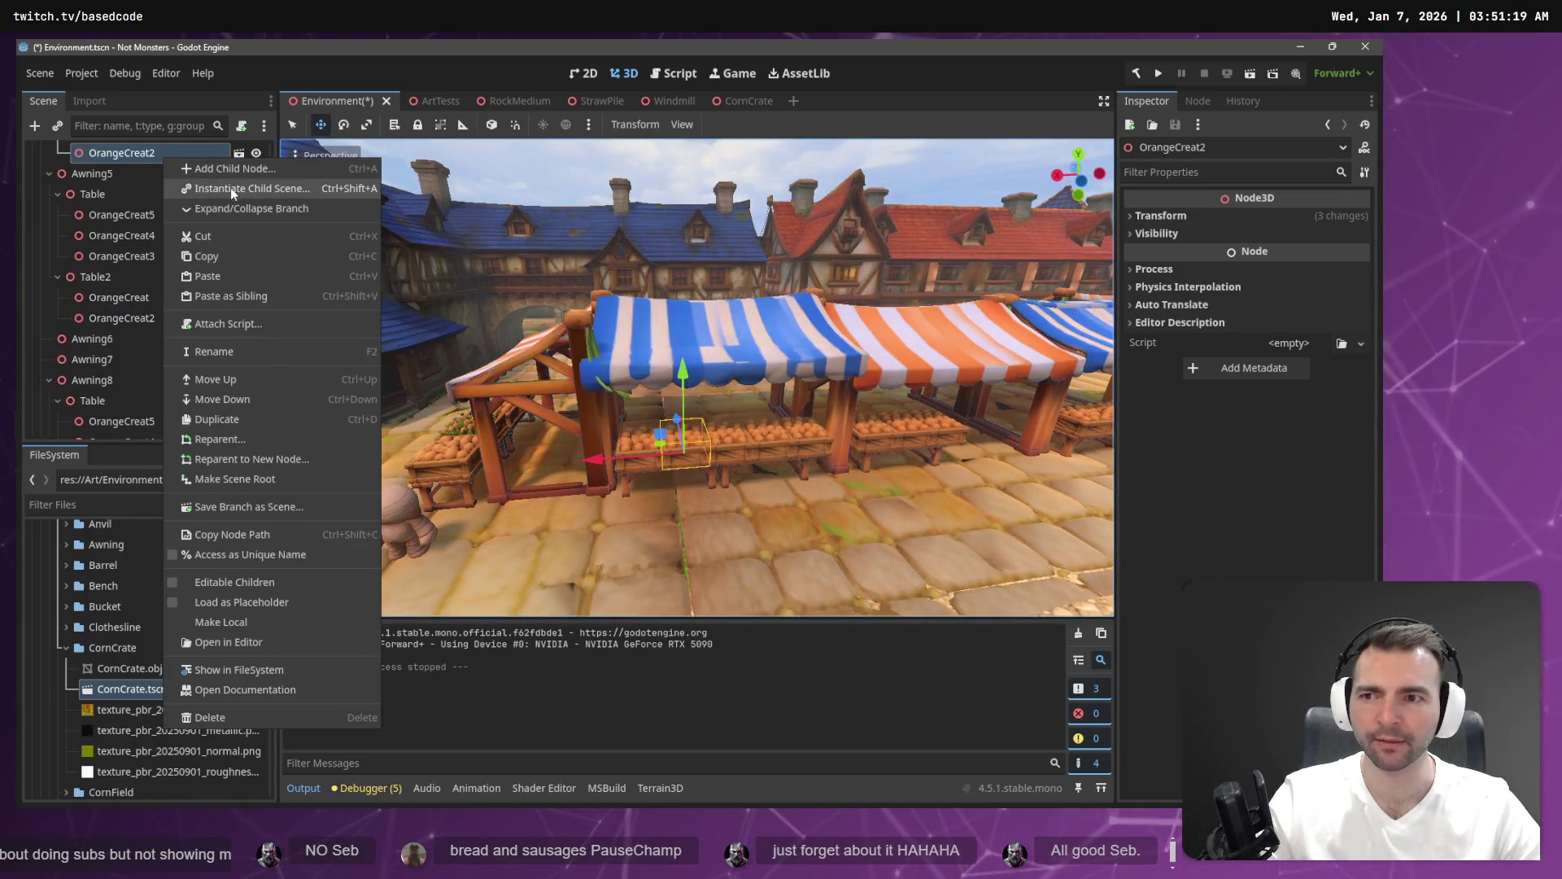
left_click(232, 187)
double_click(541, 247)
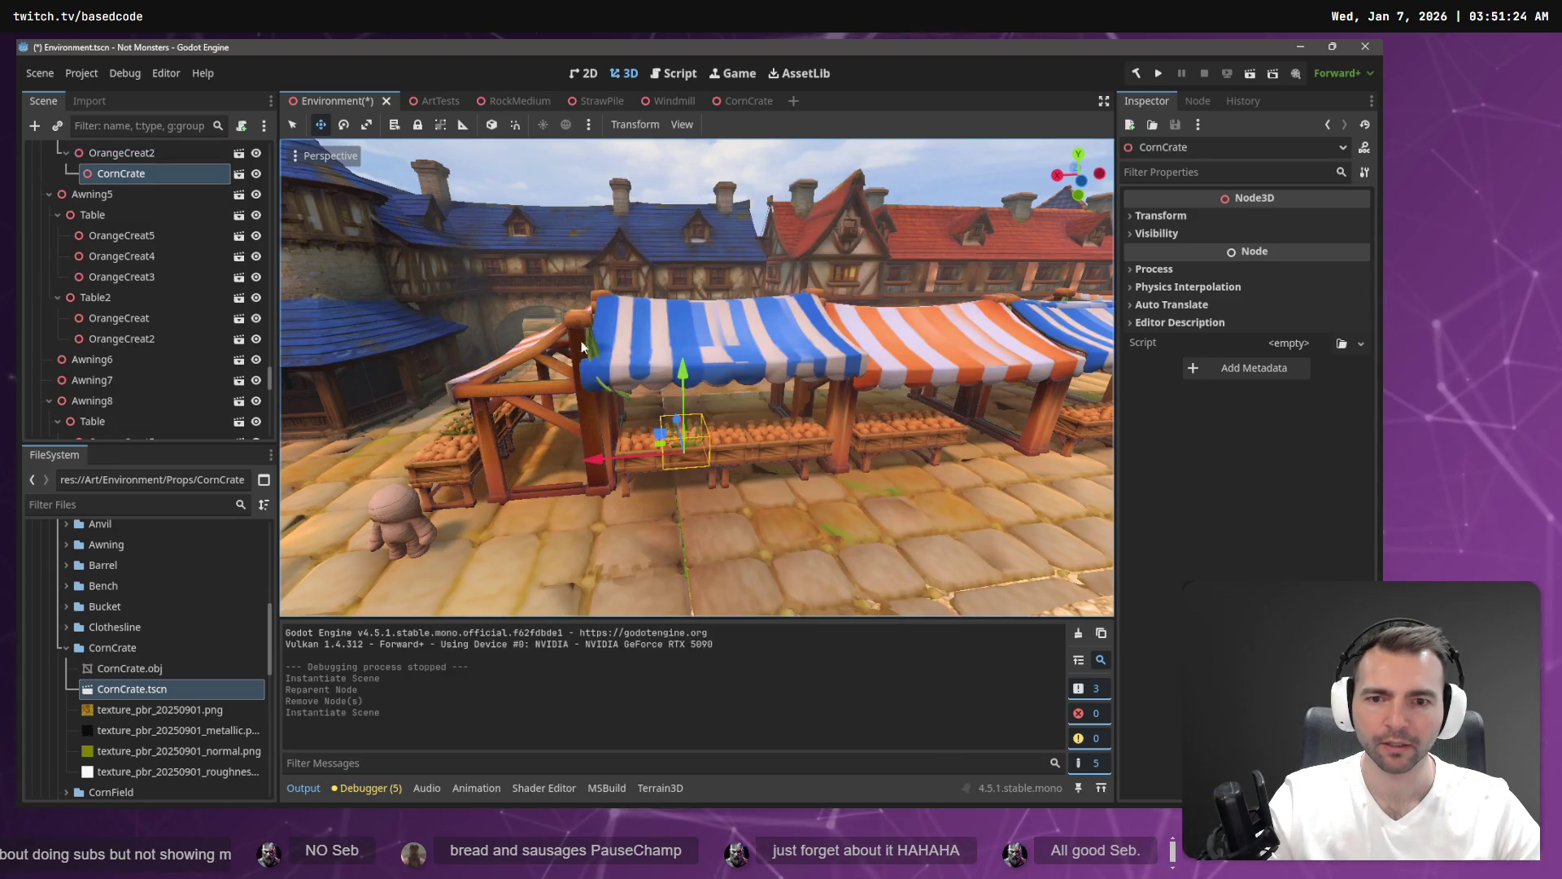
Move that CornCrate under Table2 and delete OrangeCreat2.
mouse_move(119, 183)
left_mouse_down()
mouse_move(134, 178)
mouse_move(110, 148)
mouse_move(106, 226)
left_mouse_up()
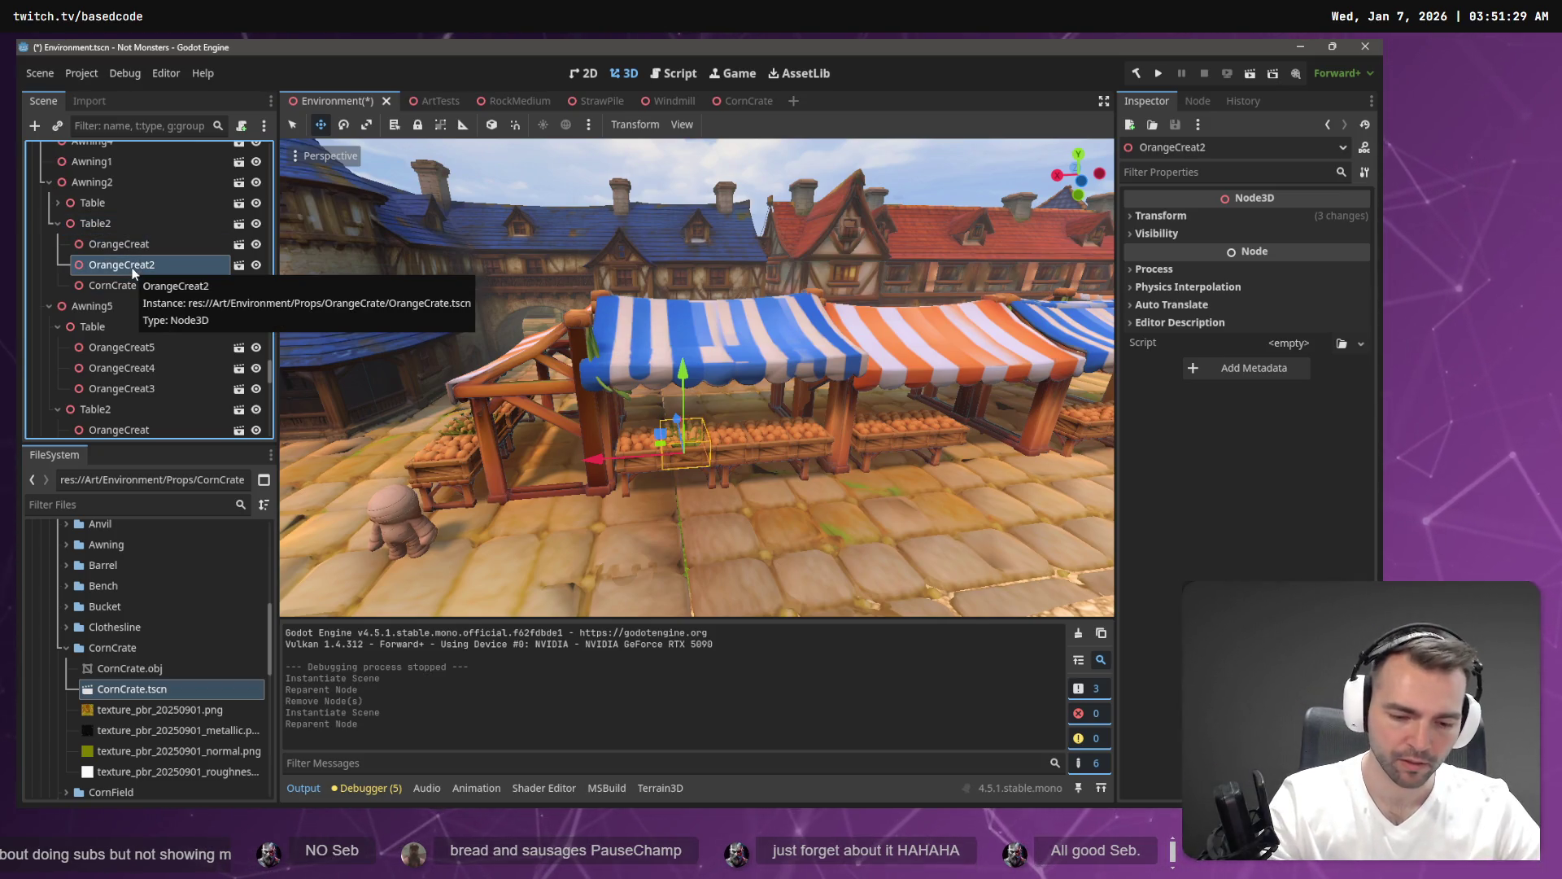
key("Delete")
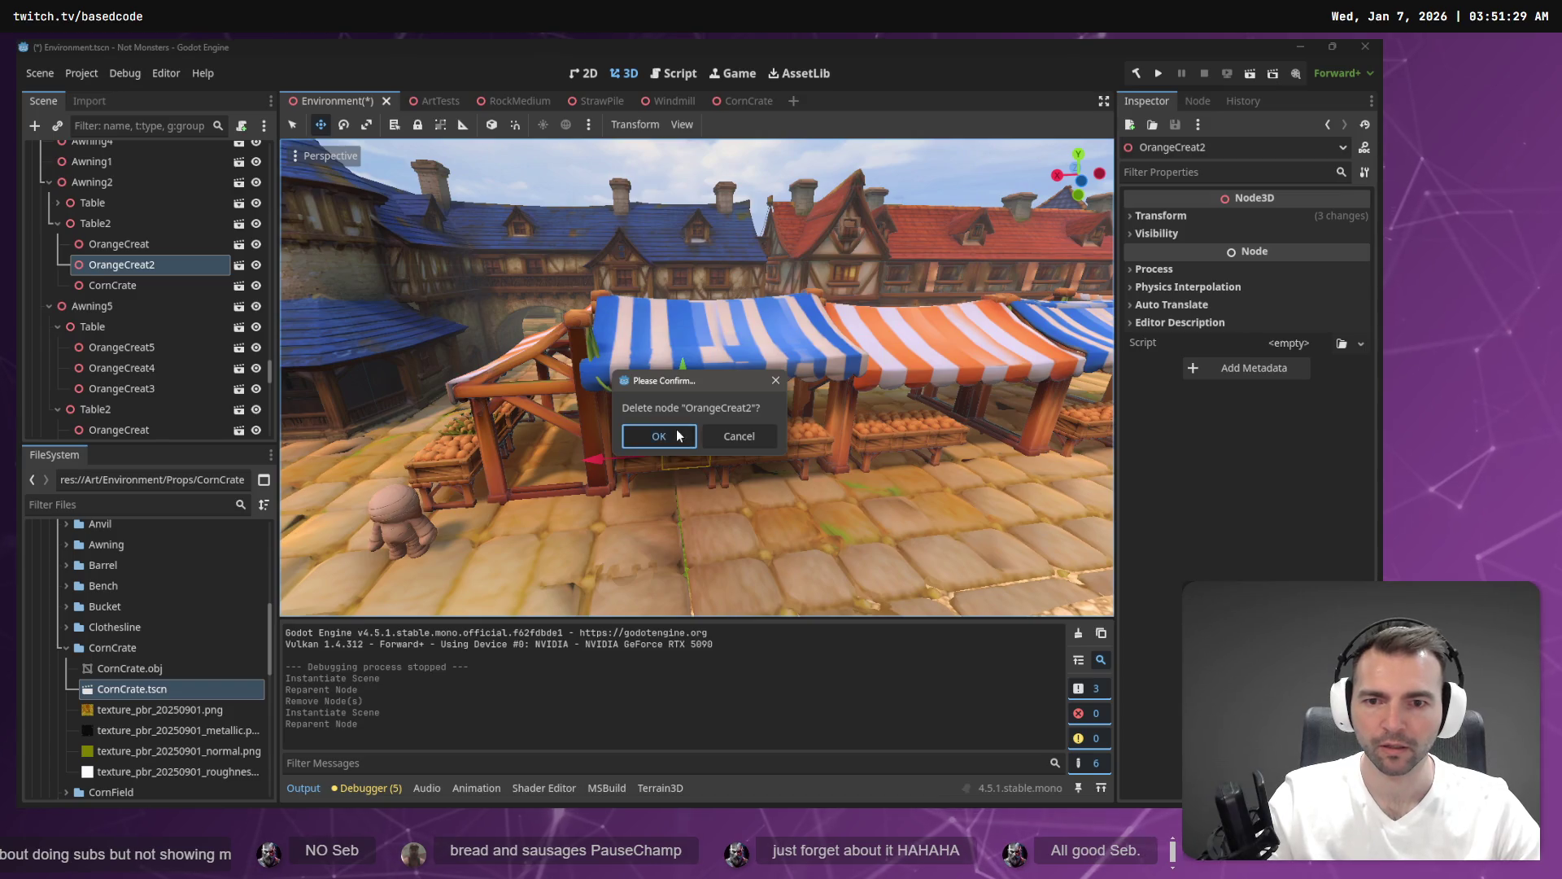
left_click(679, 436)
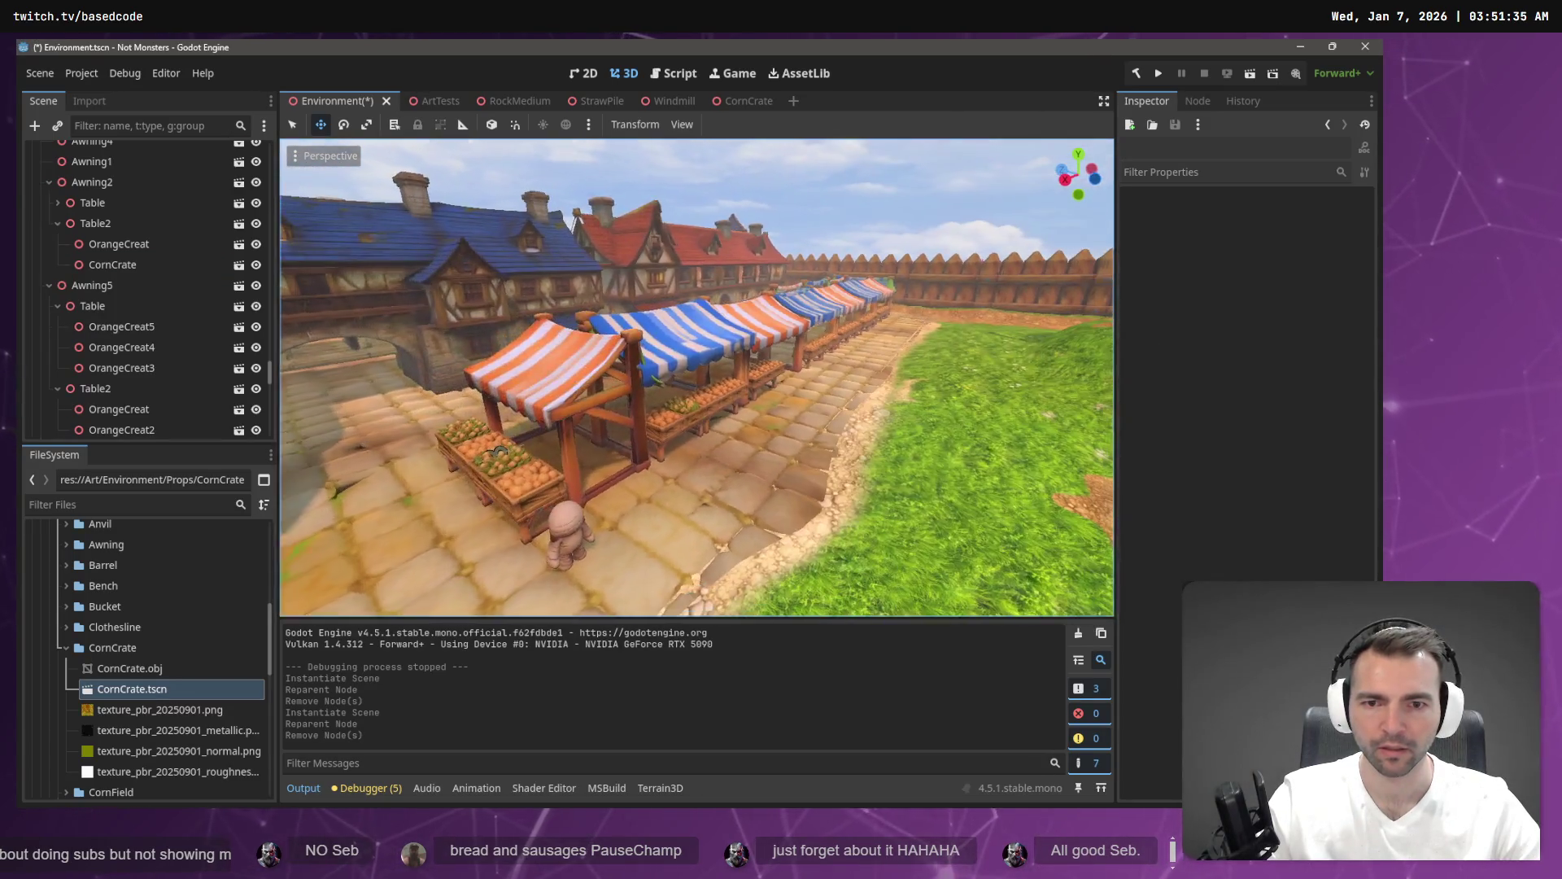
scroll(500, 450, "up", 5)
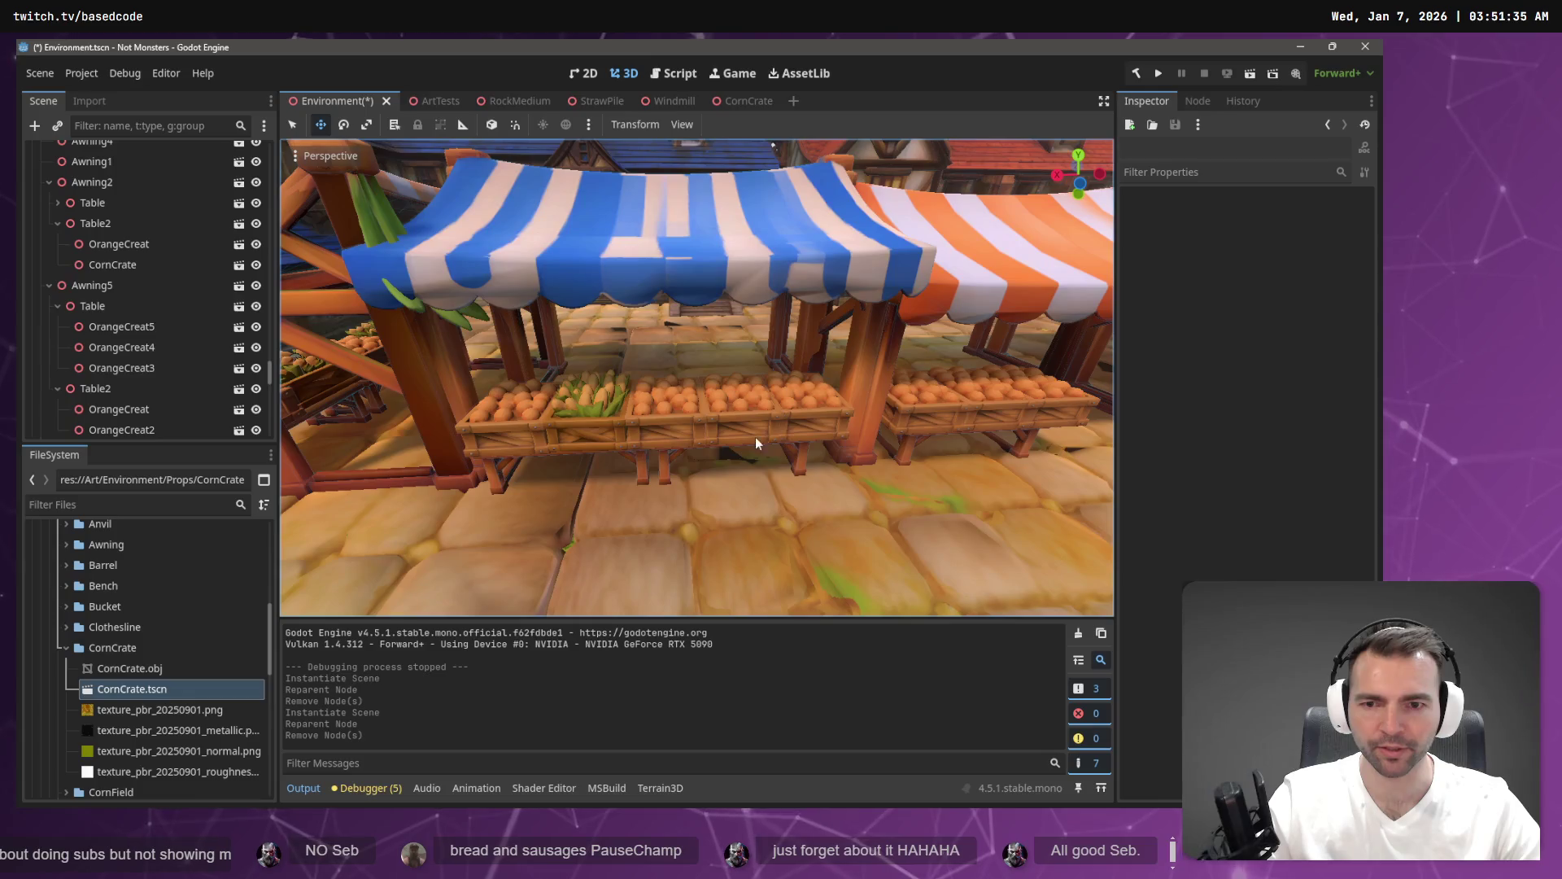
Instance a CornCrate under OrangeCreat4 on the blue stall and make it Table's first child.
left_click(752, 411)
right_click(117, 239)
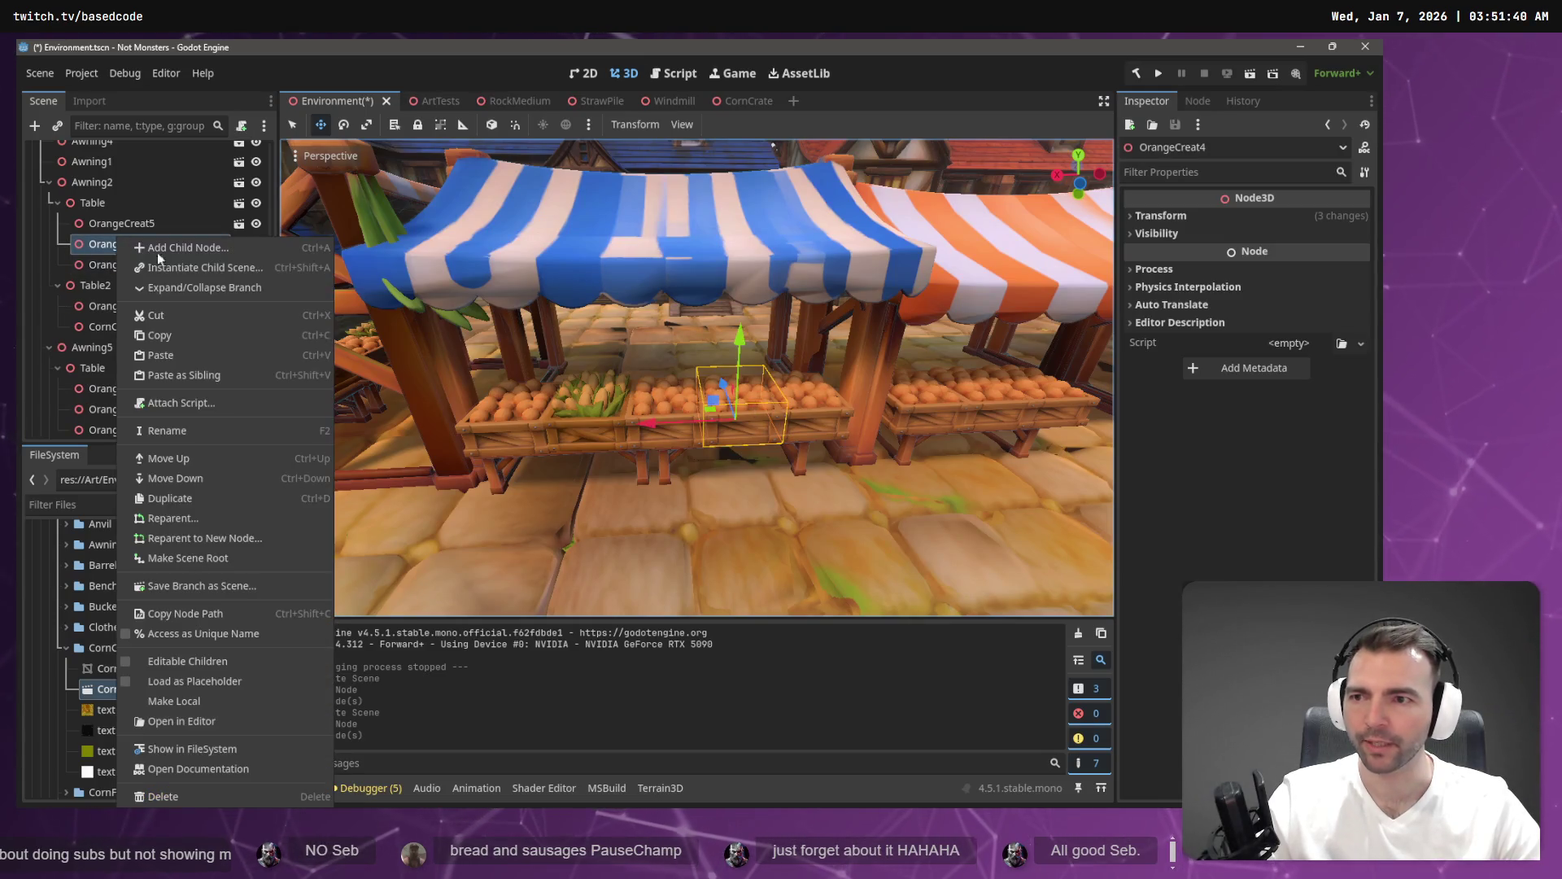
left_click(217, 267)
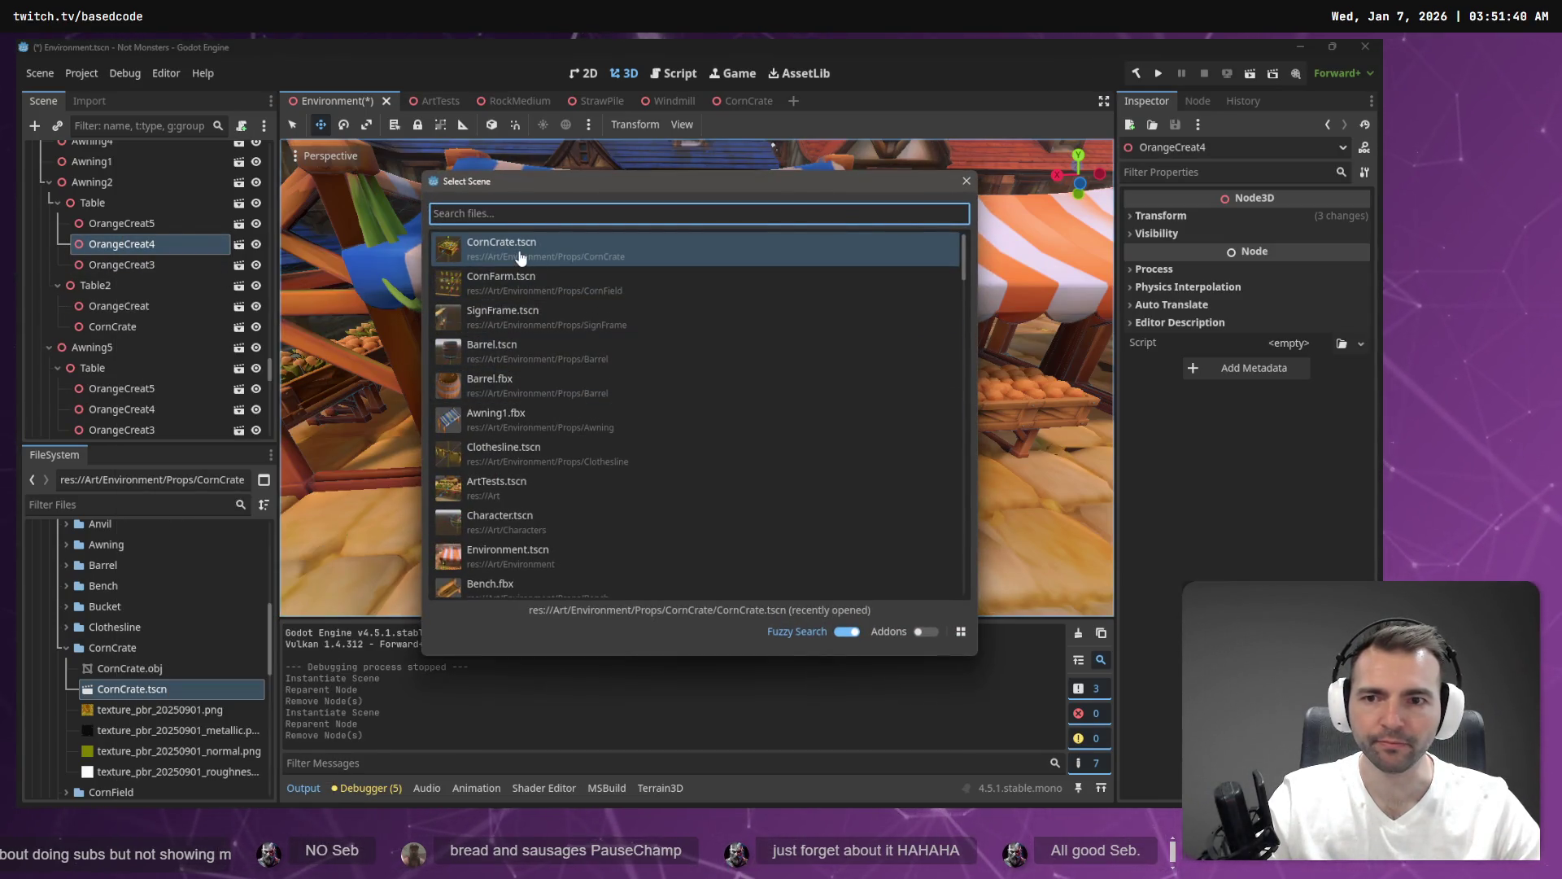
double_click(523, 248)
left_click_drag(150, 268, 122, 214)
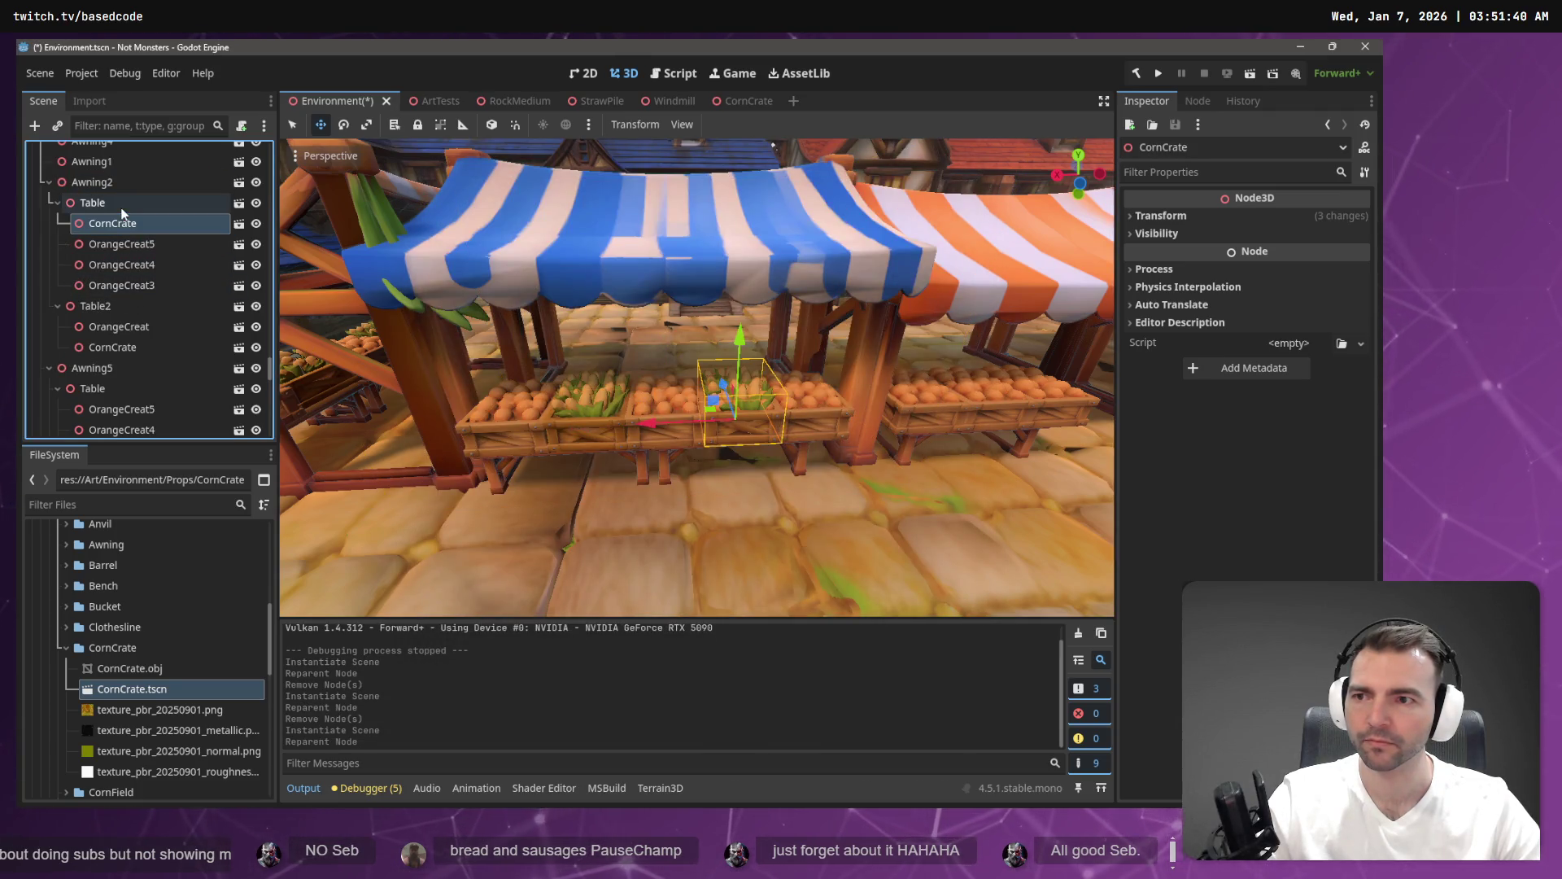
Delete OrangeCreat4 and save Environment.tscn.
left_click(130, 265)
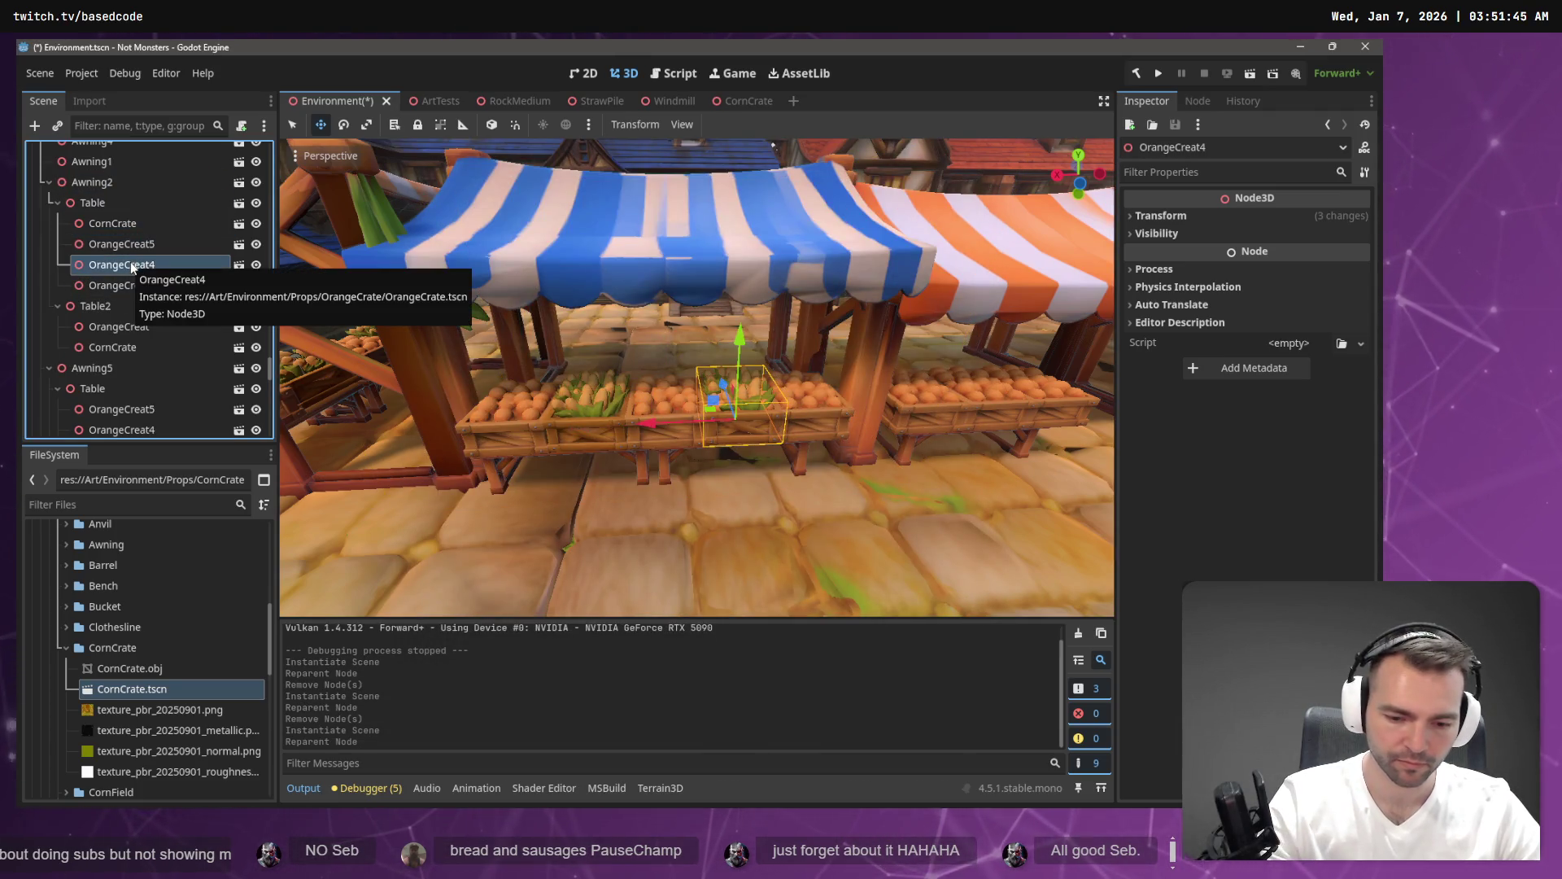
key("Delete")
left_click(641, 437)
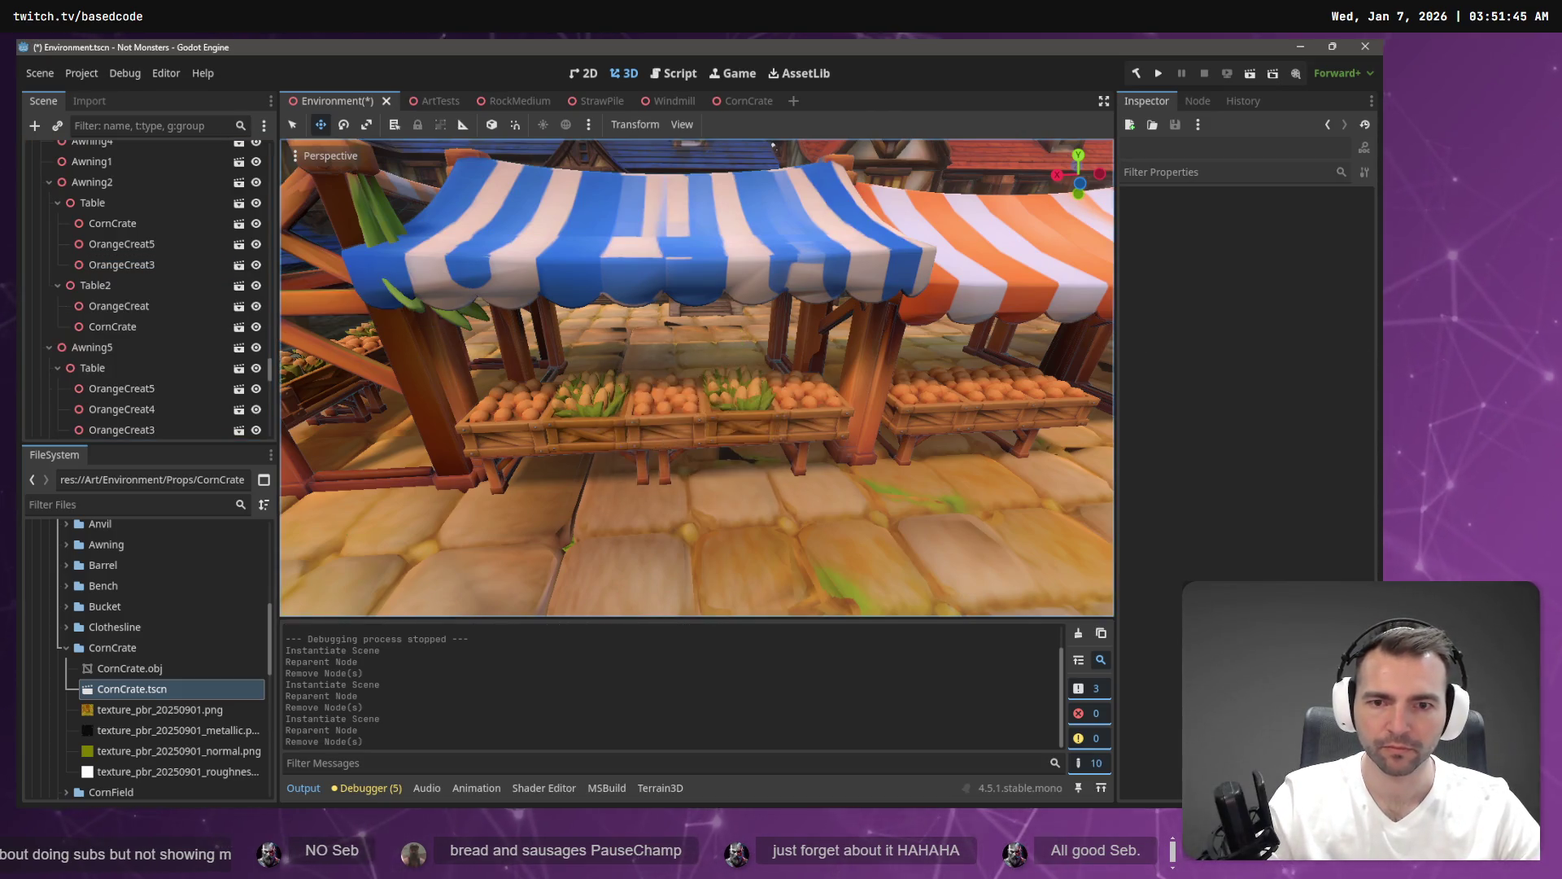
key("ctrl+s")
mouse_move(671, 431)
left_mouse_down()
mouse_move(586, 443)
mouse_move(693, 449)
left_mouse_up()
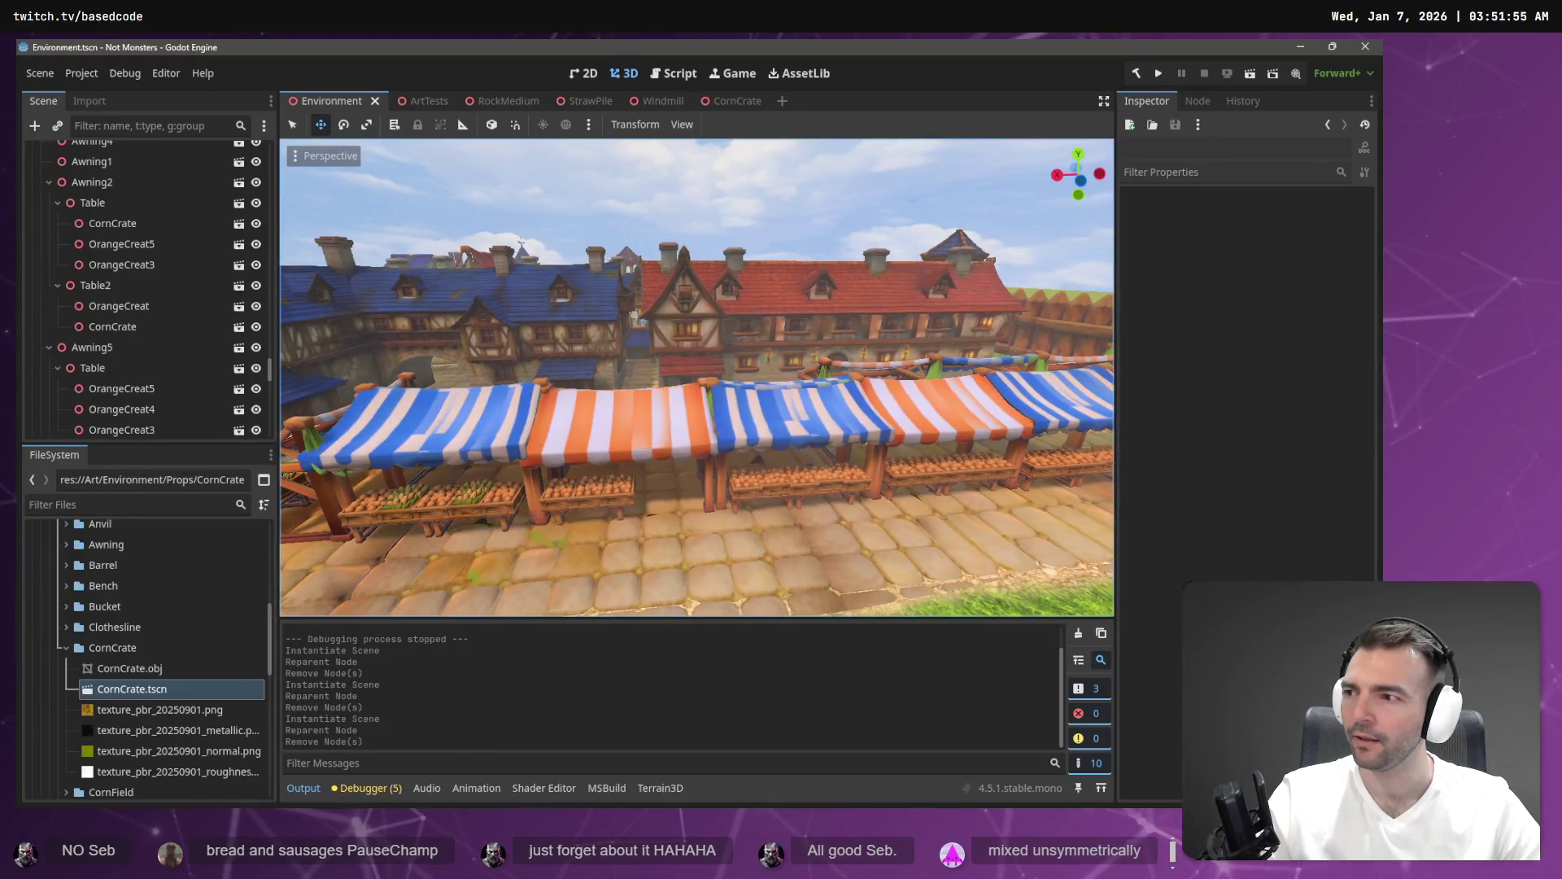
left_click(748, 487)
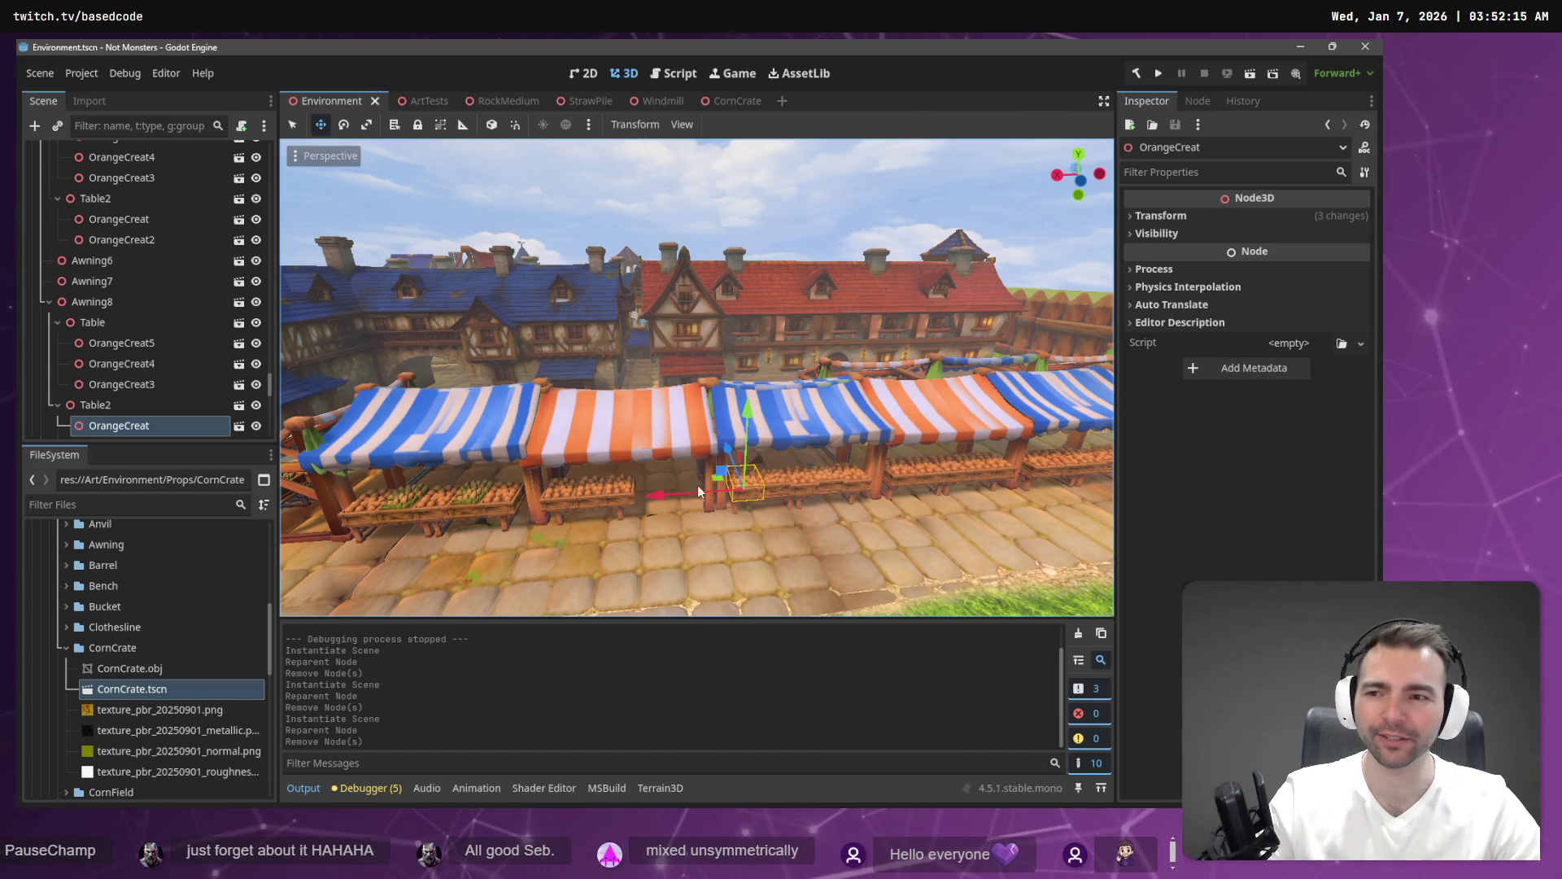
scroll(153, 389, "down", 3)
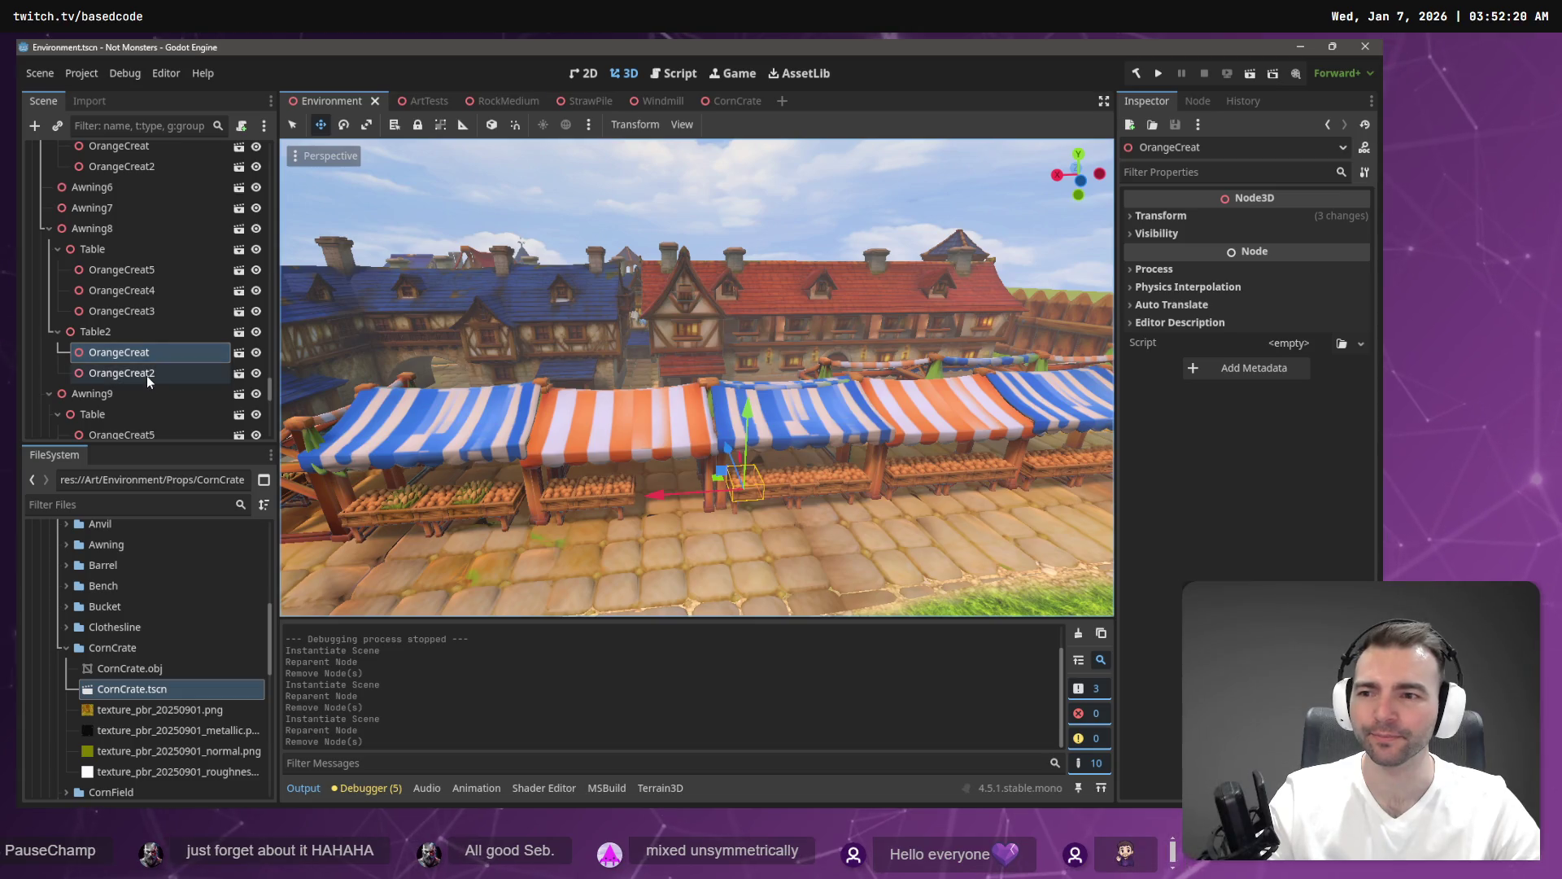
Instance a CornCrate under OrangeCreat and move it to the end of Table2.
left_click(147, 374, "shift")
right_click(148, 358)
left_click(107, 358)
left_click(109, 358)
right_click(122, 355)
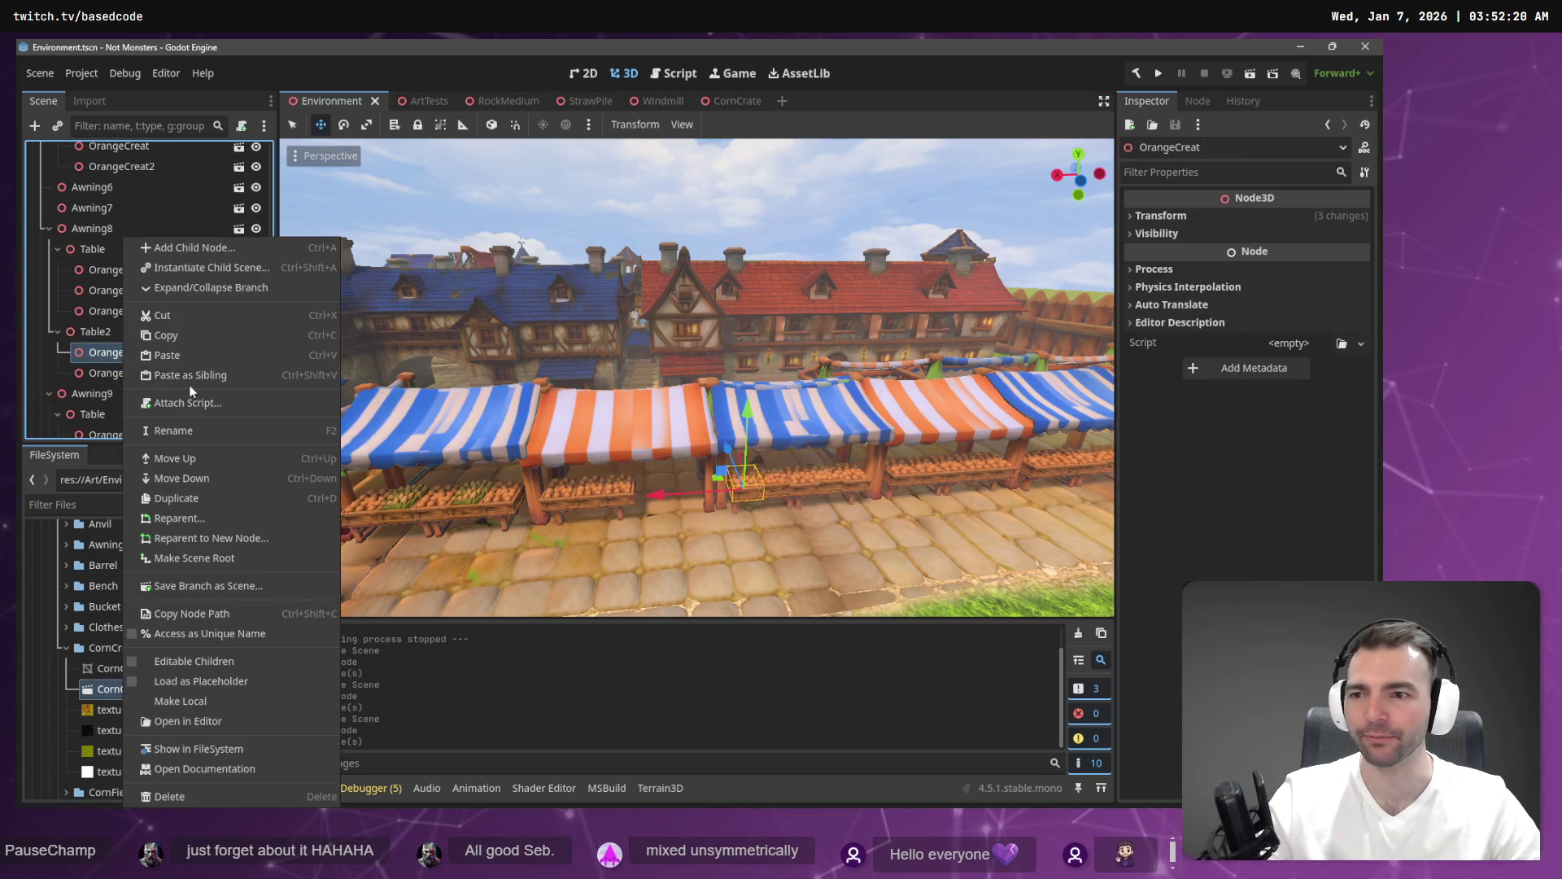
left_click(213, 270)
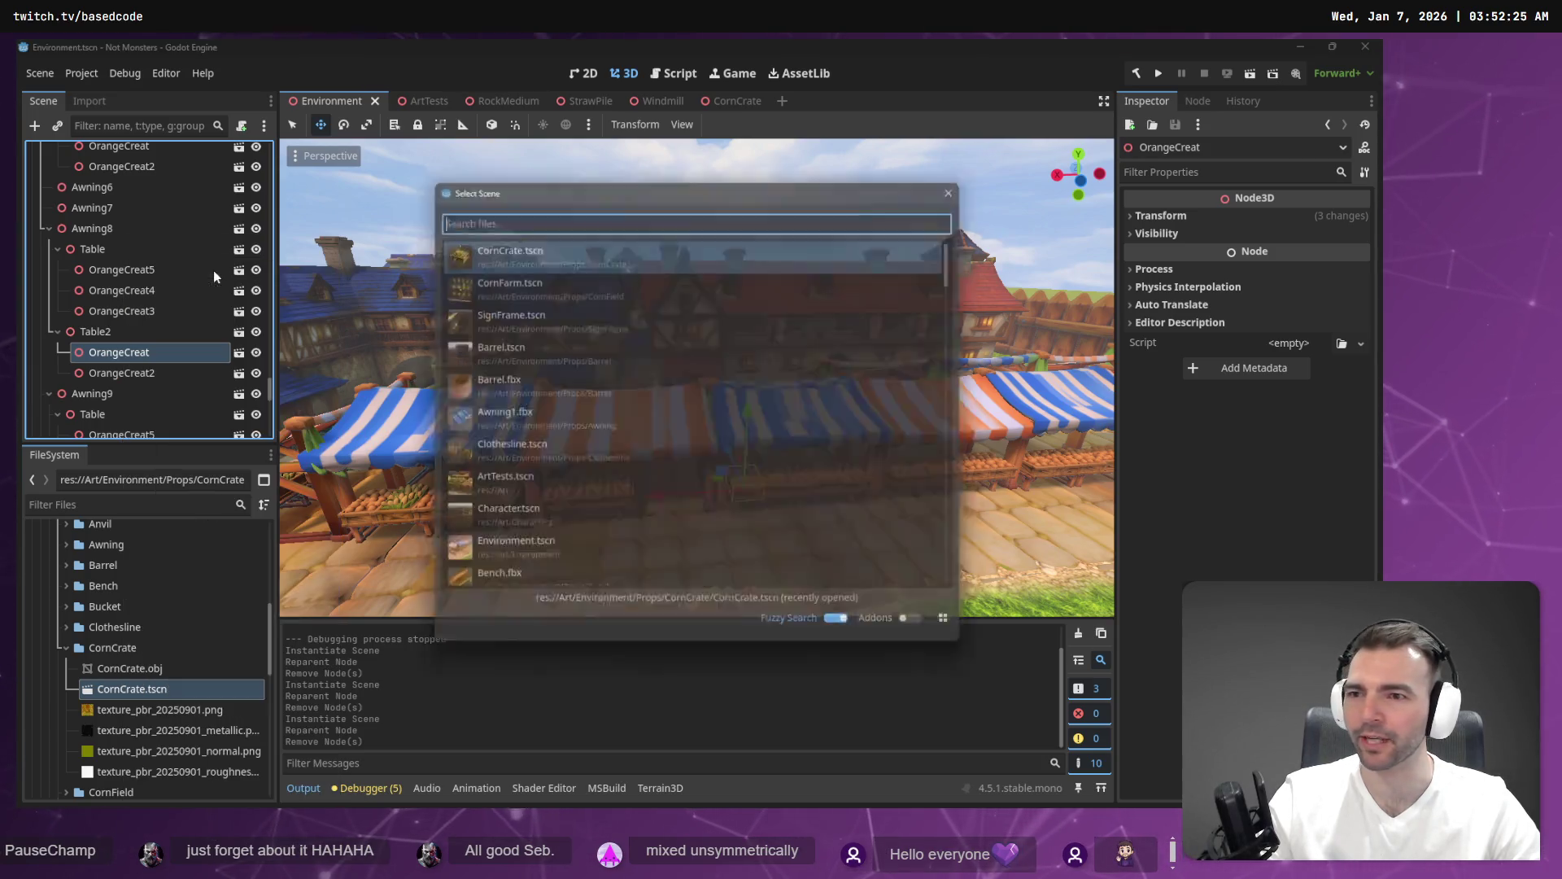
left_click(521, 248)
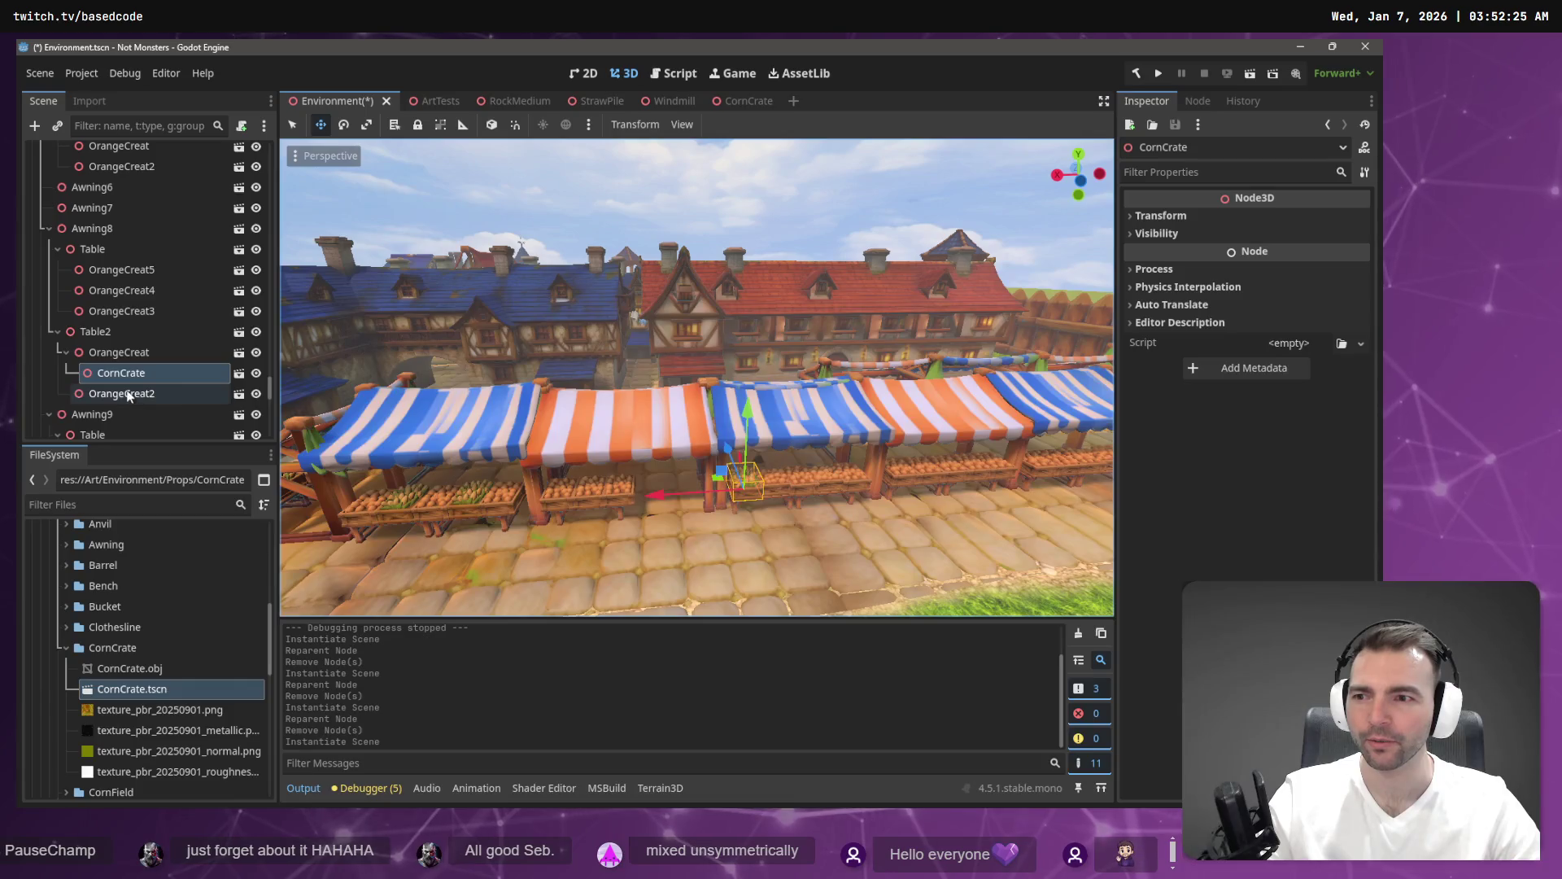
left_click_drag(127, 366, 124, 331)
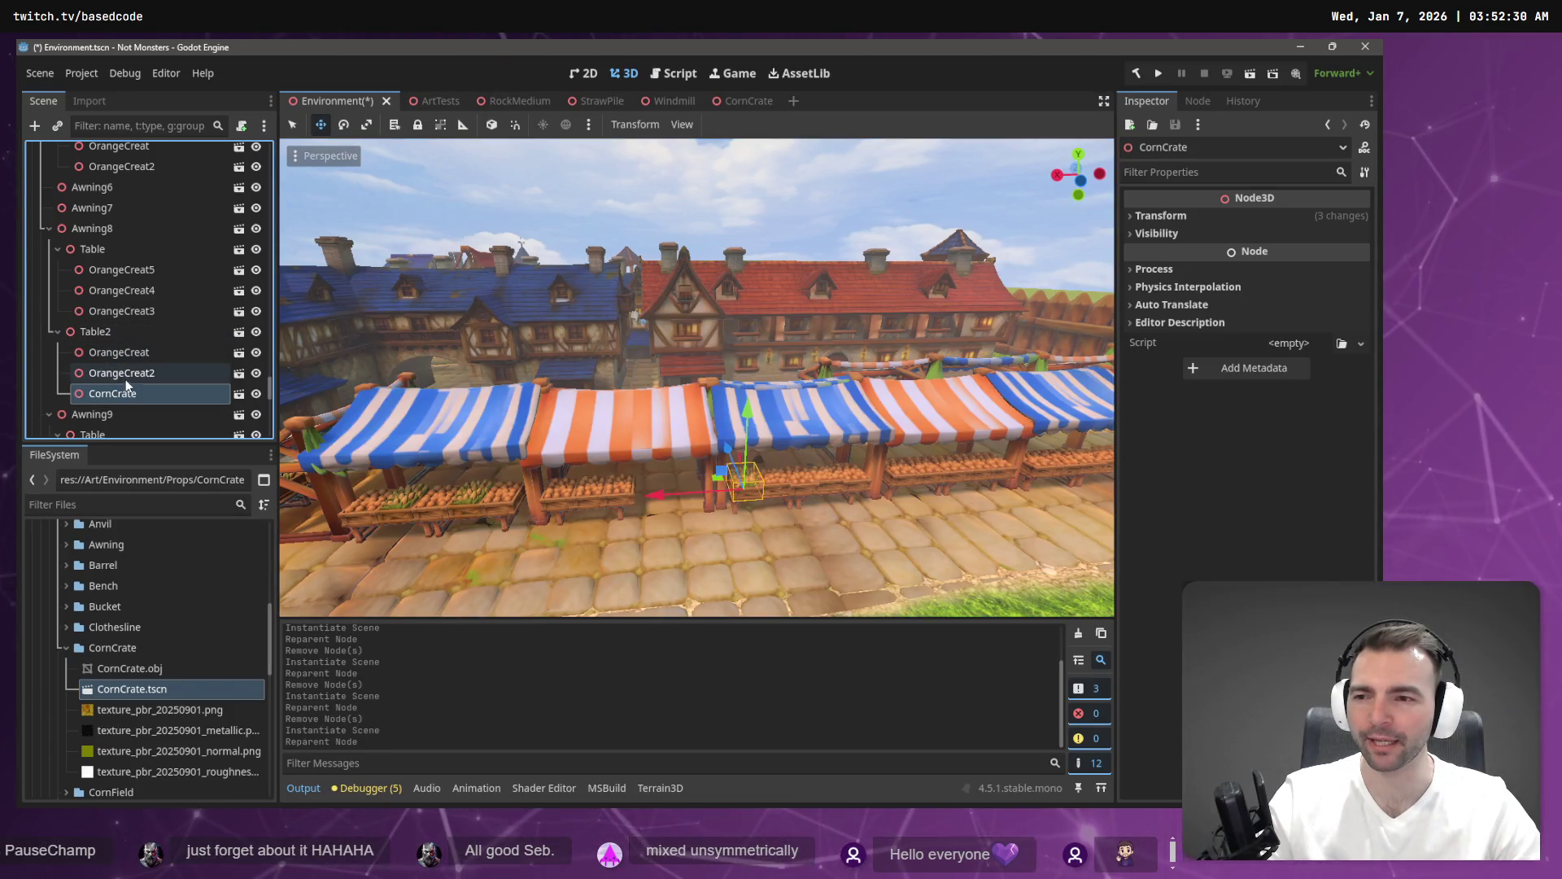
Add another CornCrate instance under OrangeCreat2, then select an orange crate on the market table.
left_click(128, 372)
right_click(128, 373)
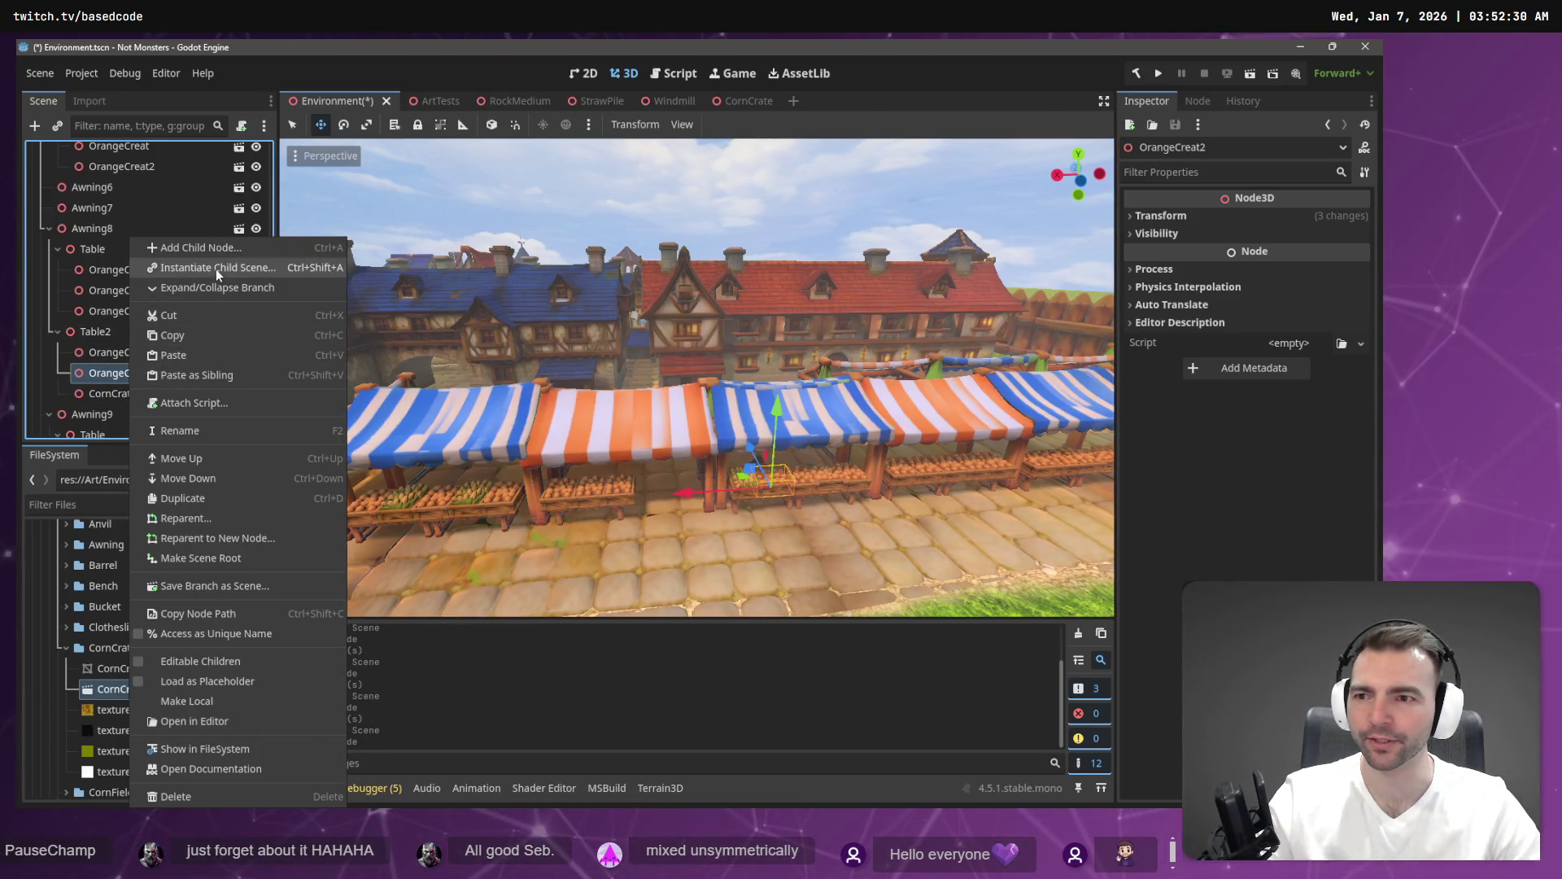
left_click(216, 269)
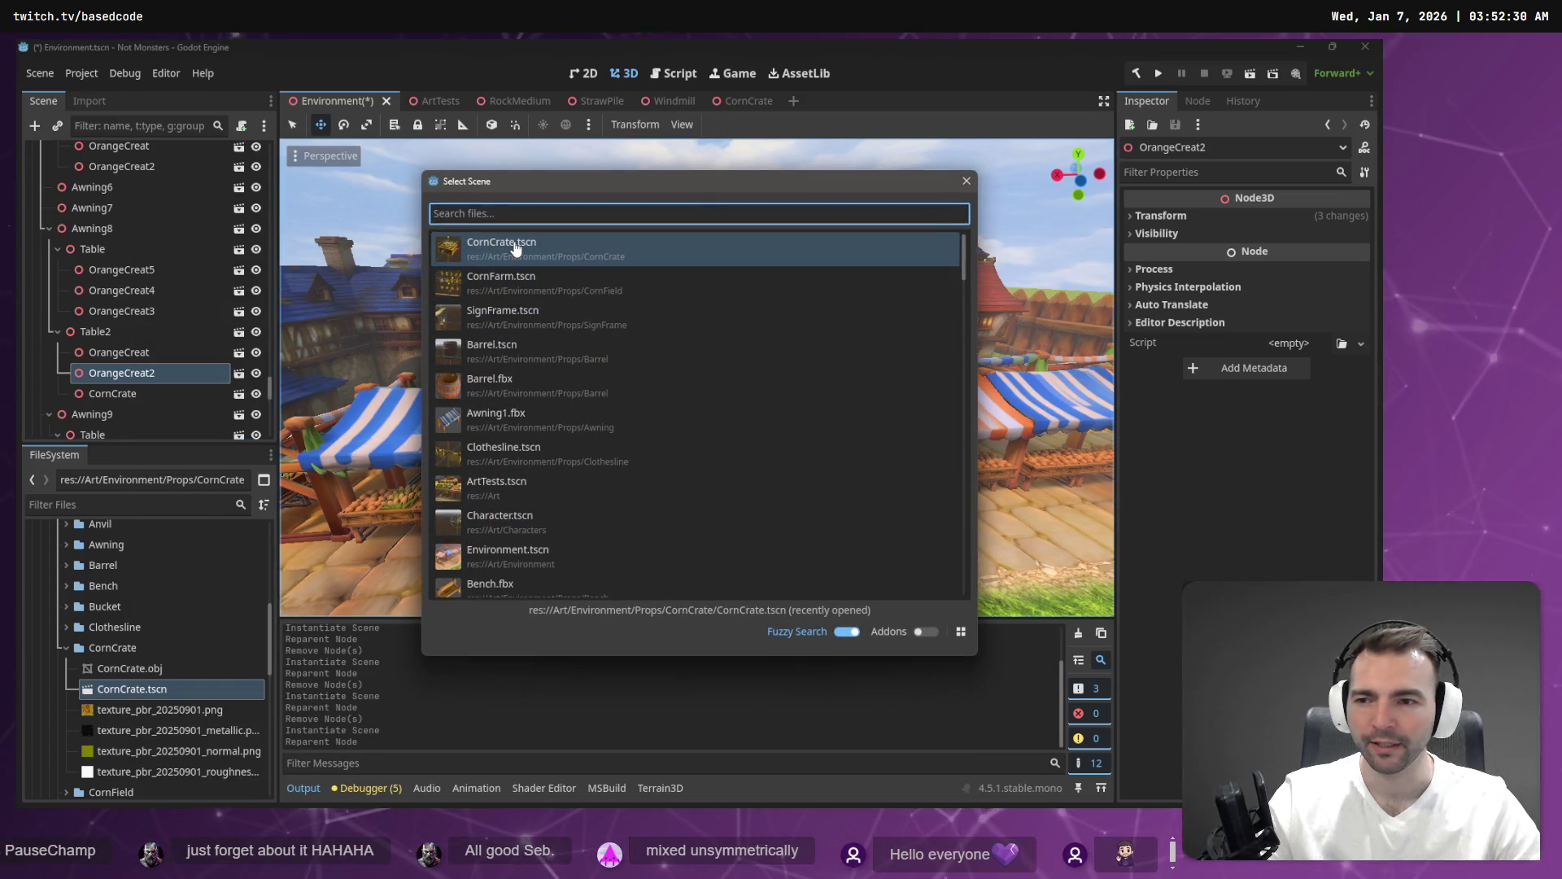
double_click(514, 247)
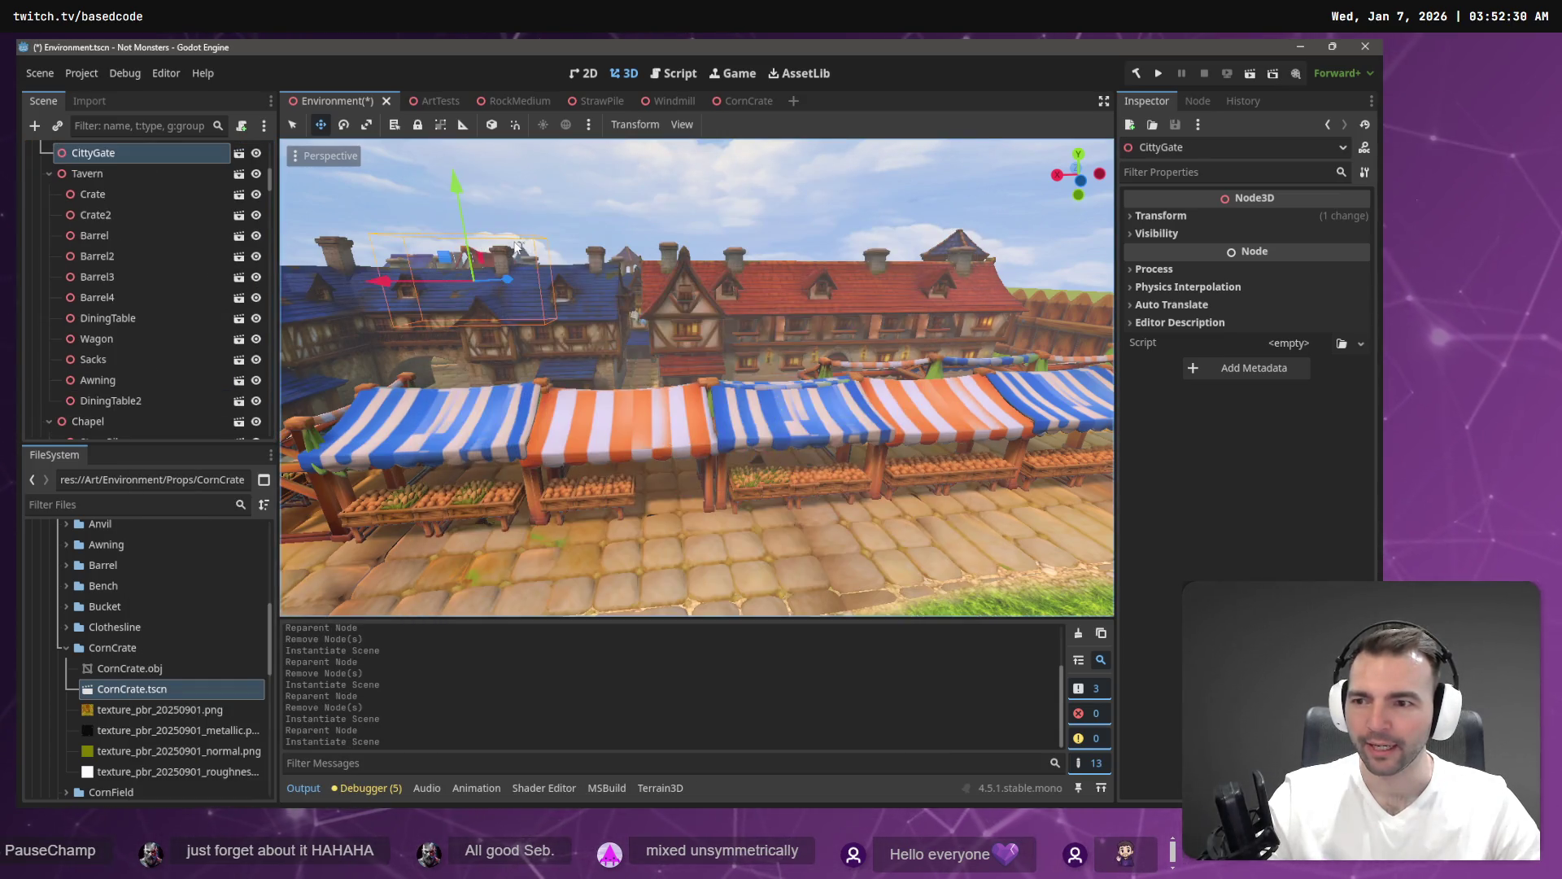
left_click(793, 490)
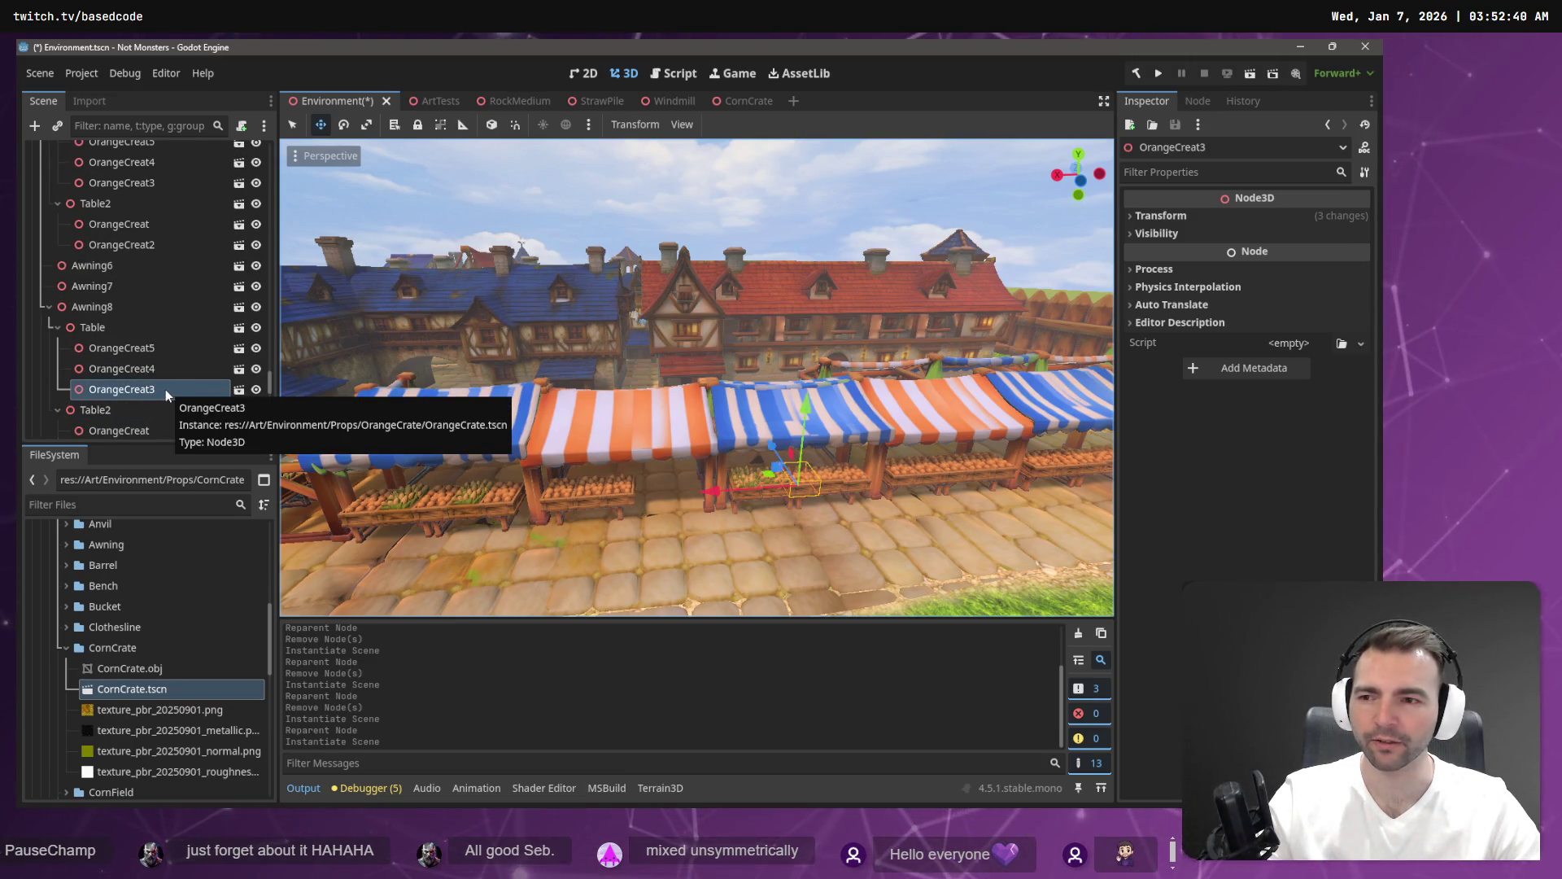
Instance CornCrate.tscn under each of OrangeCreat3, OrangeCreat4 and OrangeCreat5.
right_click(165, 389)
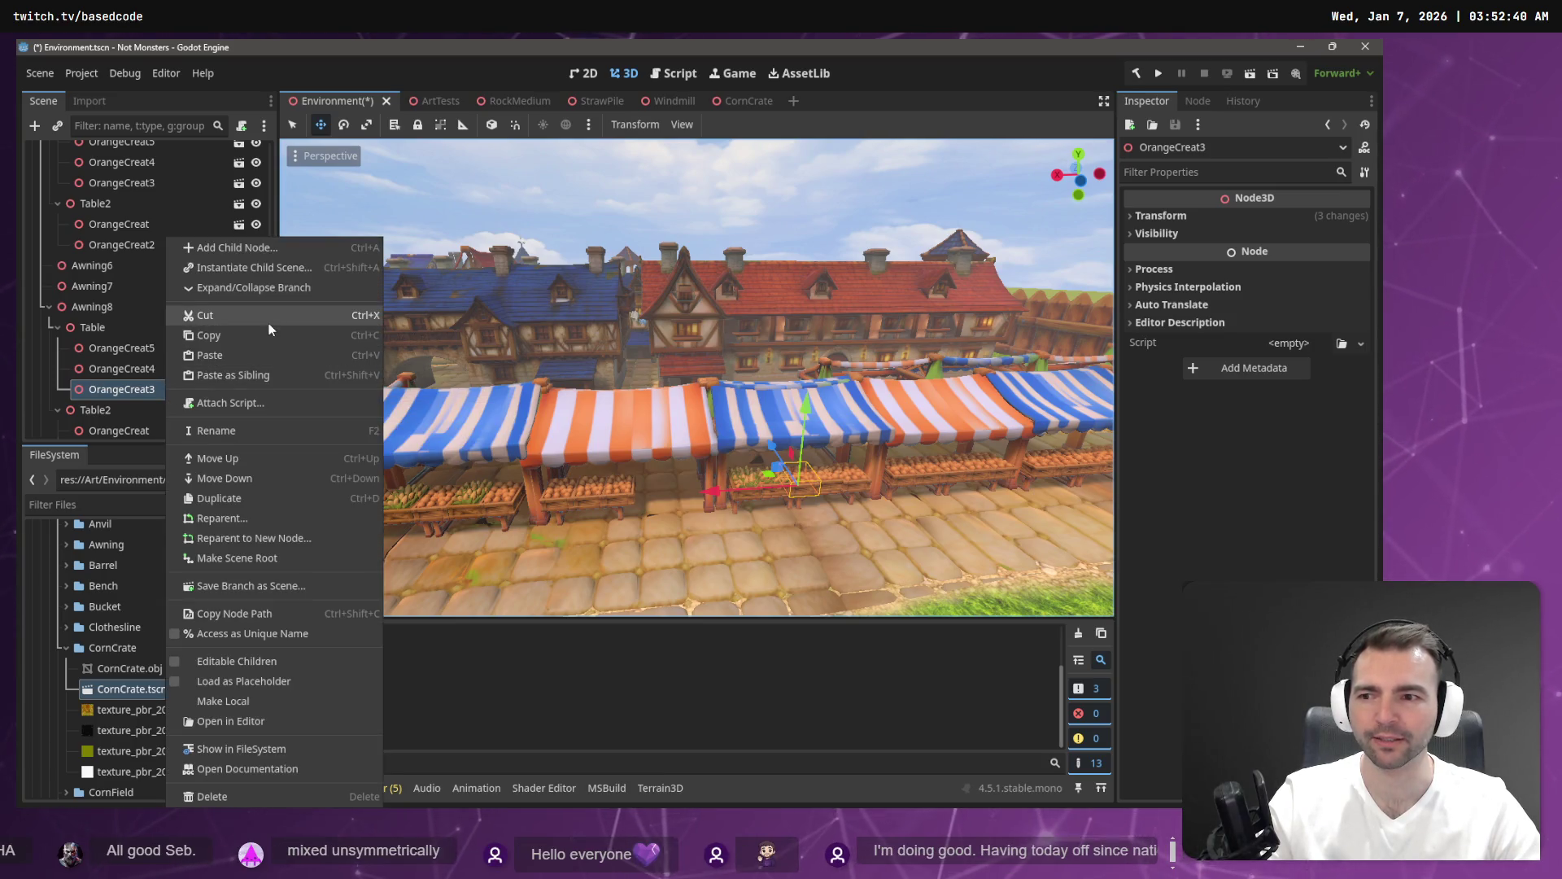
left_click(271, 267)
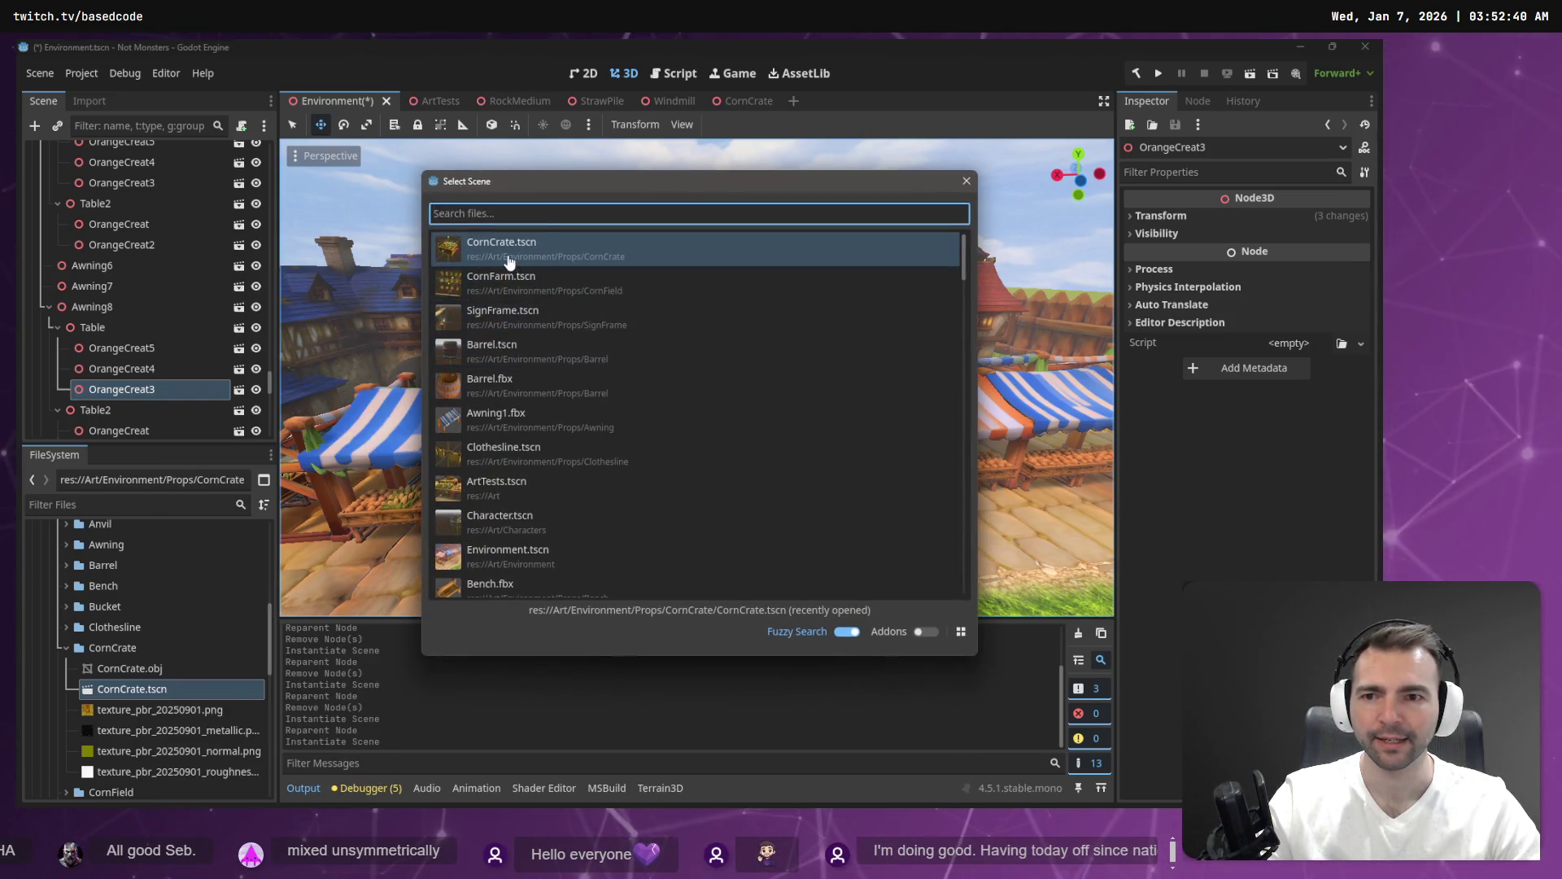
double_click(508, 260)
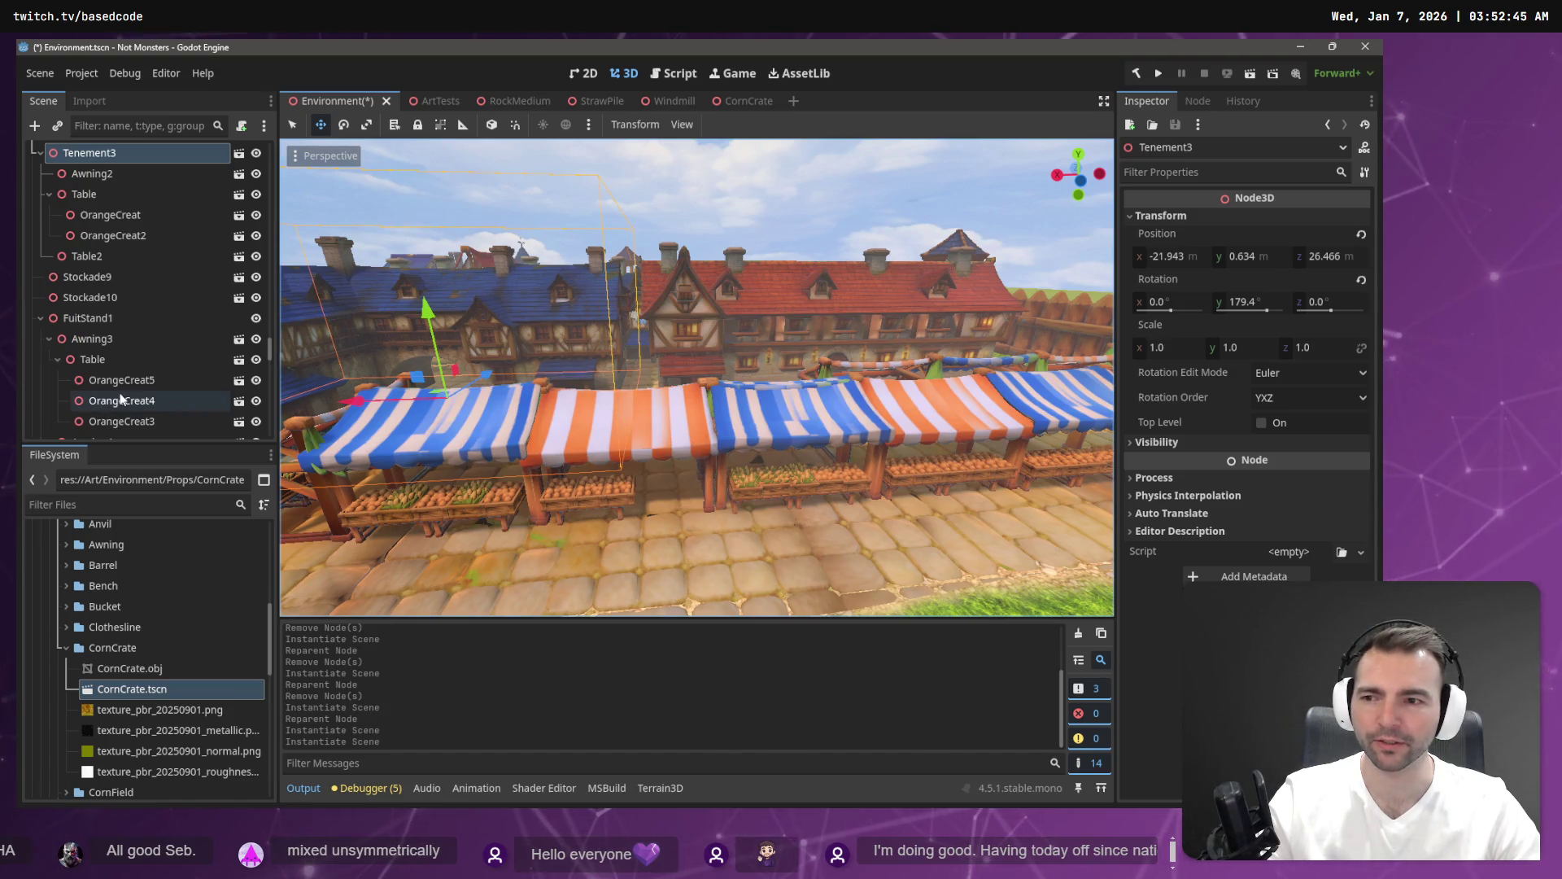
left_click(832, 485)
right_click(151, 425)
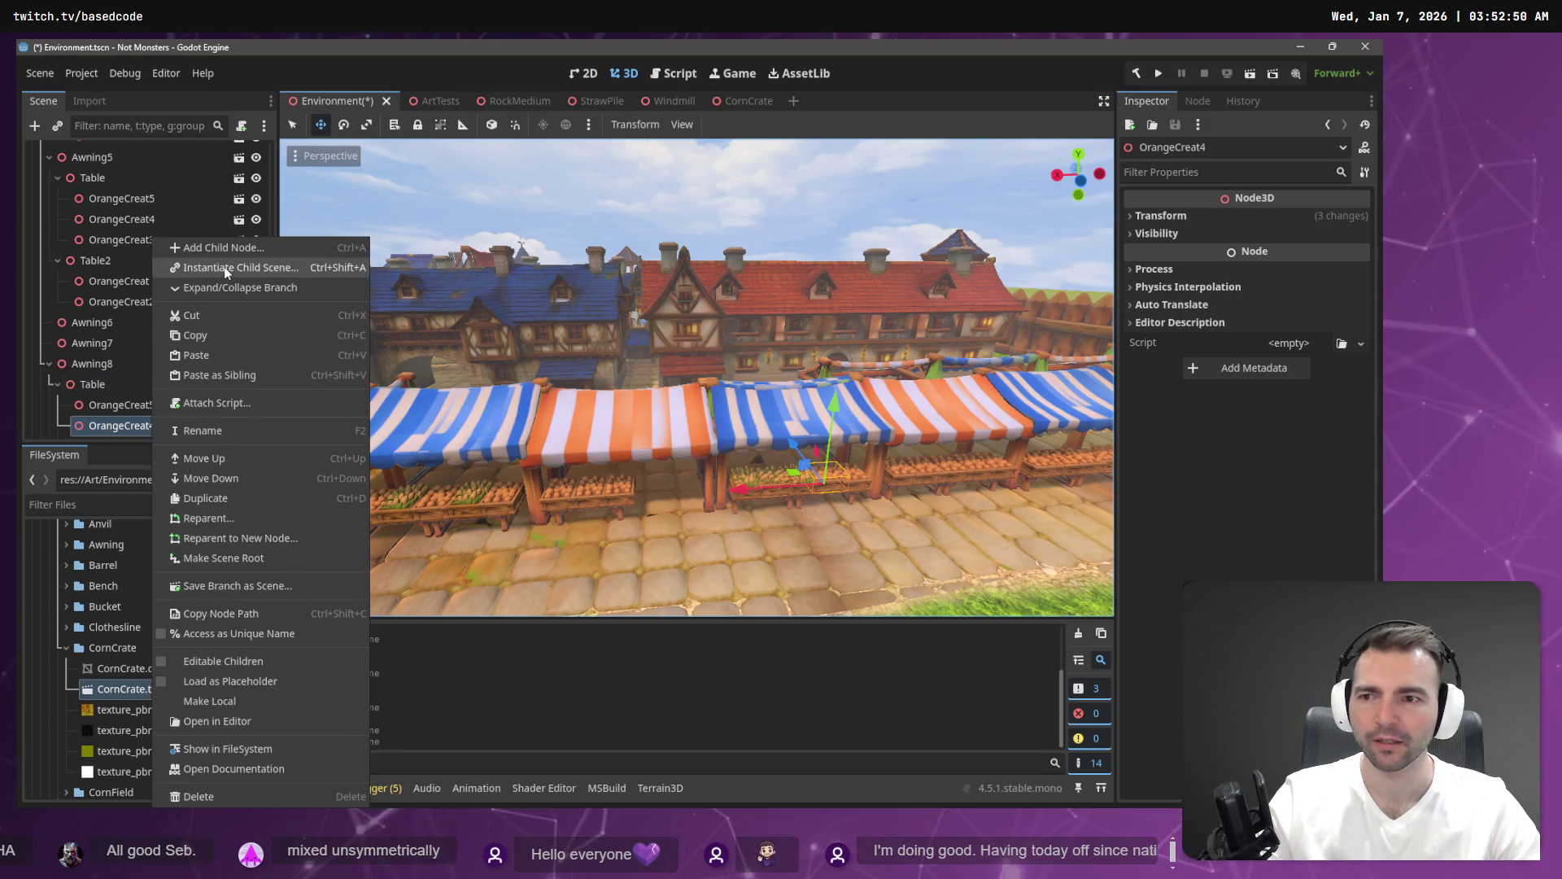
left_click(227, 269)
double_click(537, 242)
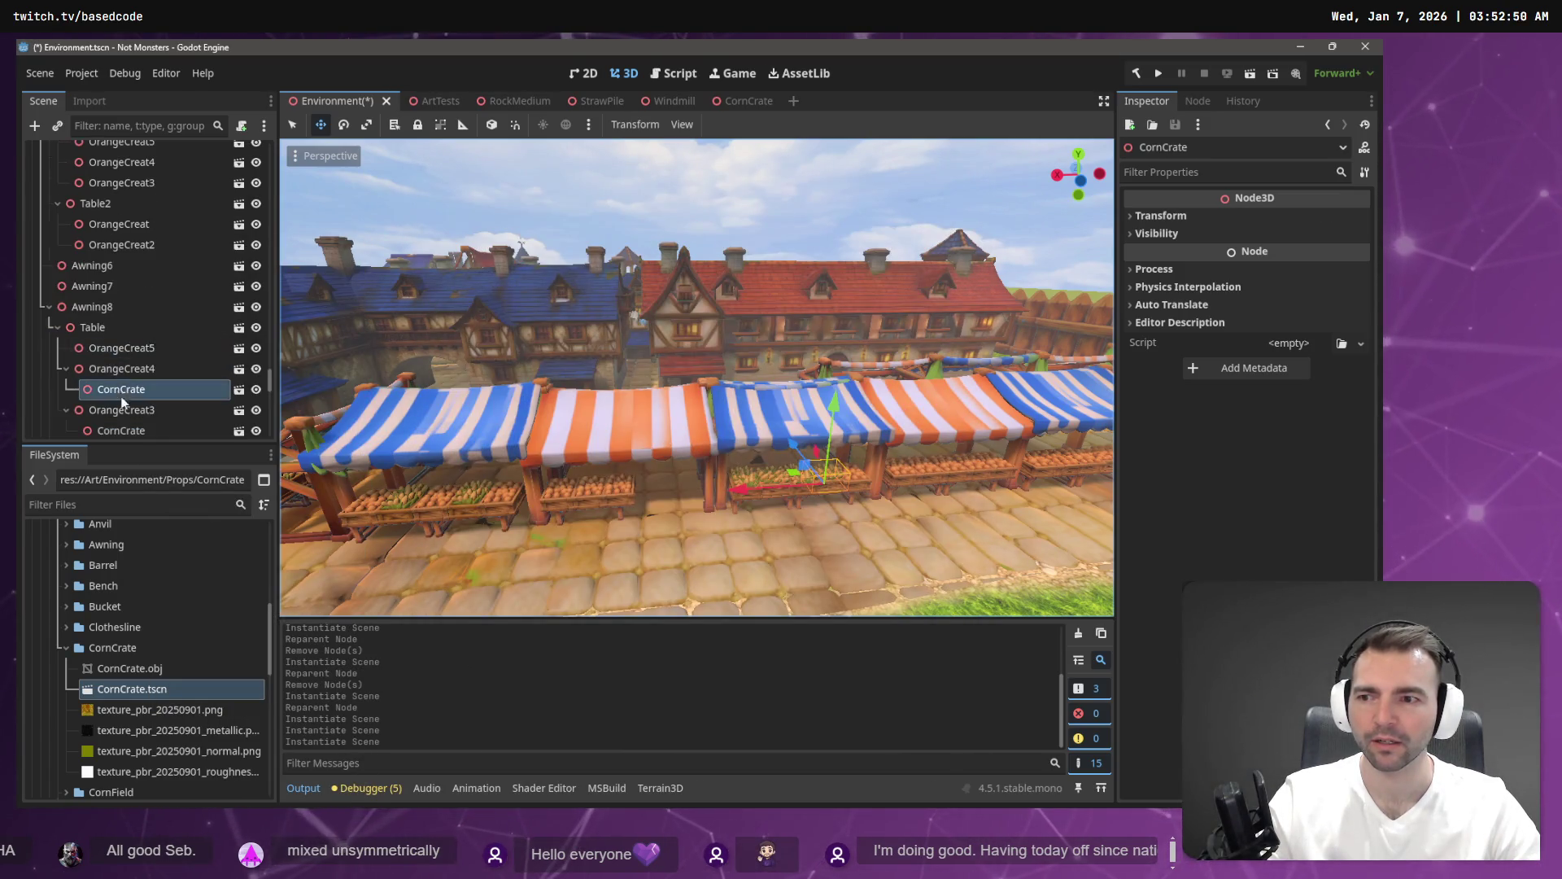
right_click(129, 351)
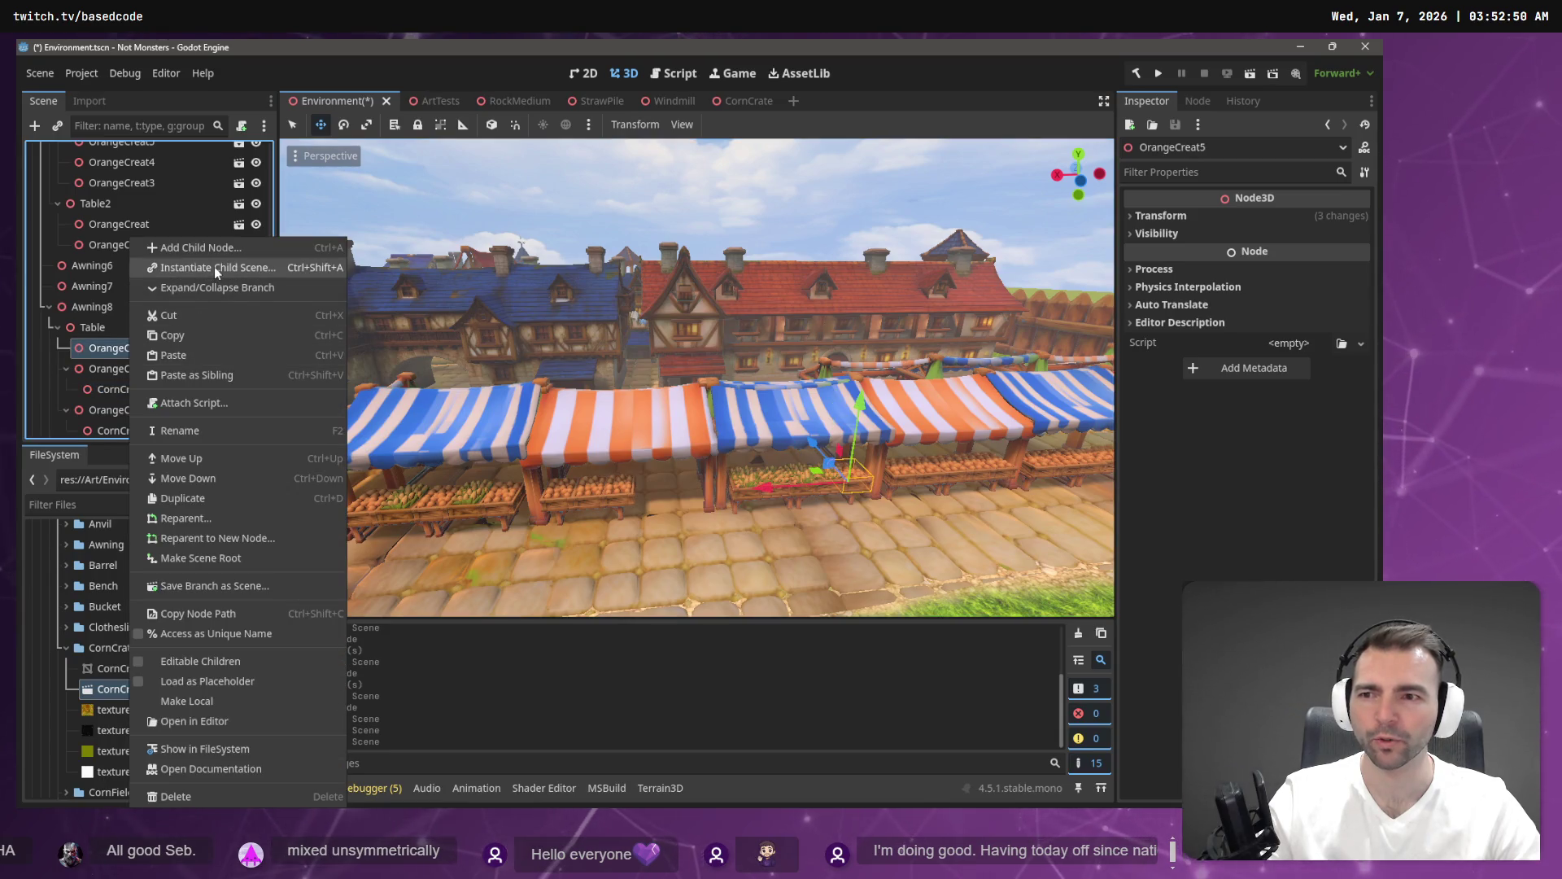
left_click(215, 268)
double_click(509, 240)
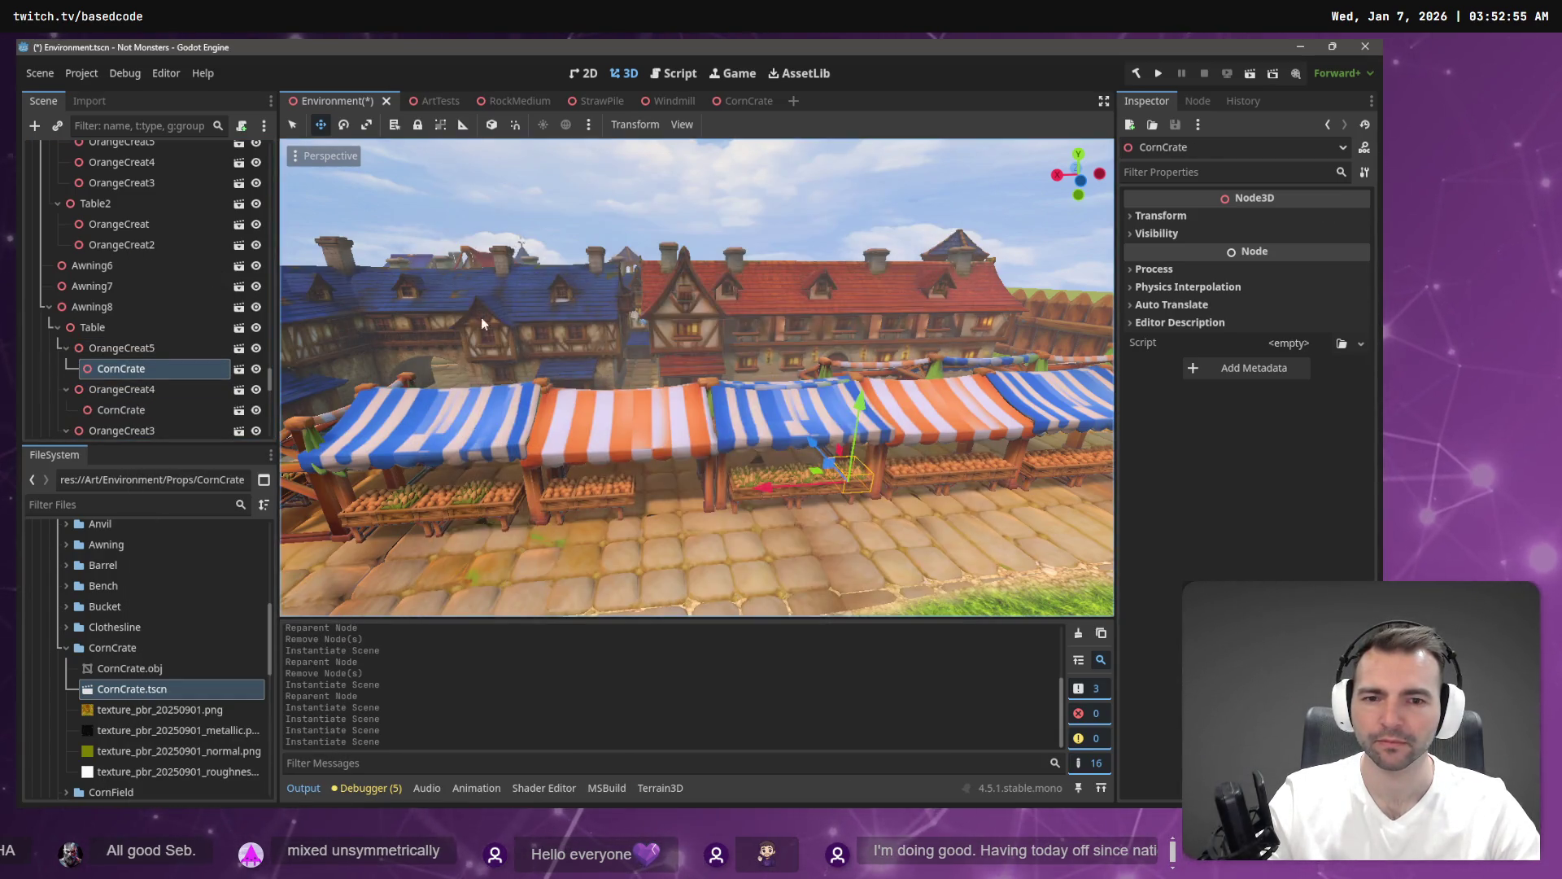
Move the three CornCrate nodes directly under Table.
left_click(125, 411, "ctrl")
scroll(125, 411, "down", 1)
left_click(122, 413, "ctrl")
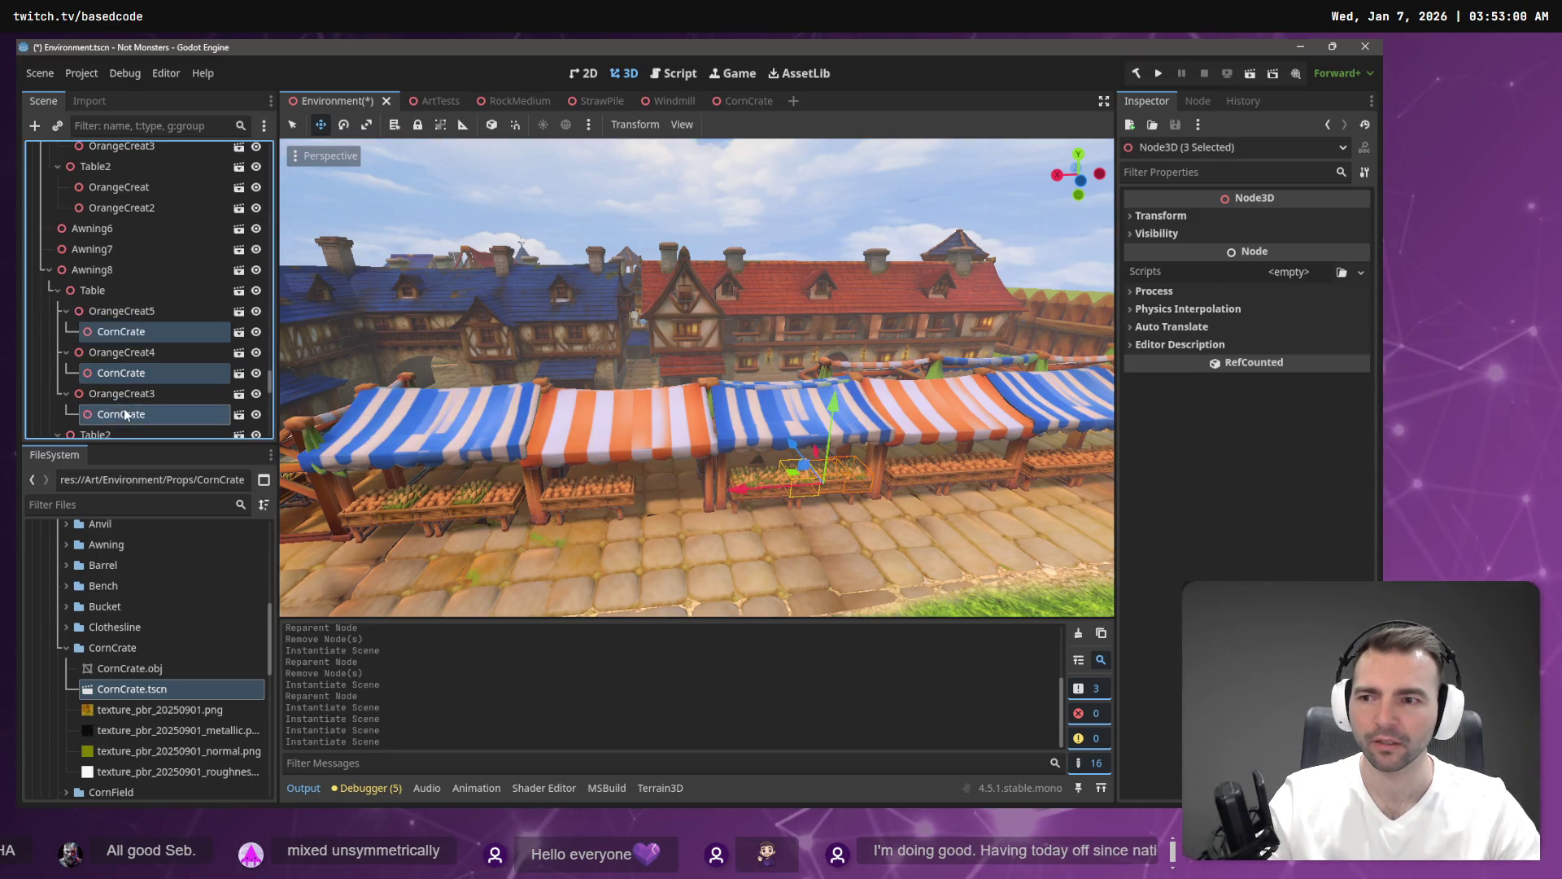
scroll(126, 382, "down", 2)
left_click_drag(122, 336, 93, 254)
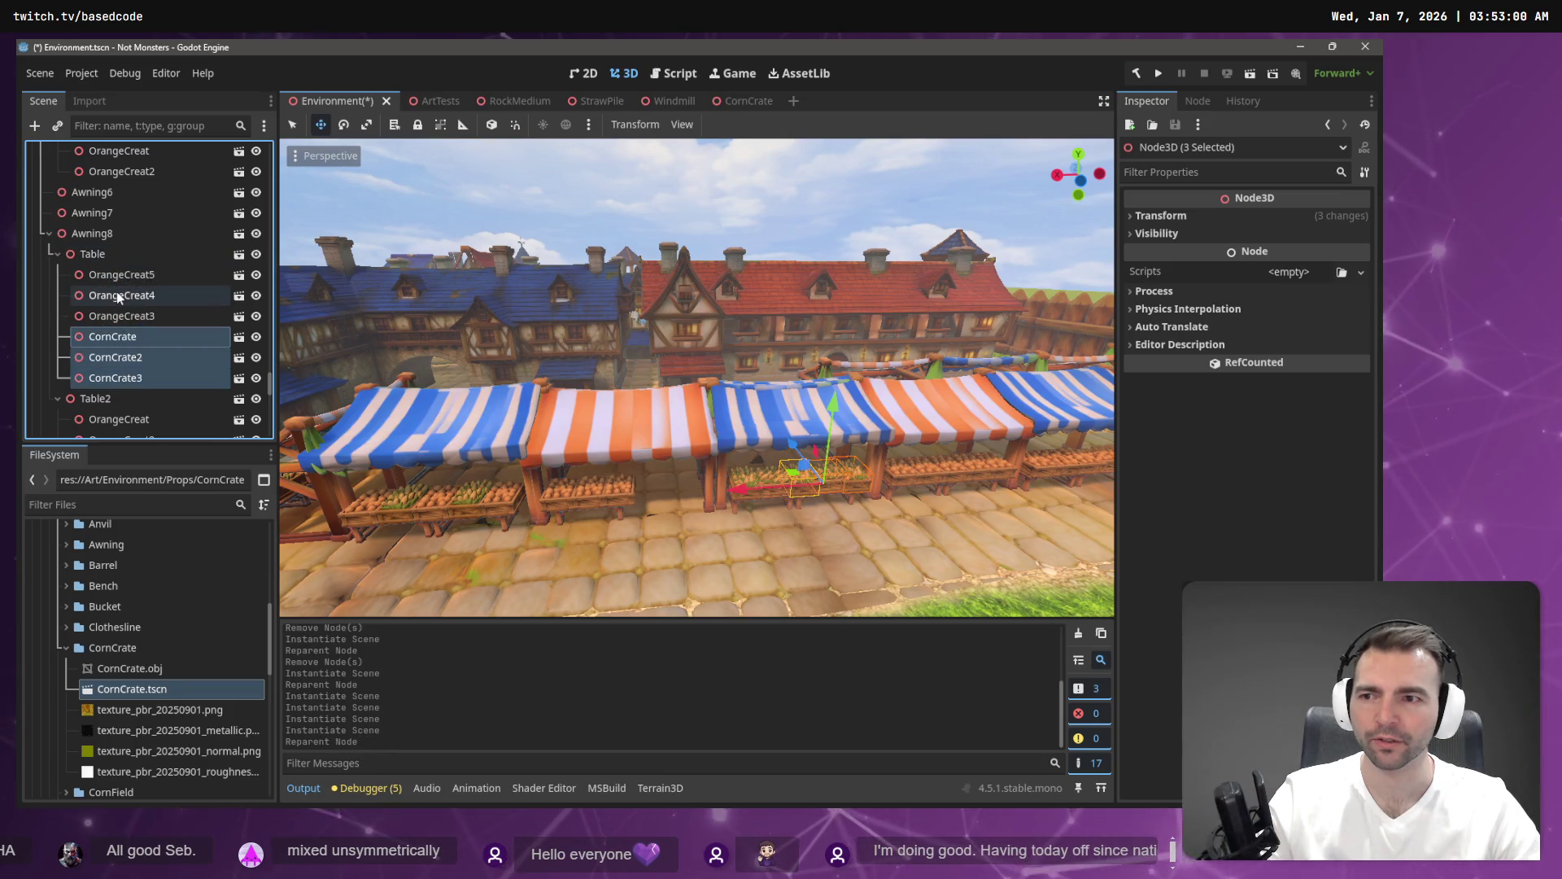
Delete OrangeCreat3, OrangeCreat4 and OrangeCreat5 together.
left_click(125, 280)
left_click(133, 323, "shift")
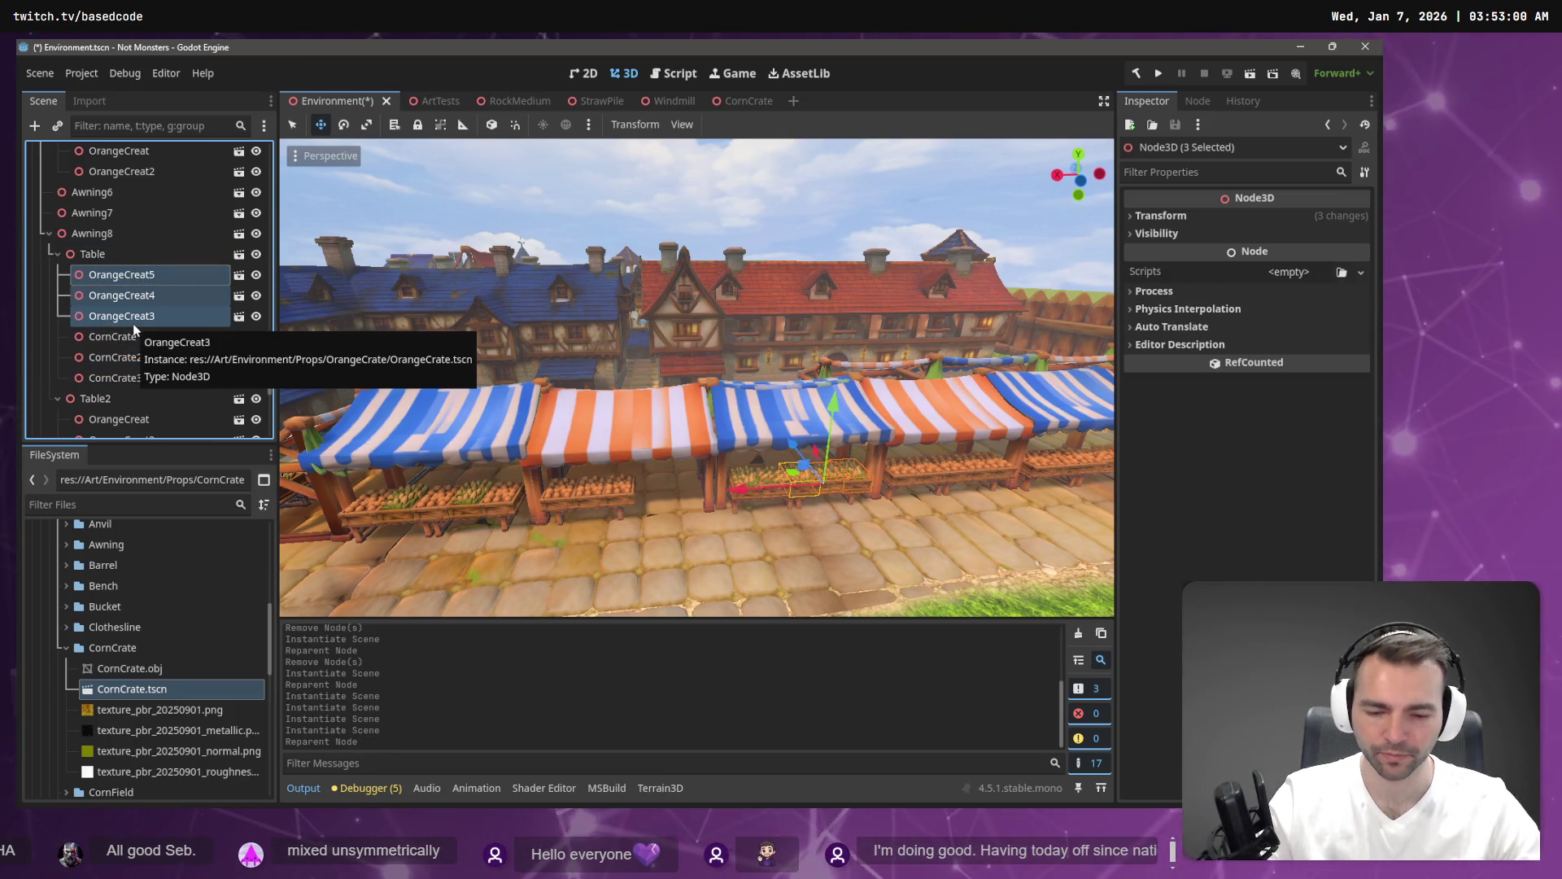
key("Delete")
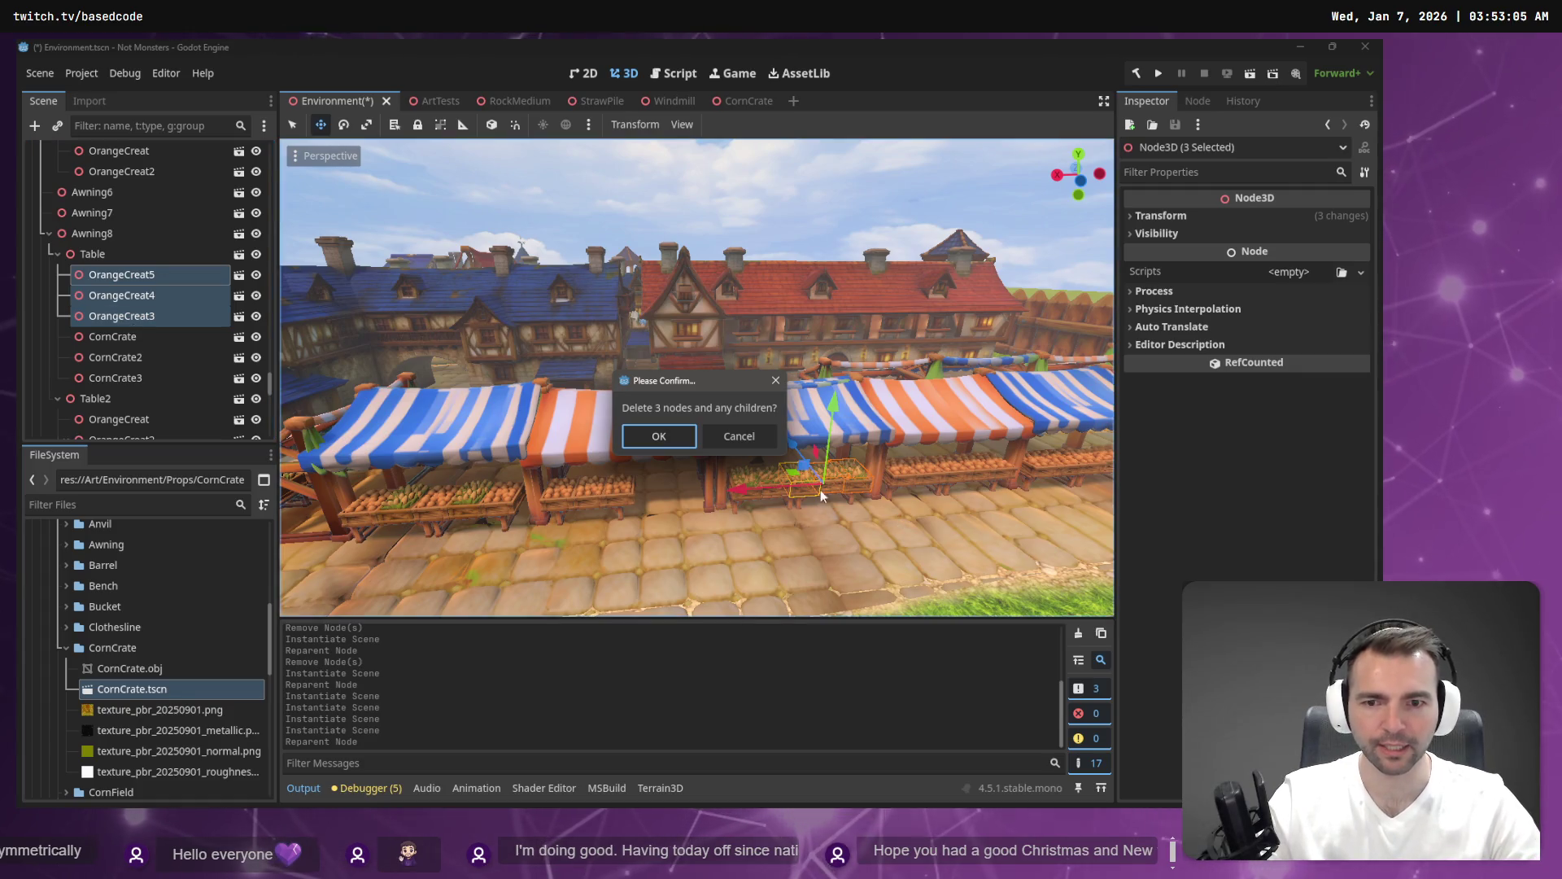
left_click(684, 440)
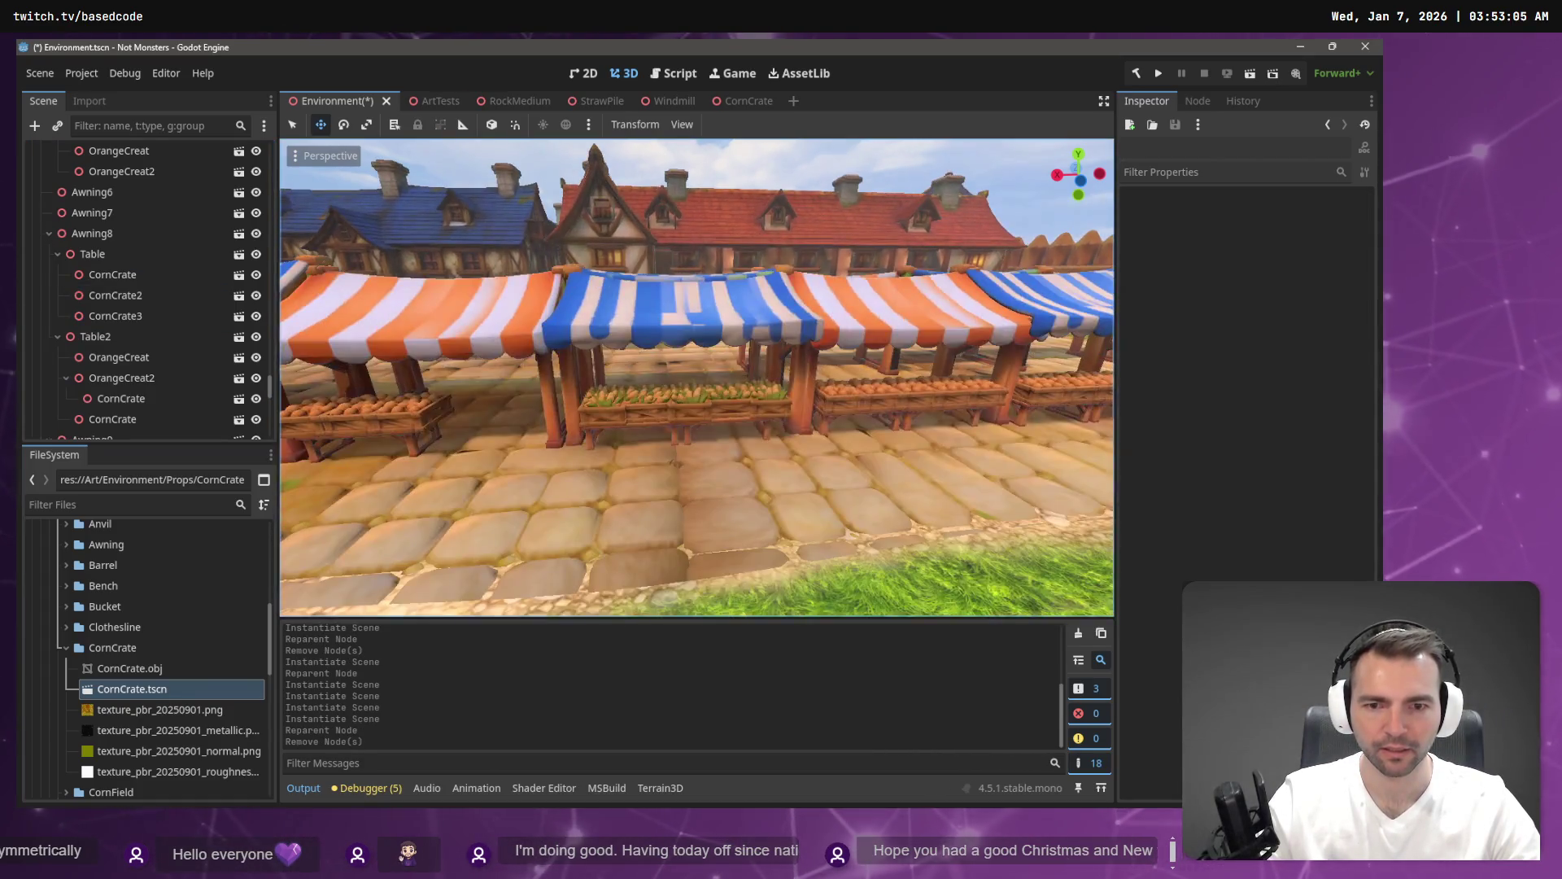
key("s")
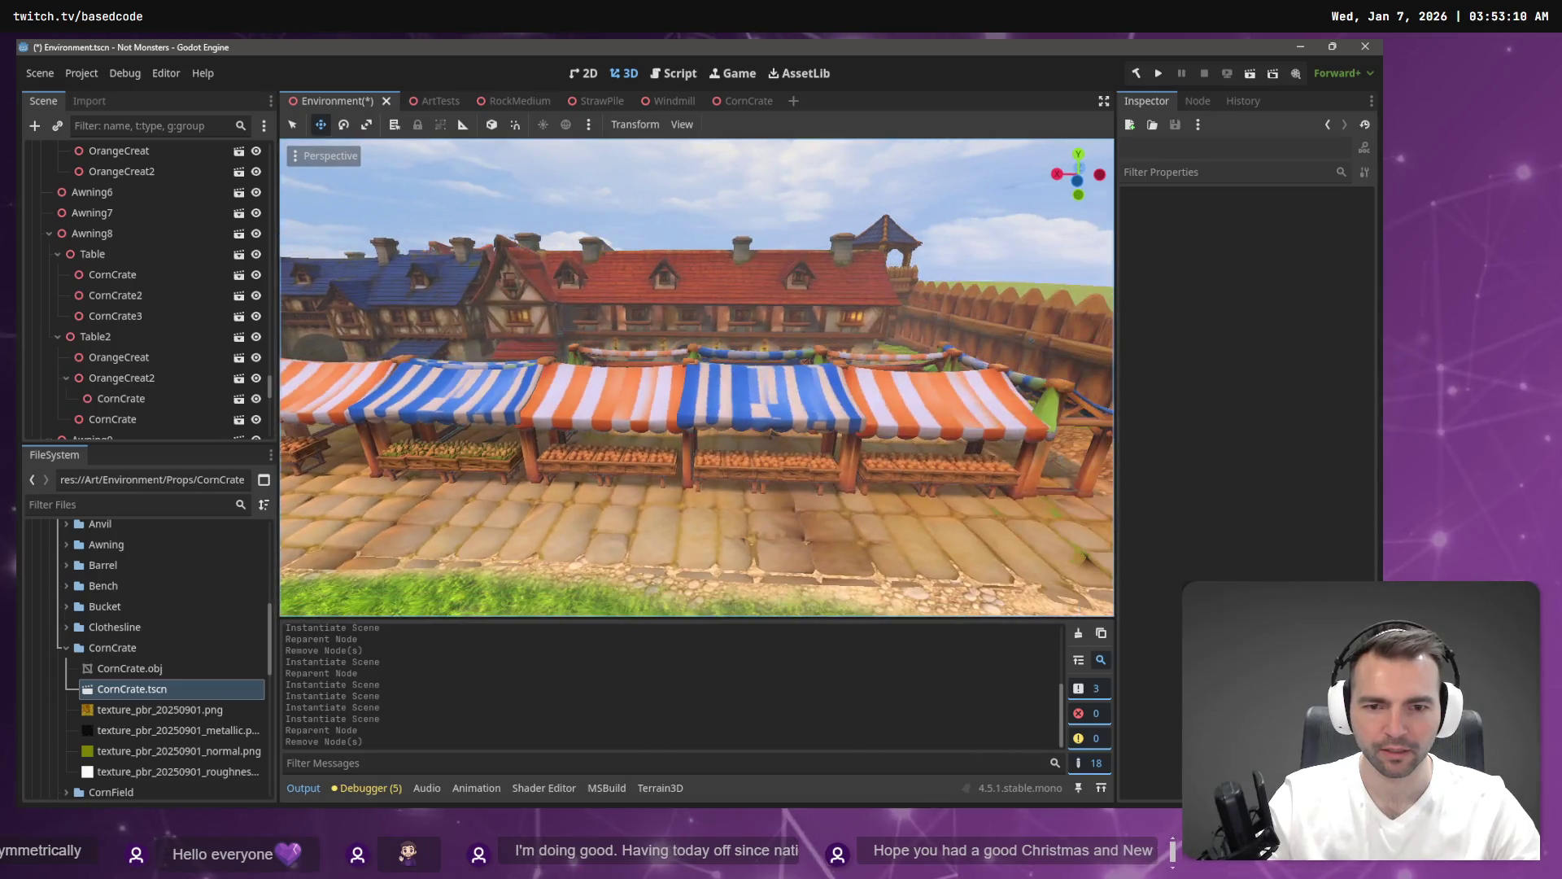
key("a")
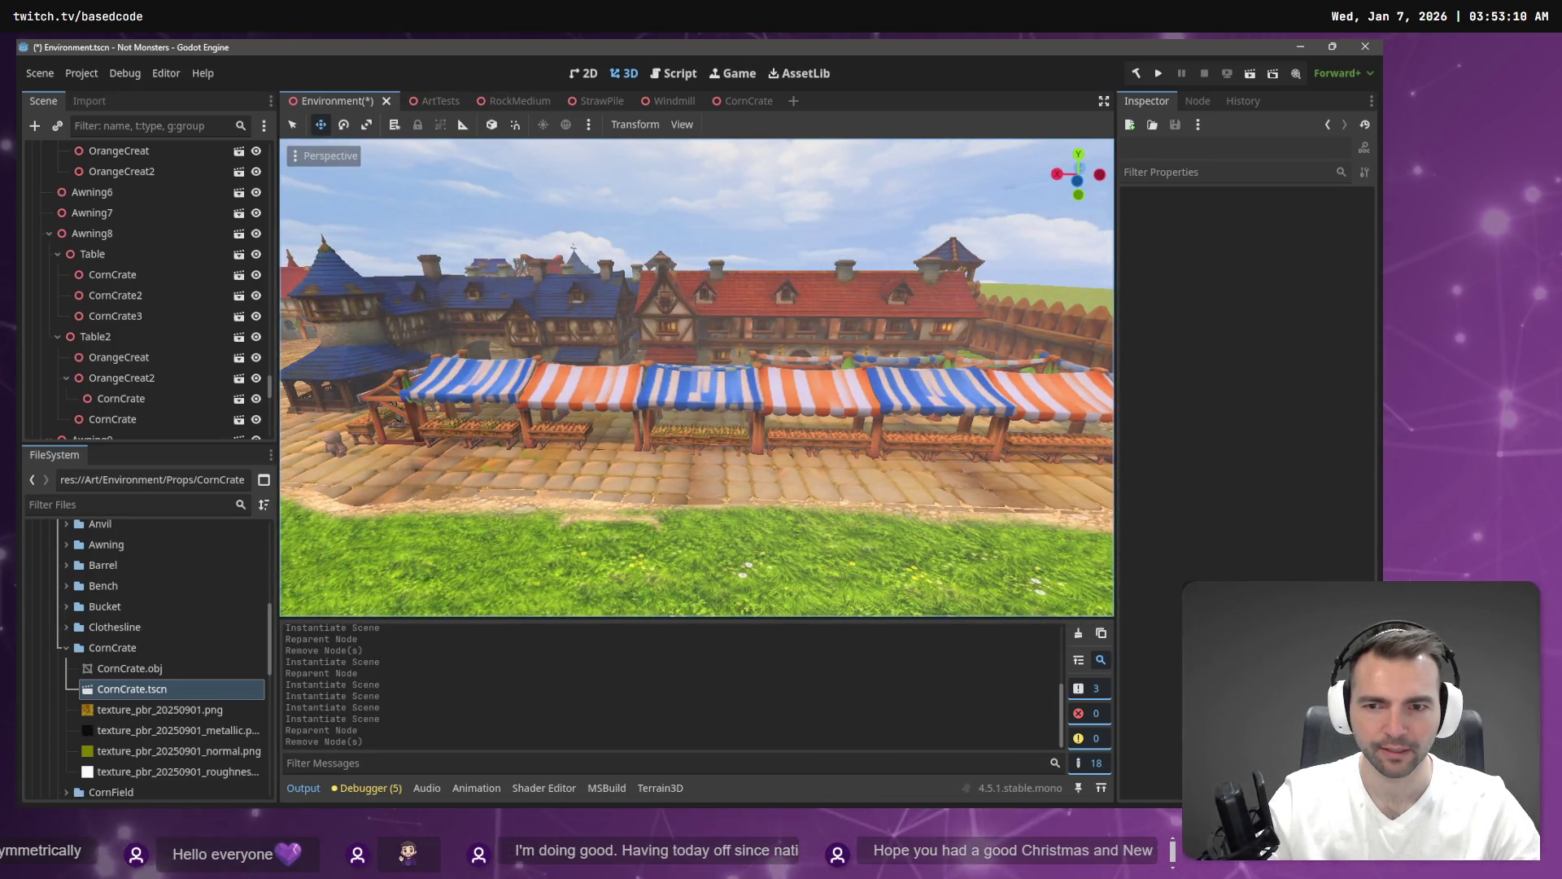
key("w")
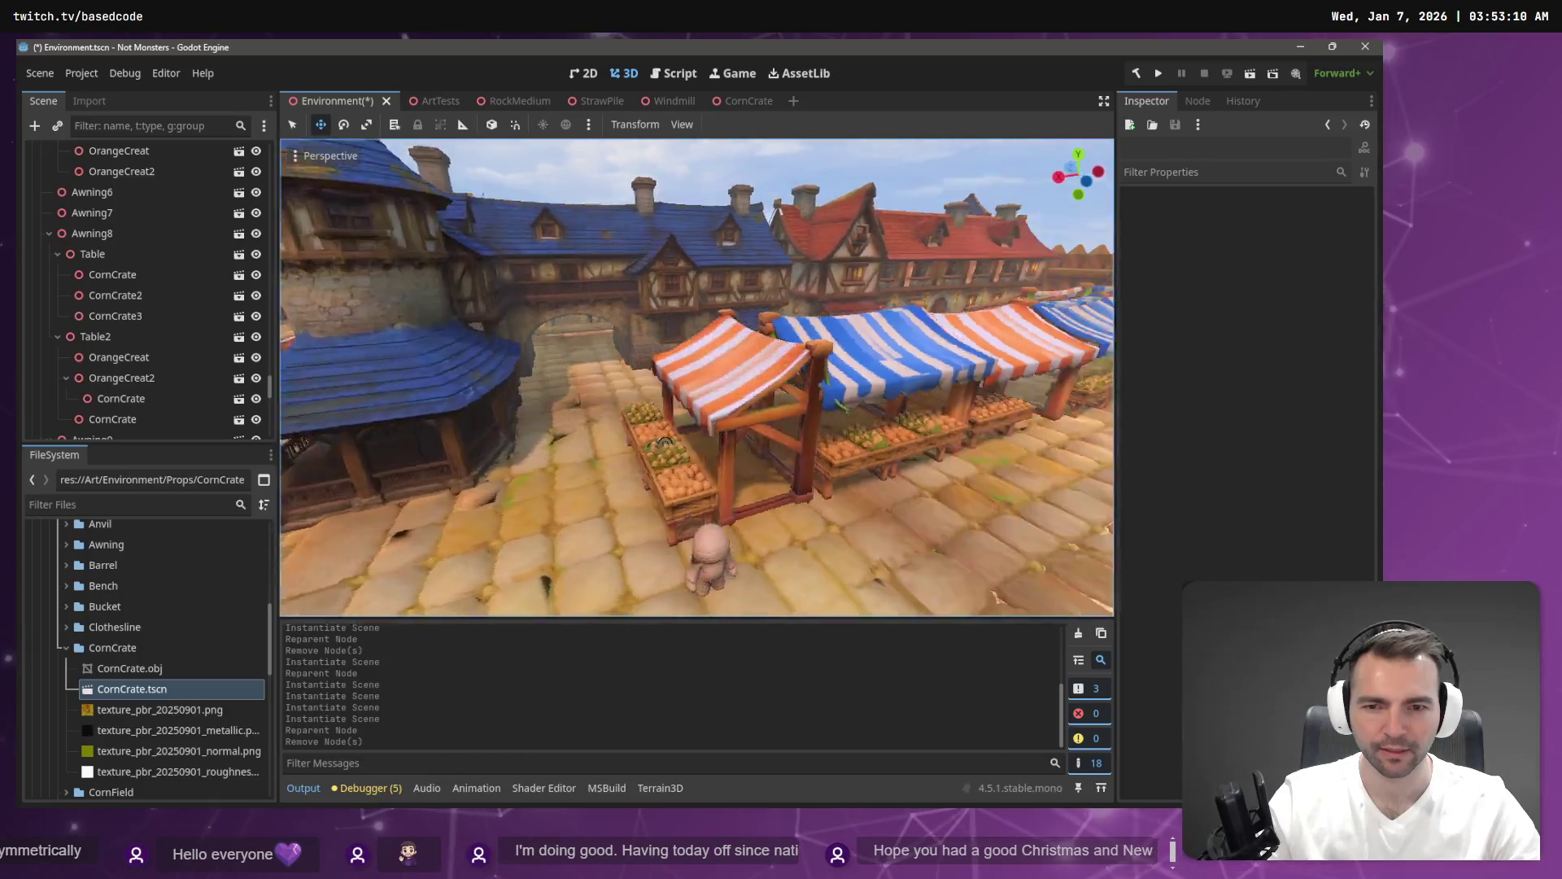
key("d")
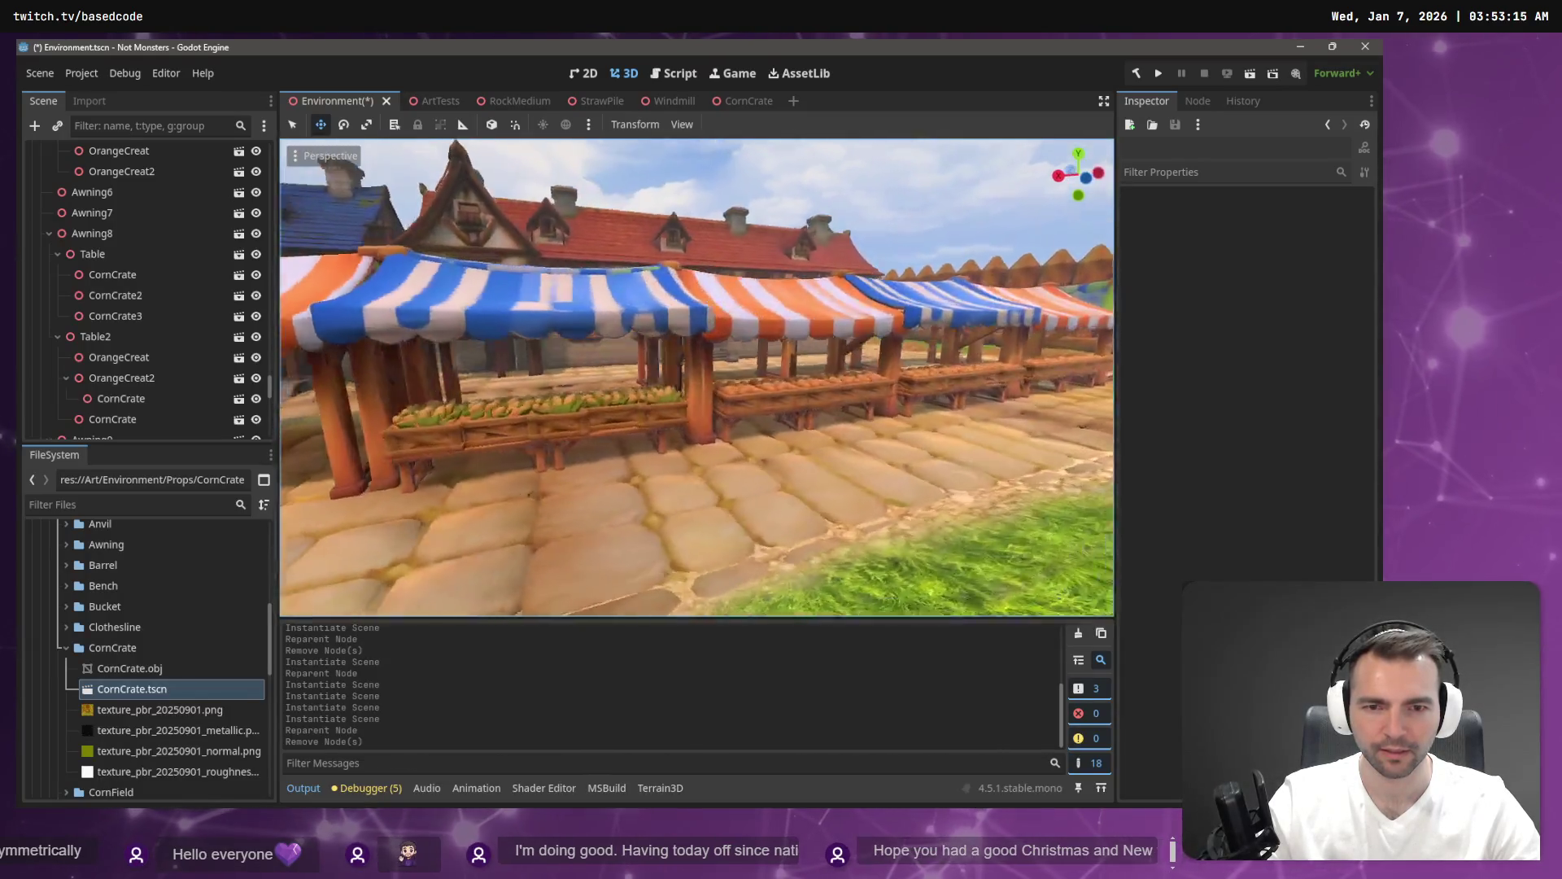
key("e")
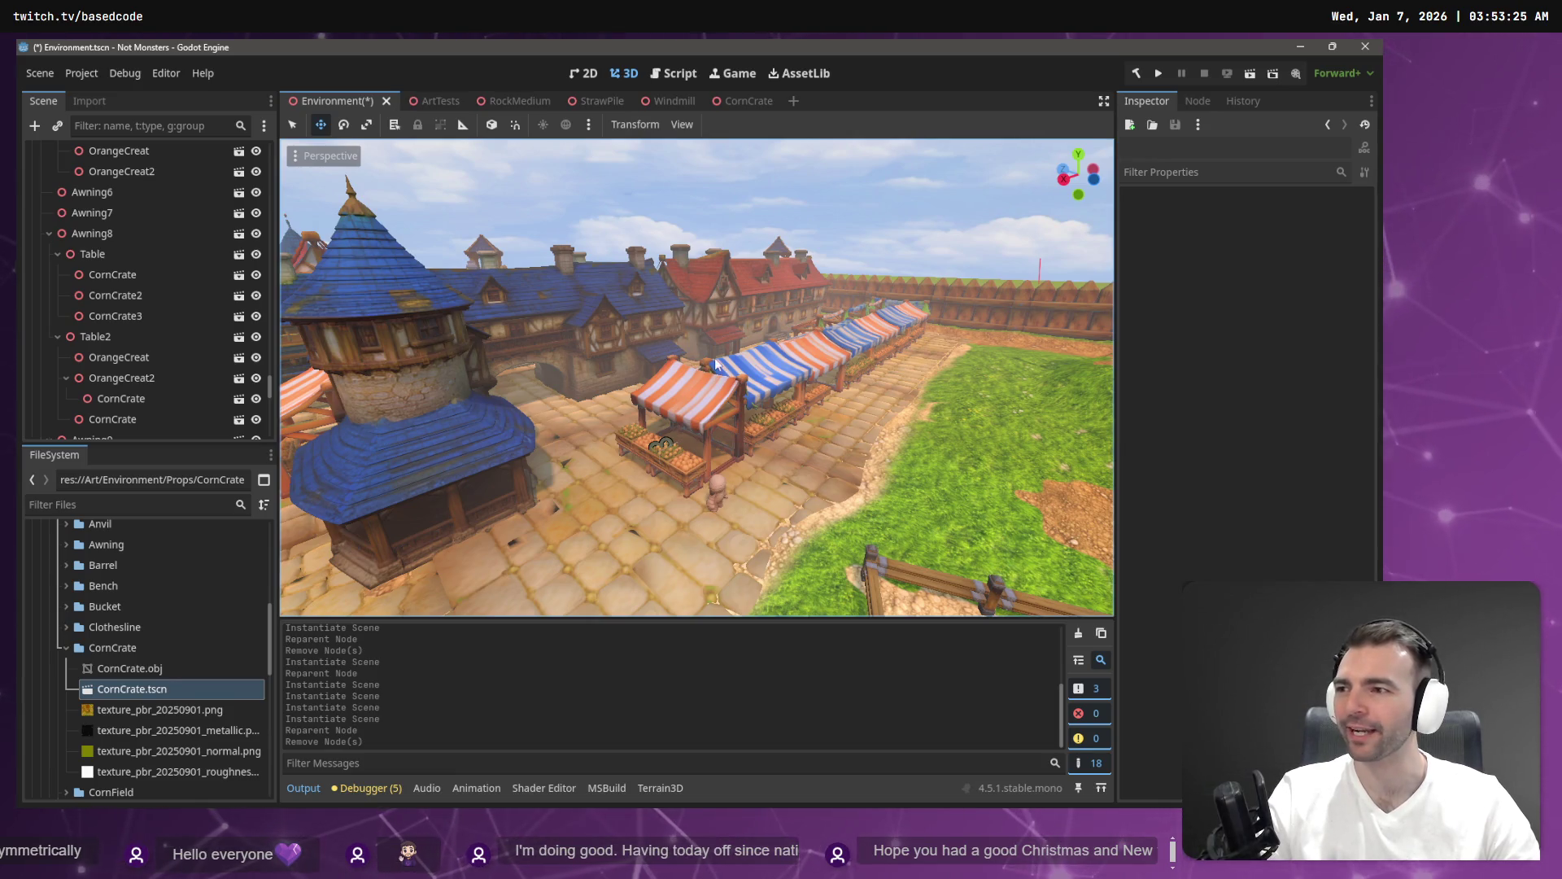
left_click_drag(708, 363, 764, 339)
key("ctrl+s")
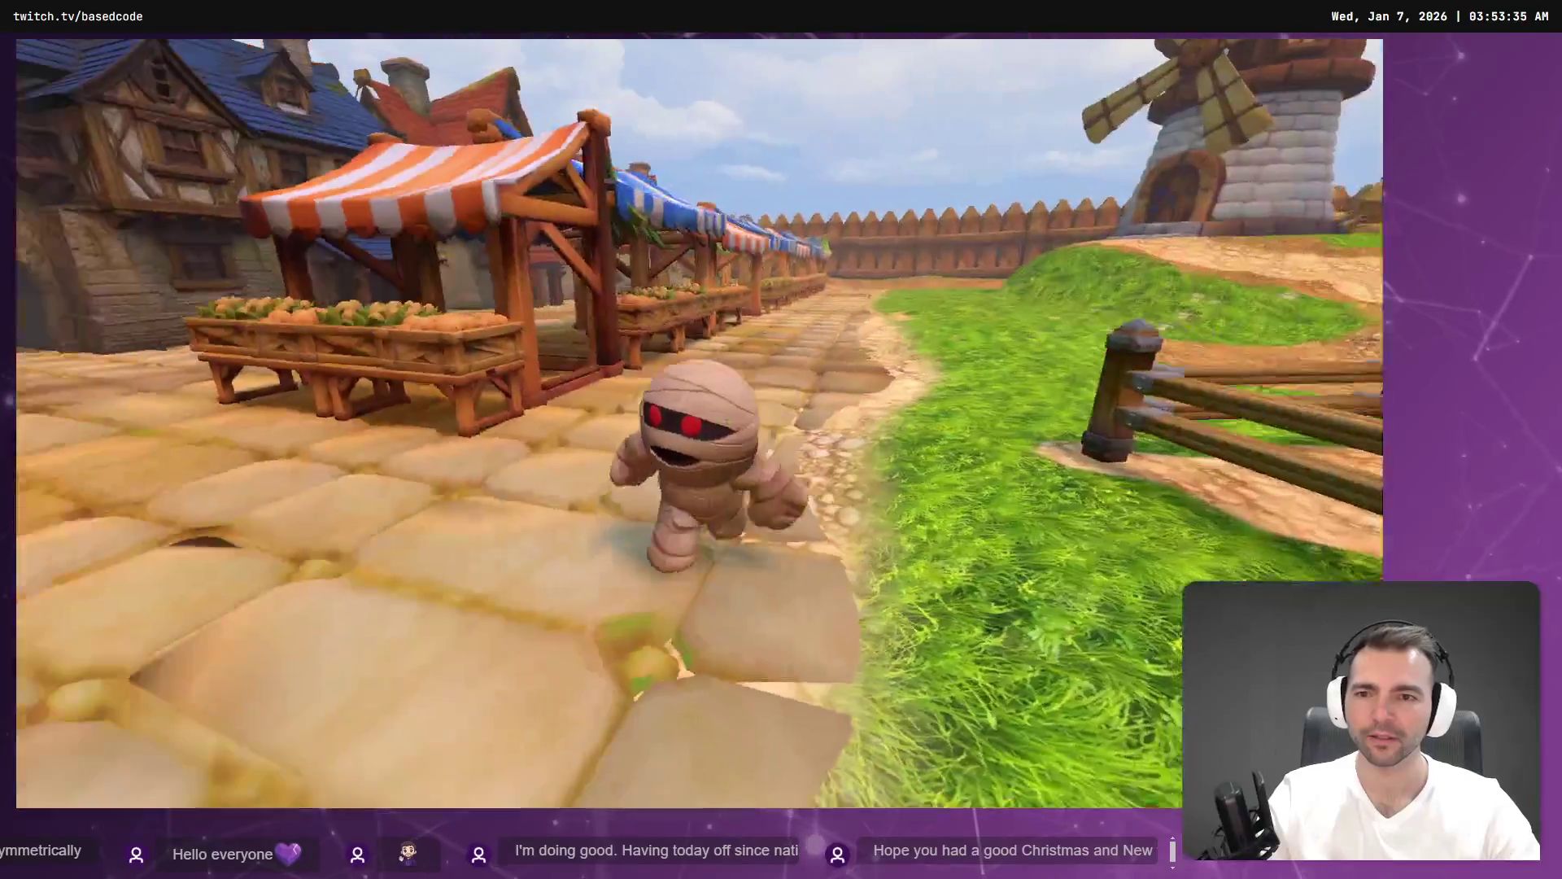
Run the mummy up the market street, turning left and then toward the carrot stalls.
key("w")
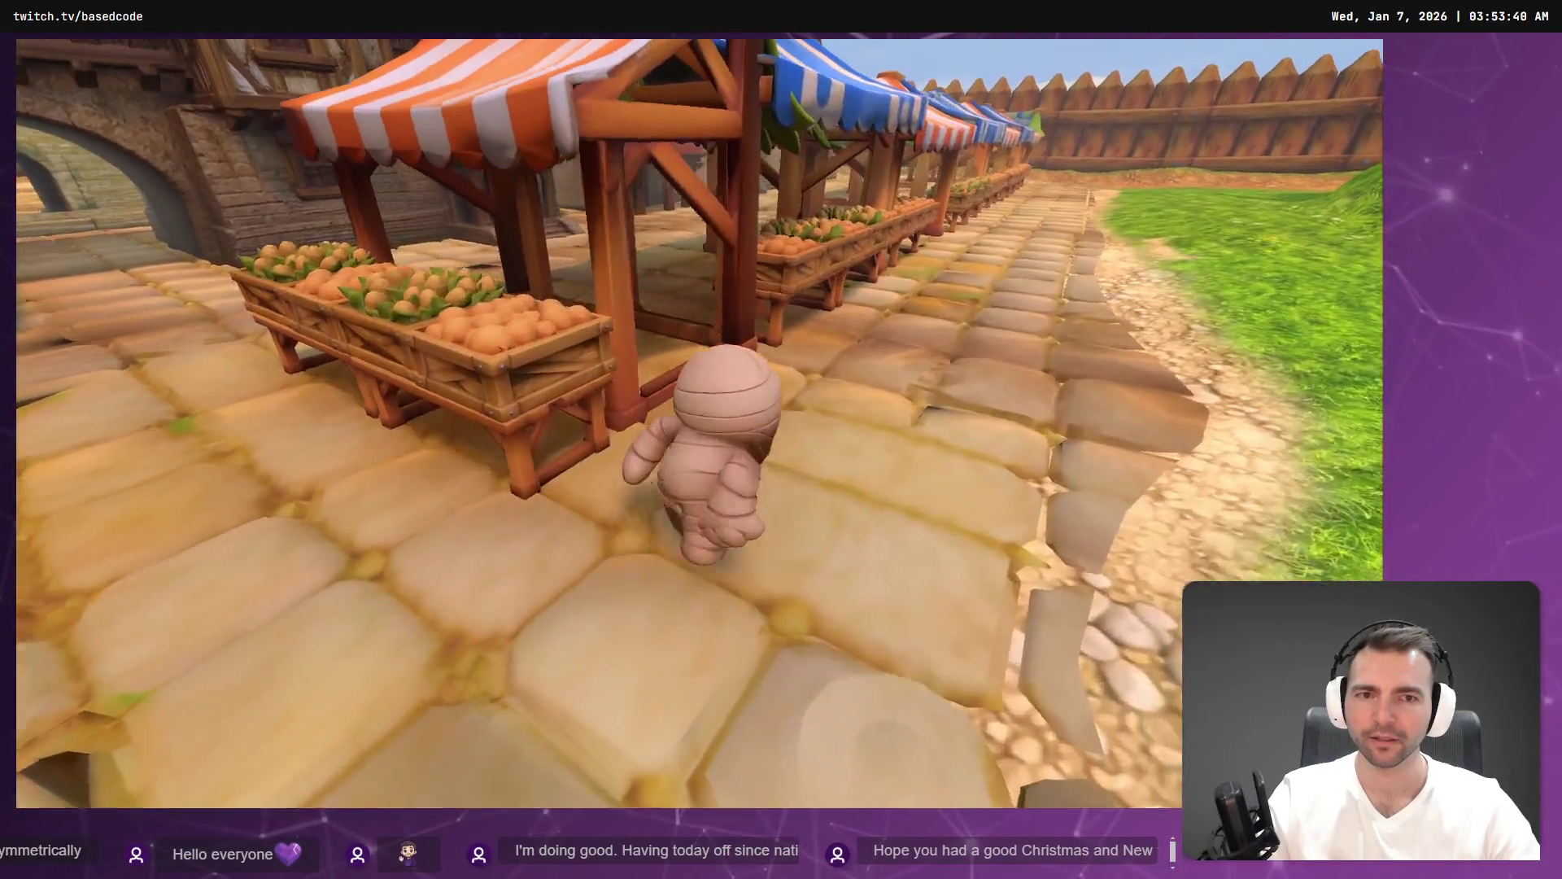
key("a")
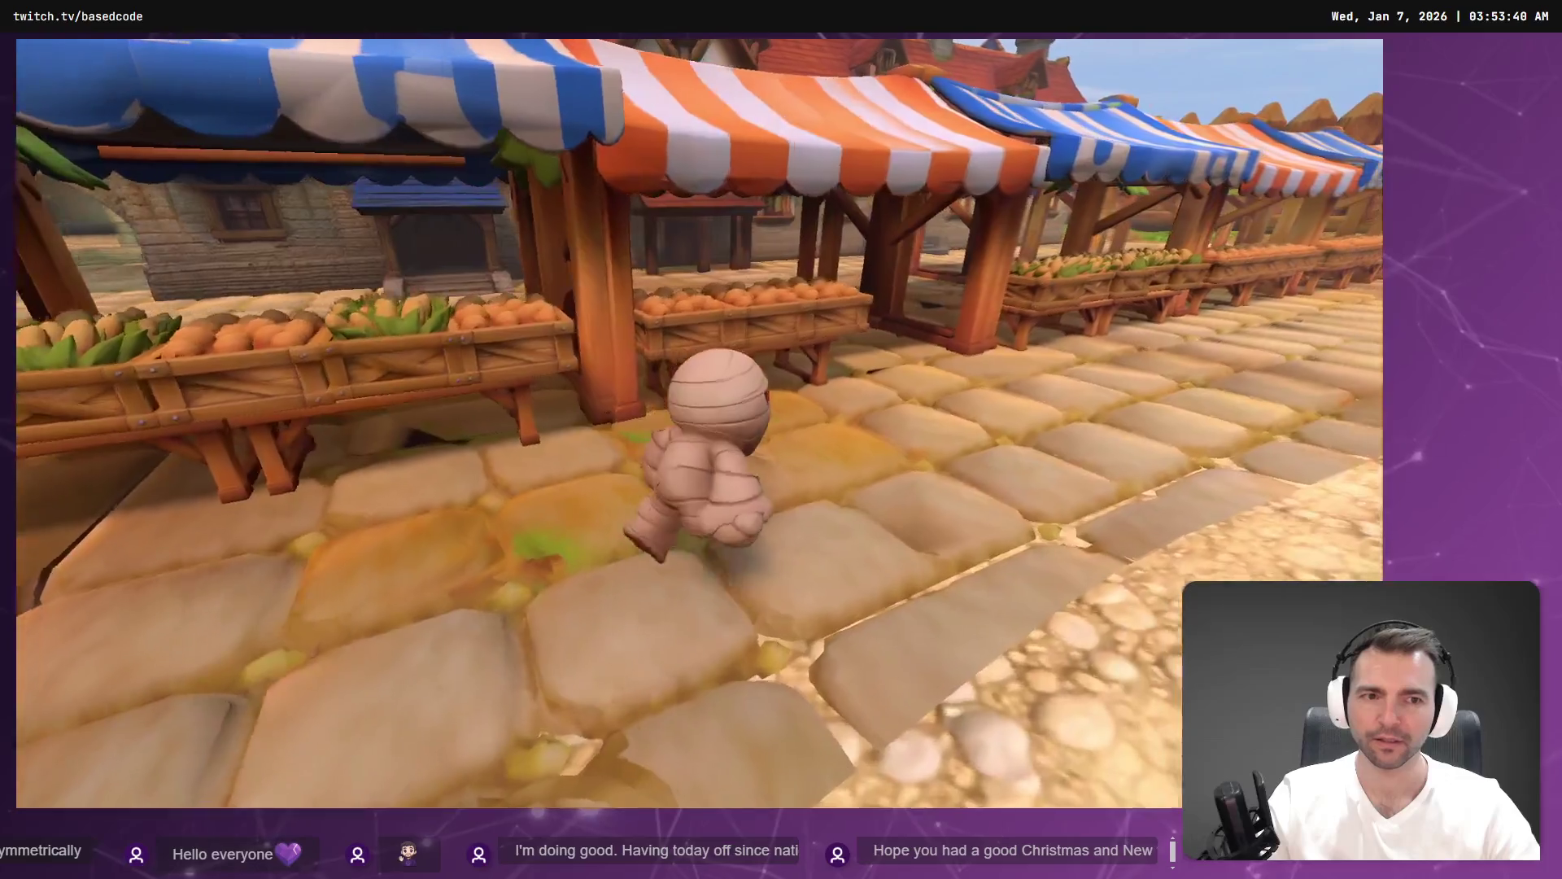
key("d")
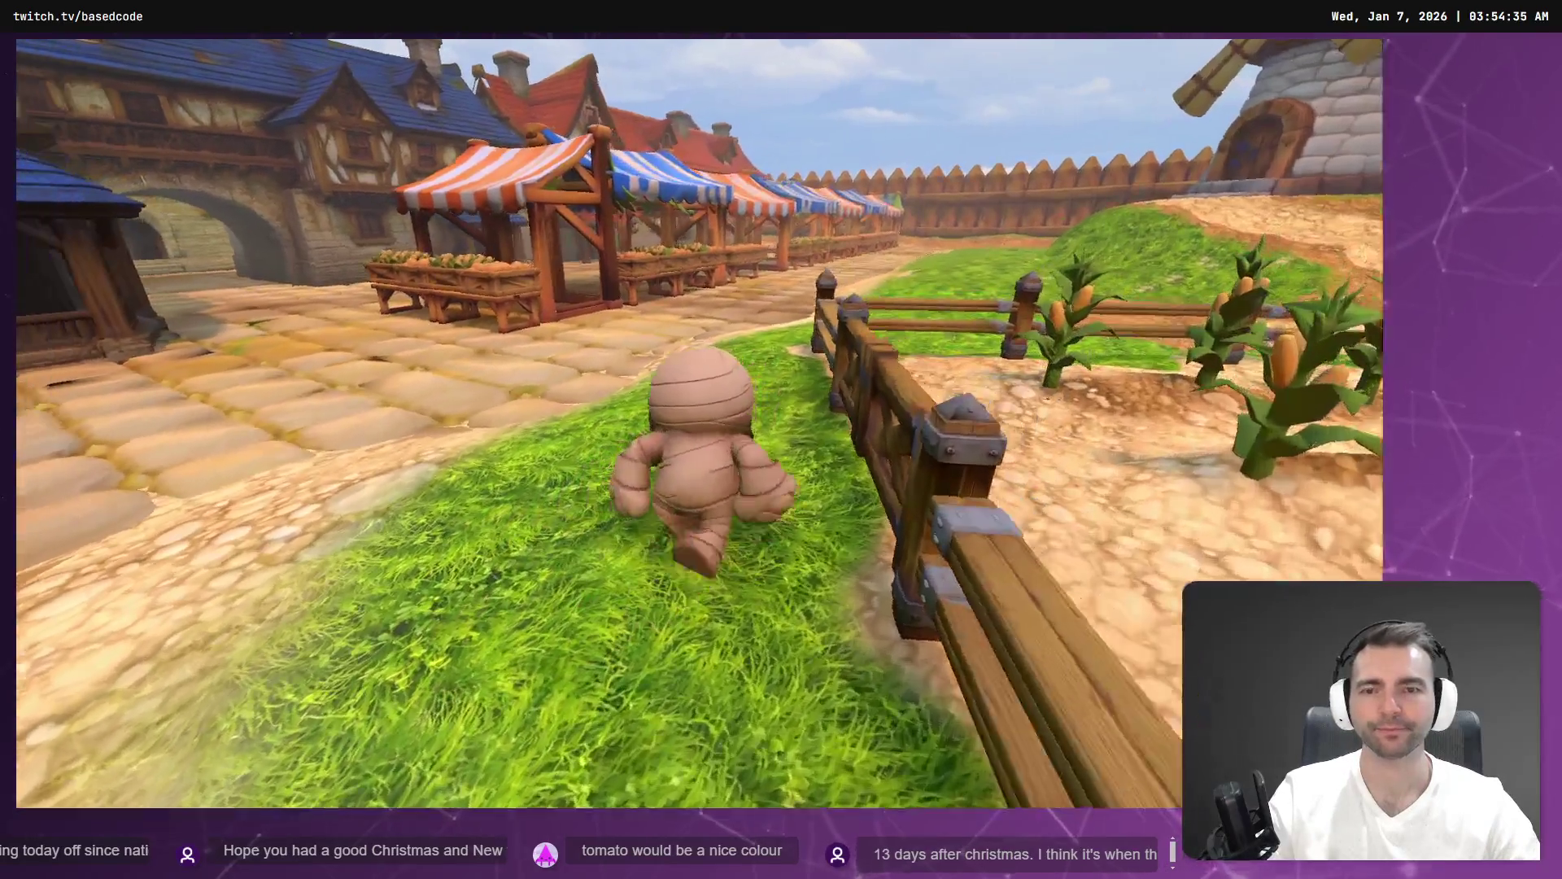
Fly the editor view over the market stalls, then switch to the tldraw 'Not Monster' board.
key("w")
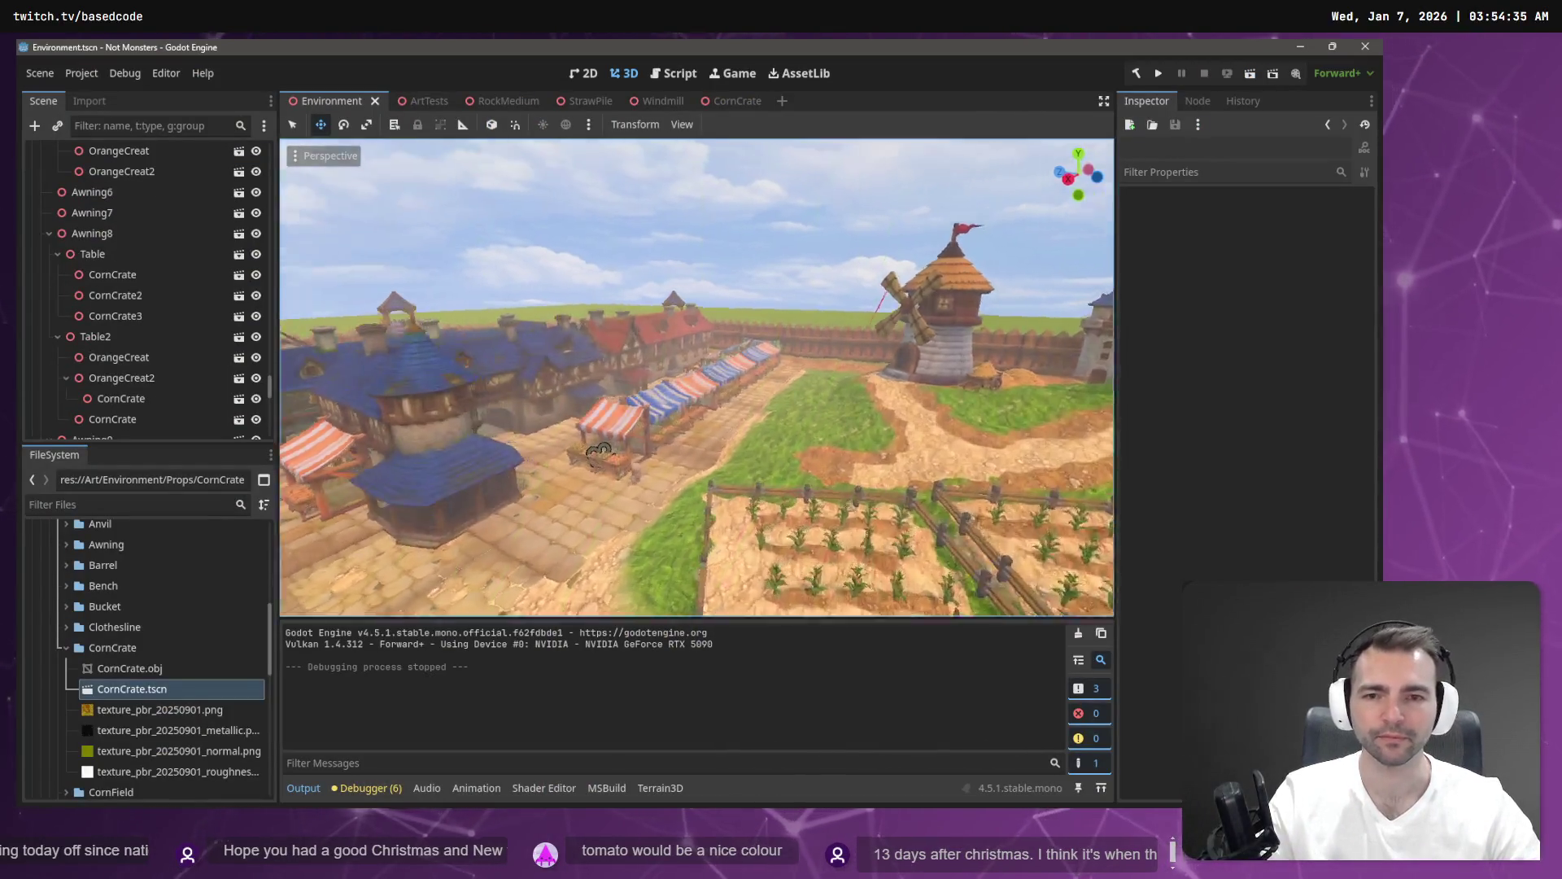
key("s")
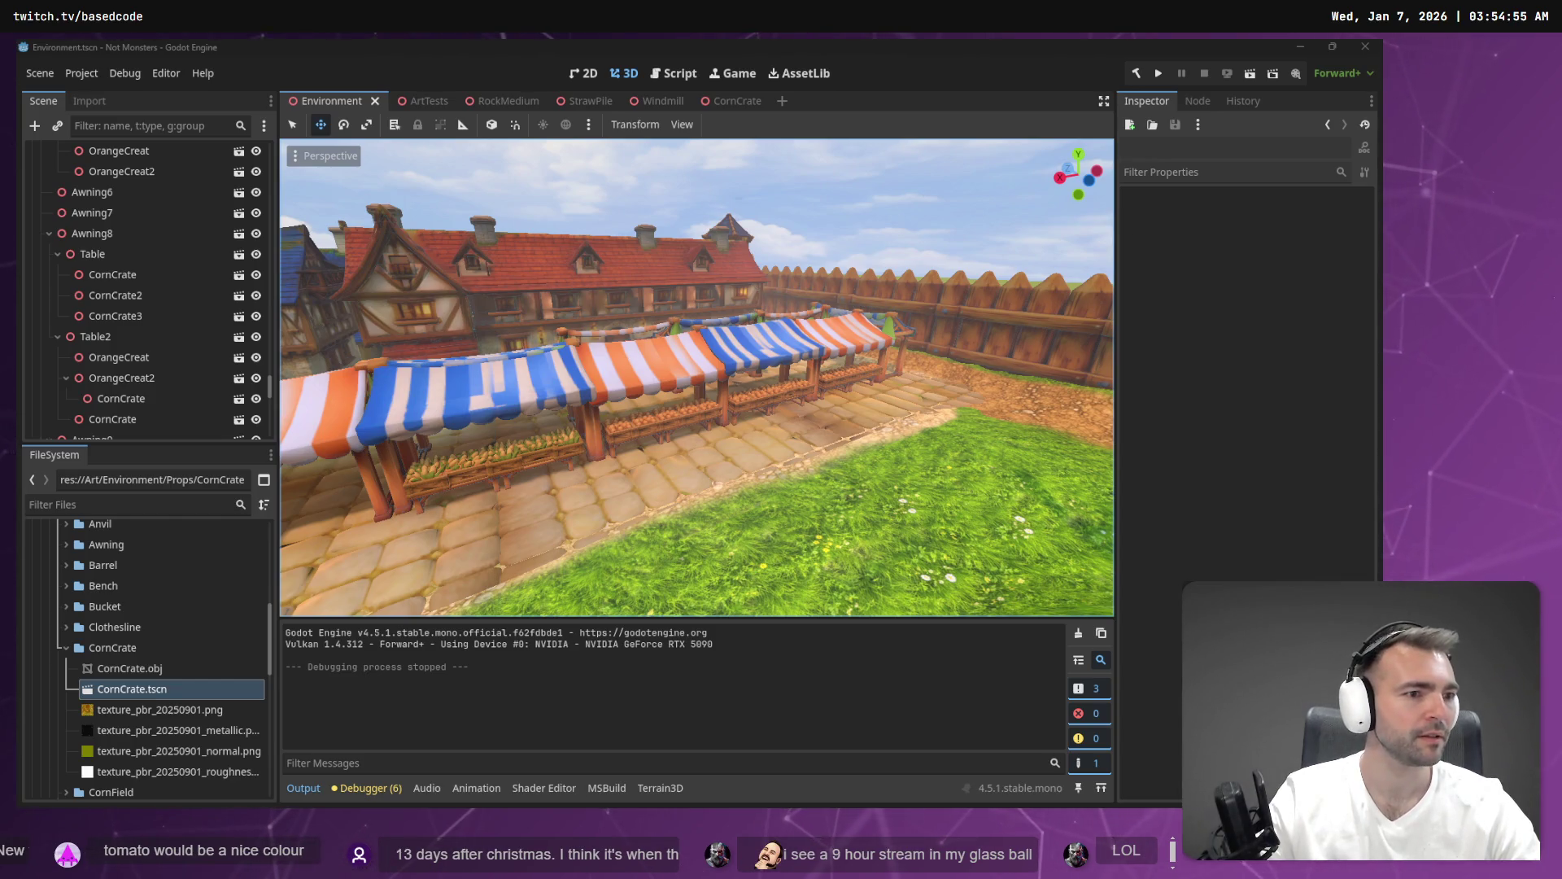
key("alt+Tab")
scroll(324, 345, "down", 10)
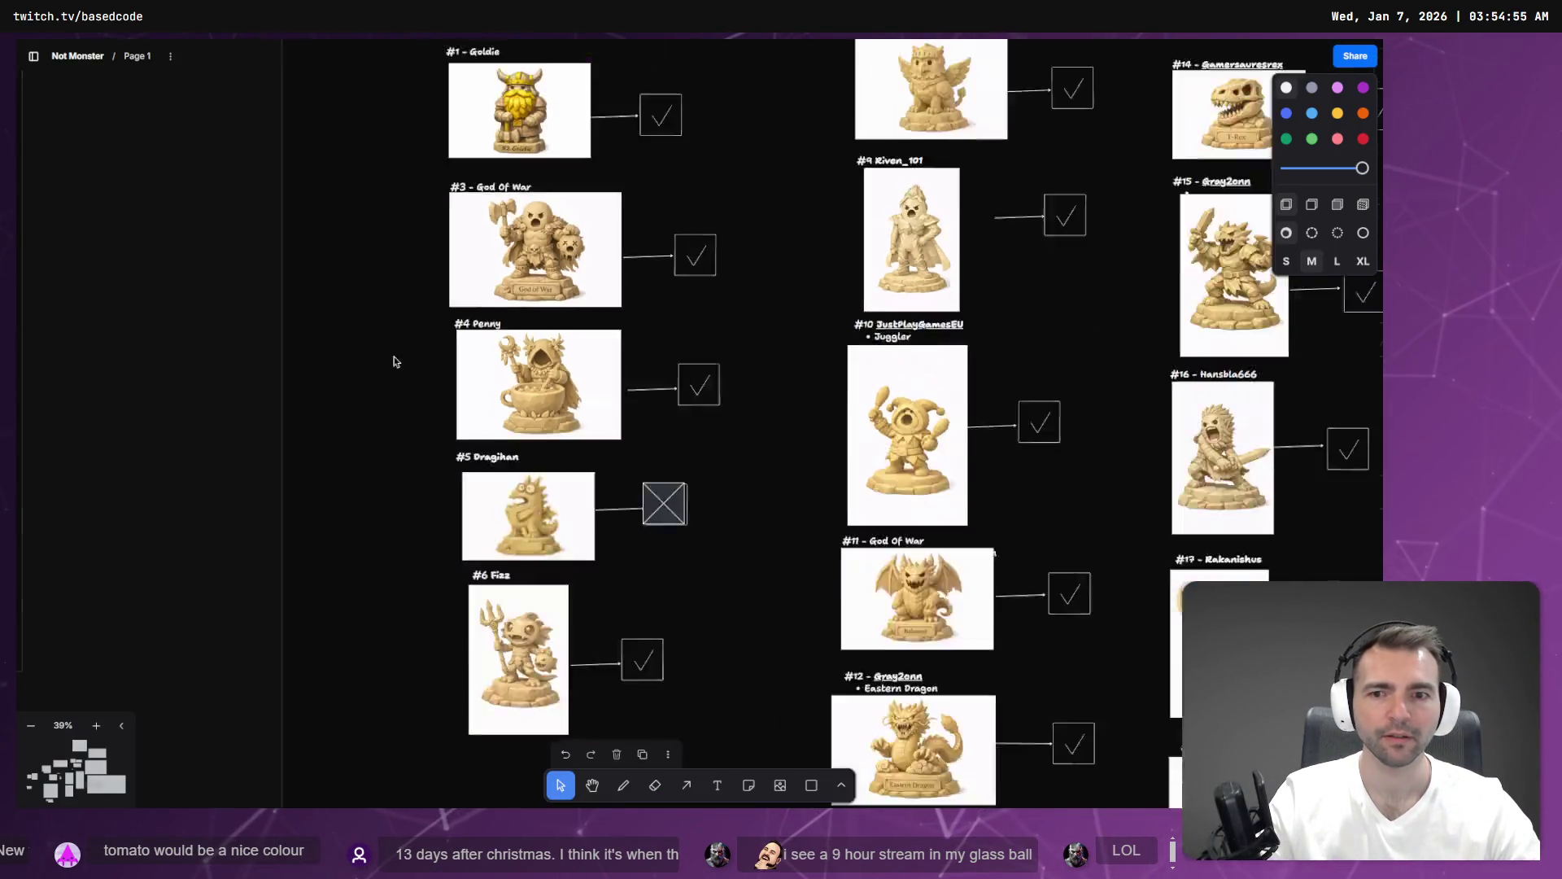
Zoom the tldraw board out and in to bring the Import Ready crate and striped stall into view.
scroll(475, 345, "up", 5)
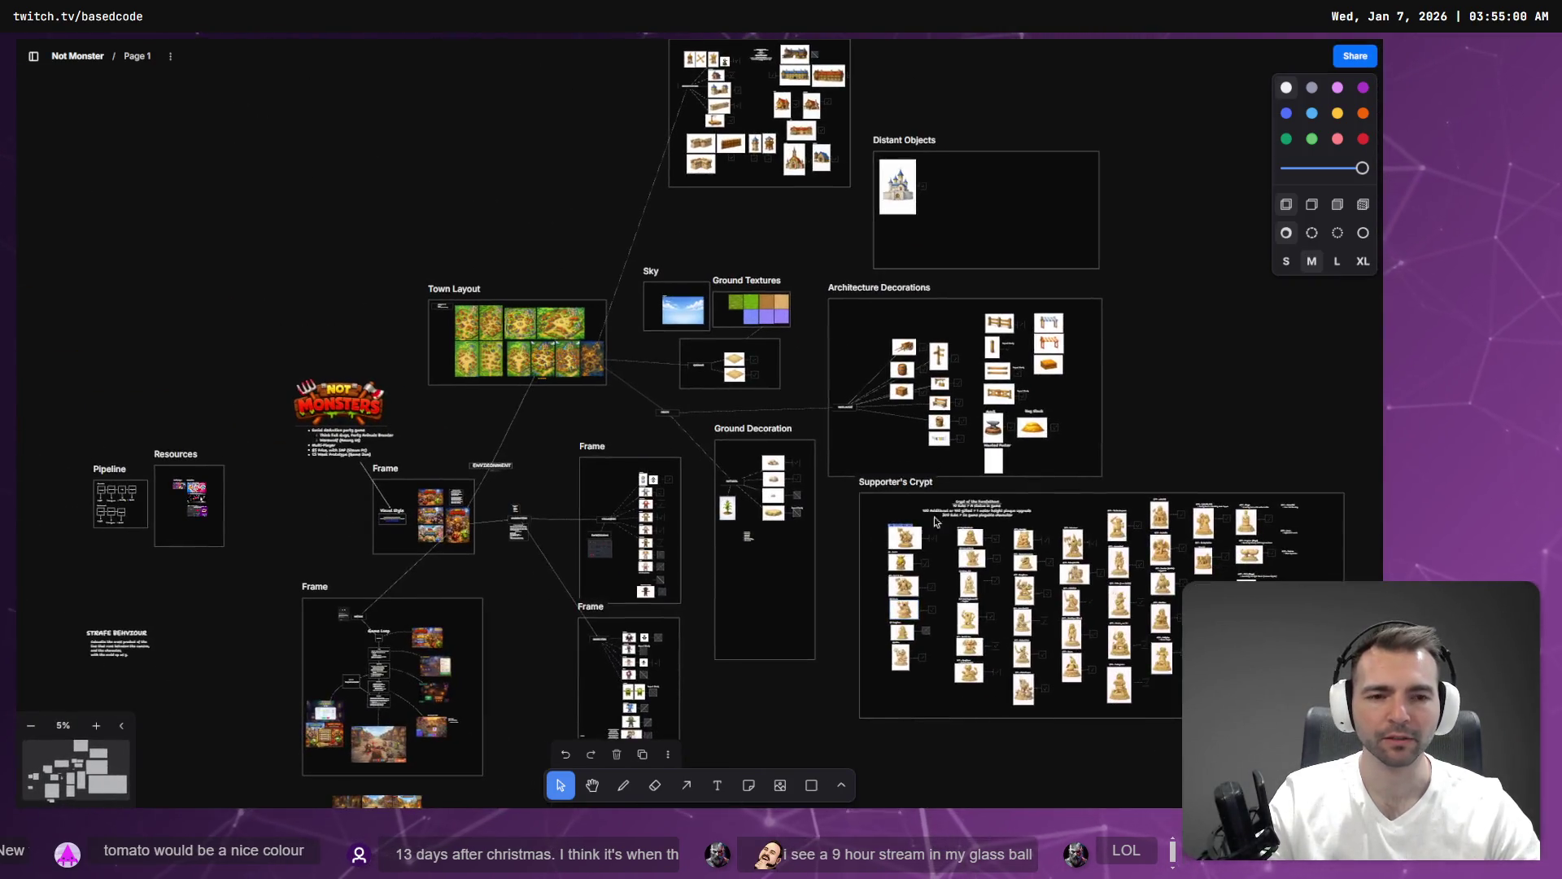
scroll(808, 647, "down", 4)
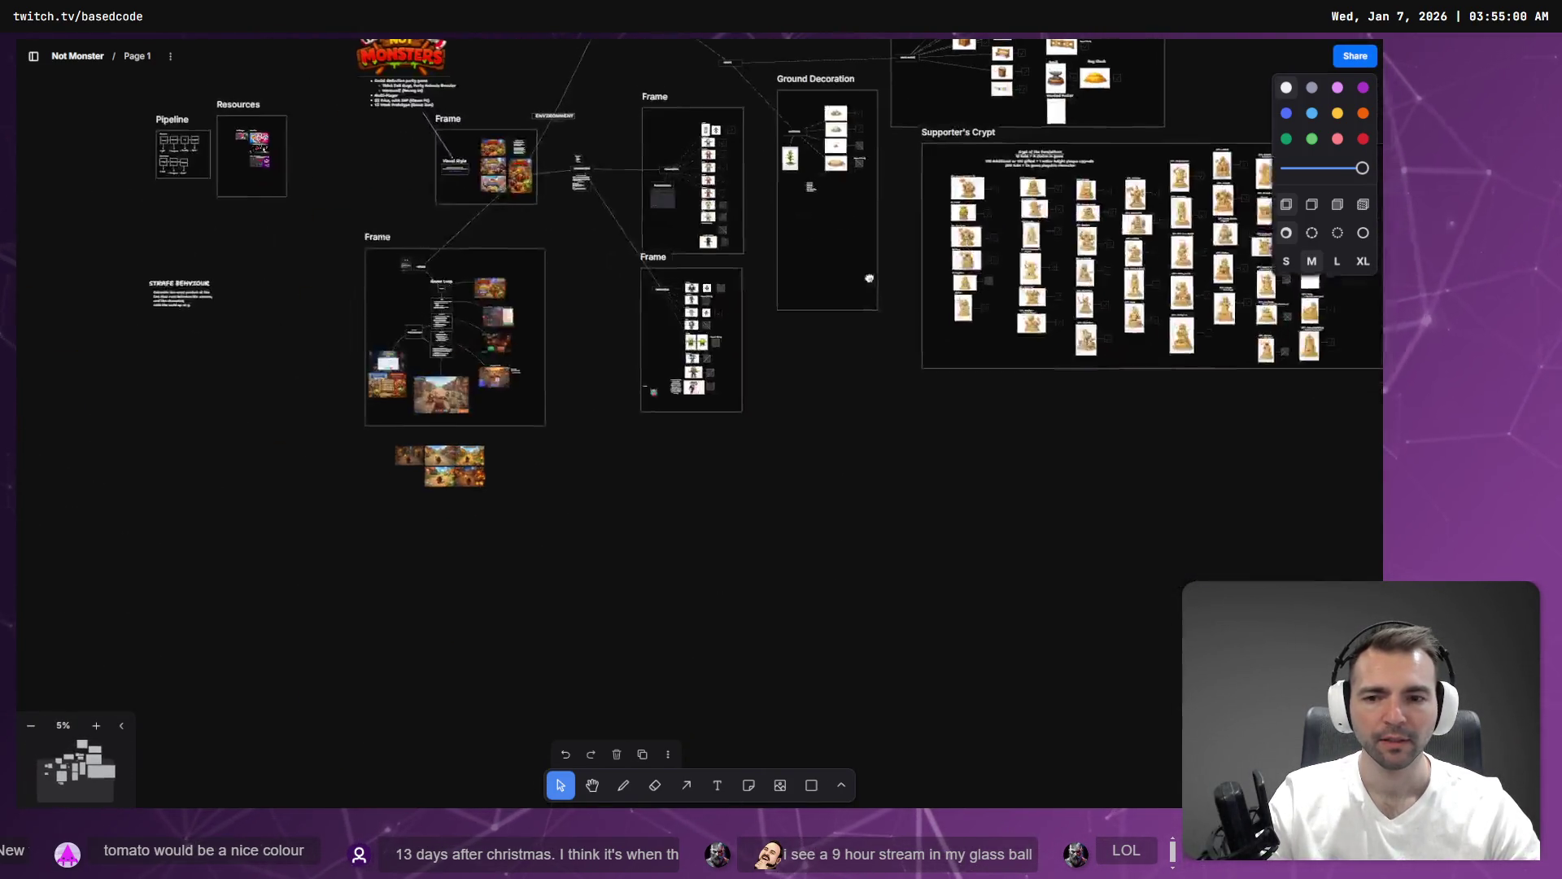
scroll(702, 694, "up", 6)
scroll(701, 694, "down", 3)
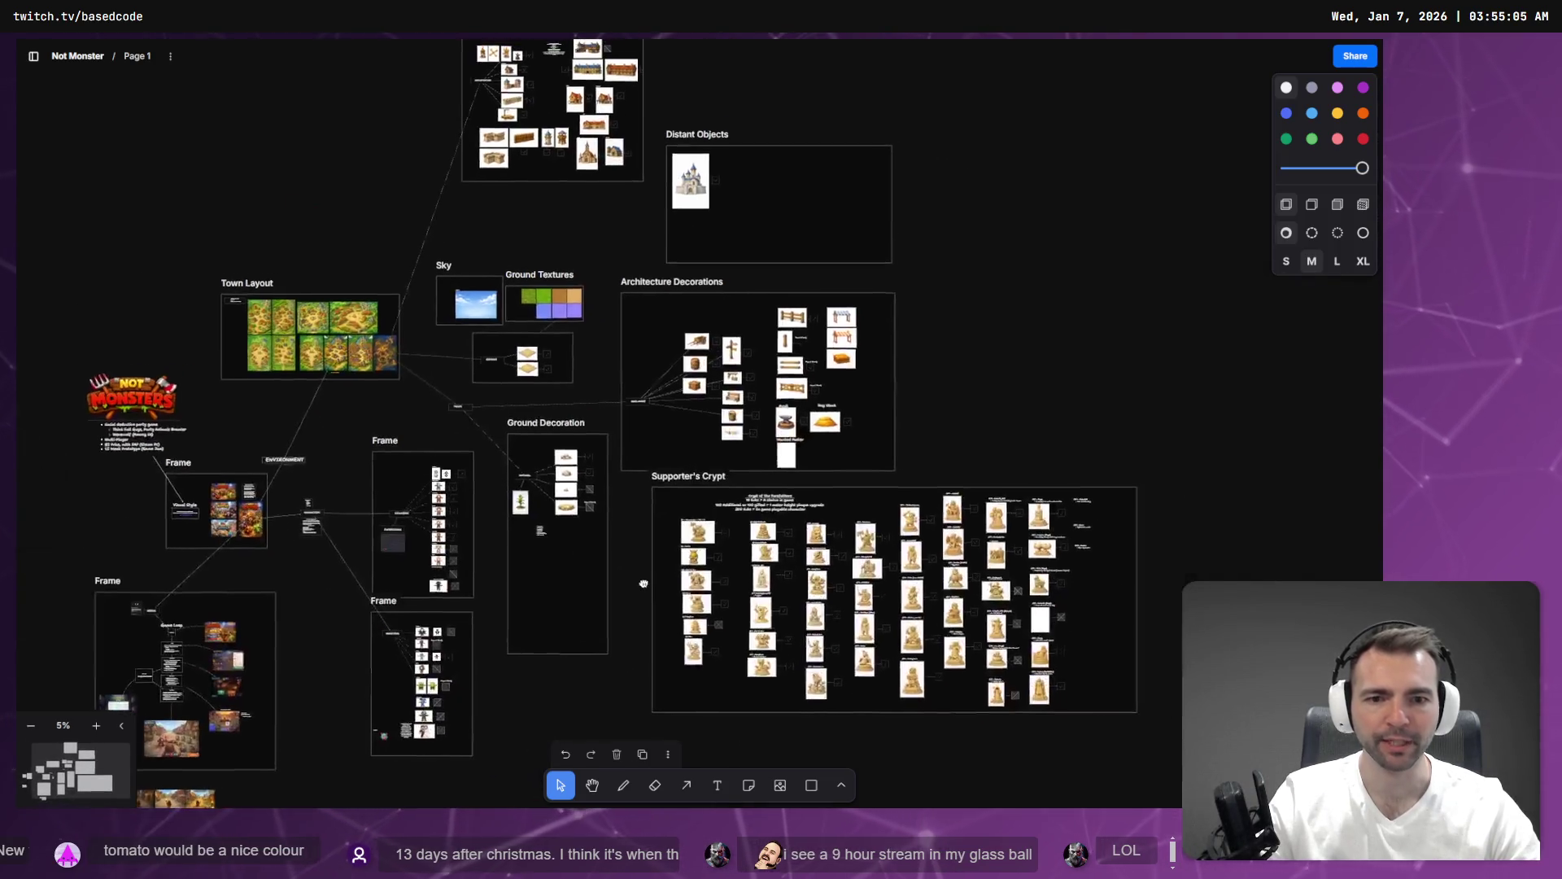
scroll(871, 359, "up", 3)
scroll(871, 359, "up", 5)
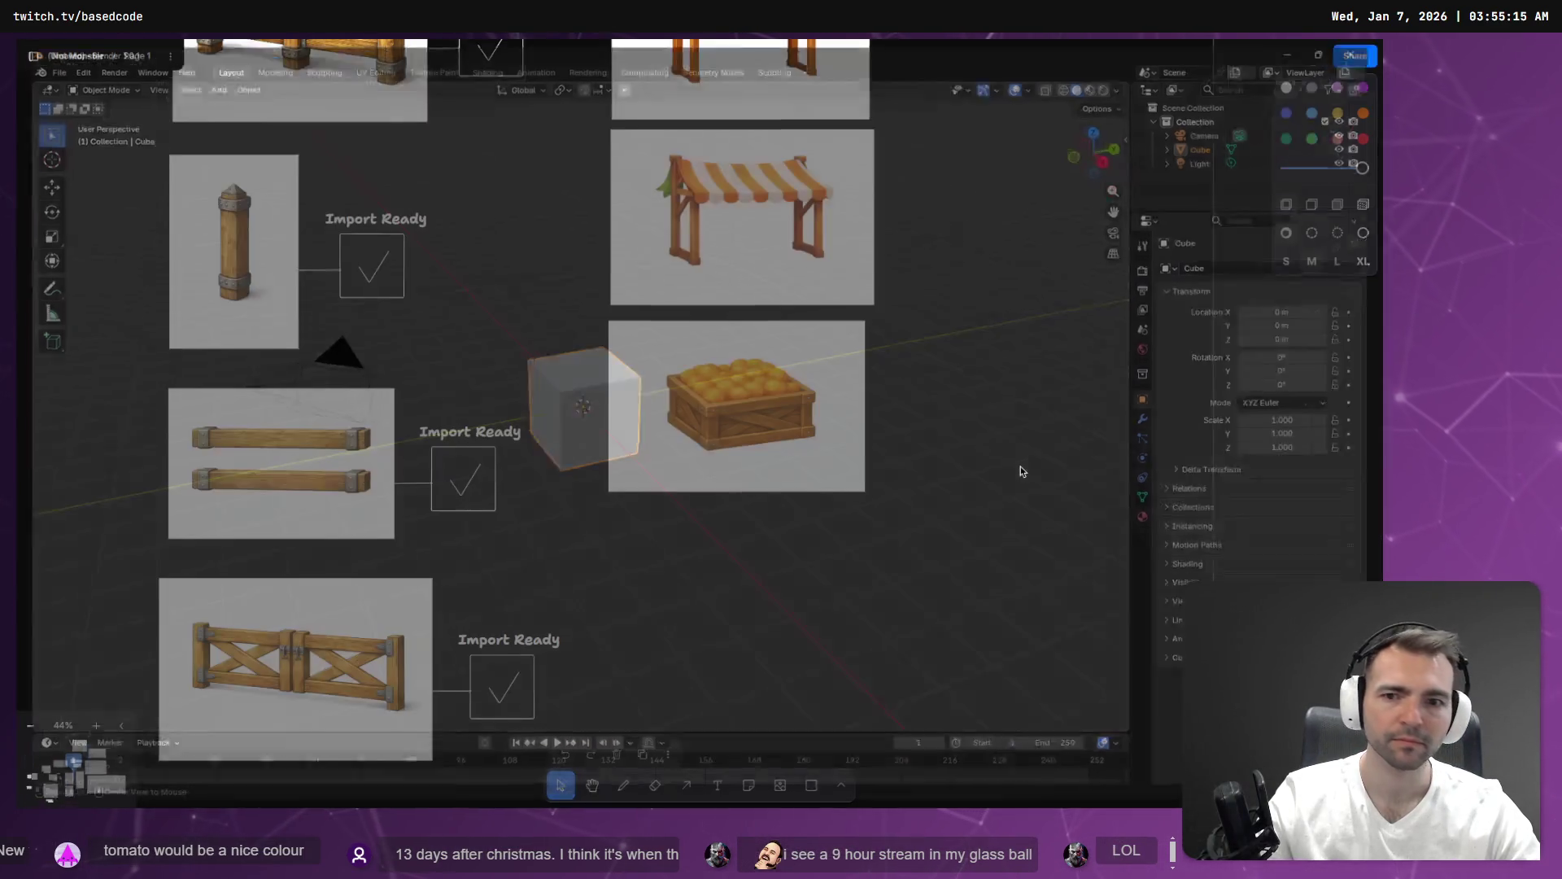
key("alt+Tab")
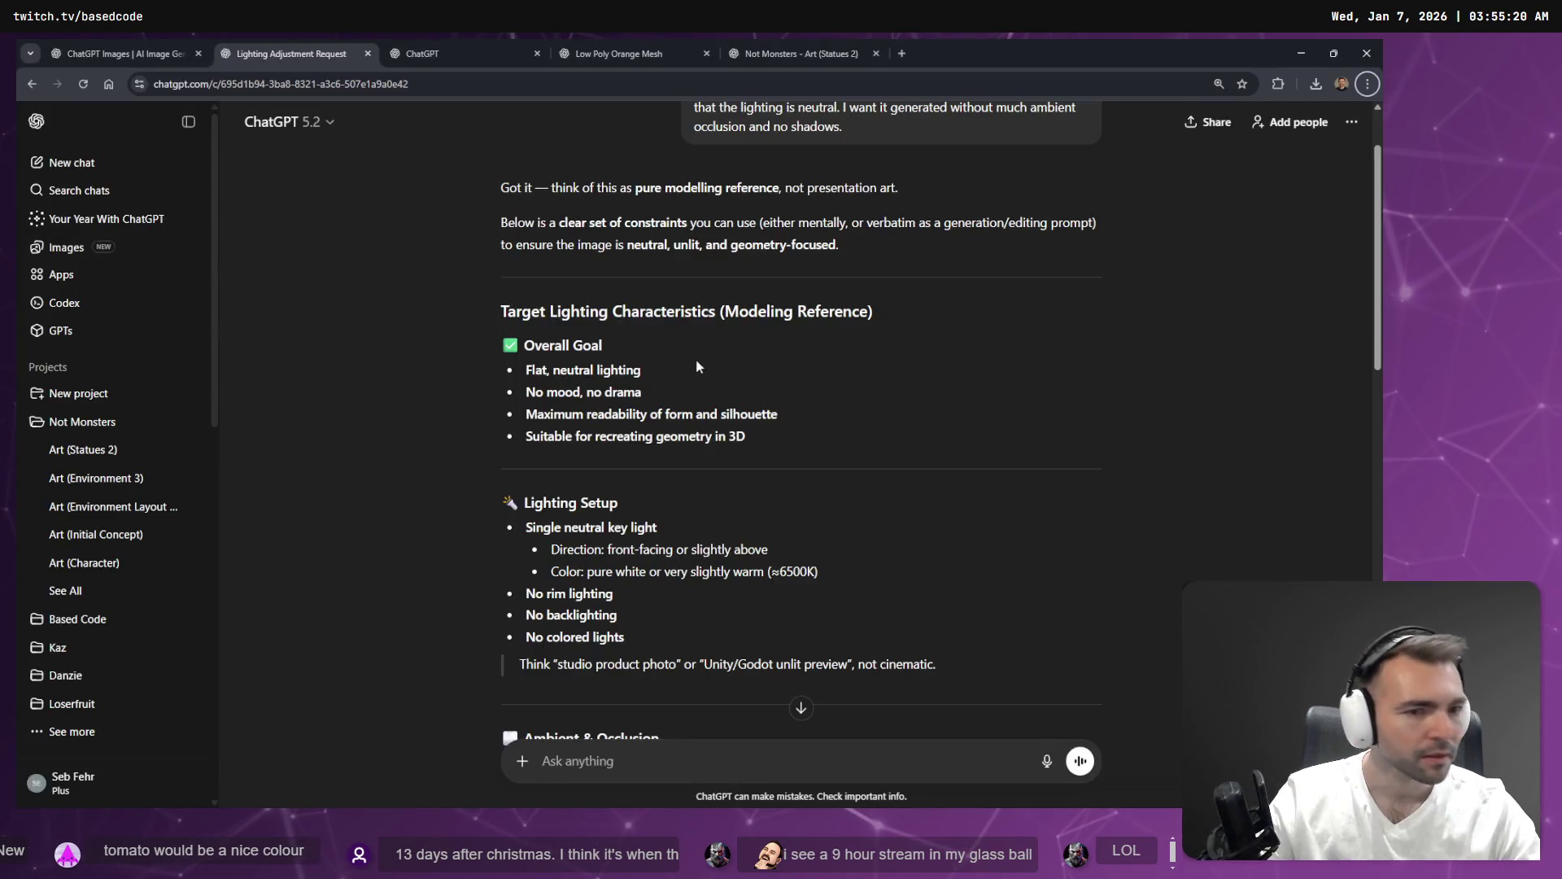
Copy the corn crate image from ChatGPT's image gallery and paste it onto the tldraw board.
left_click(543, 43)
mouse_move(574, 509)
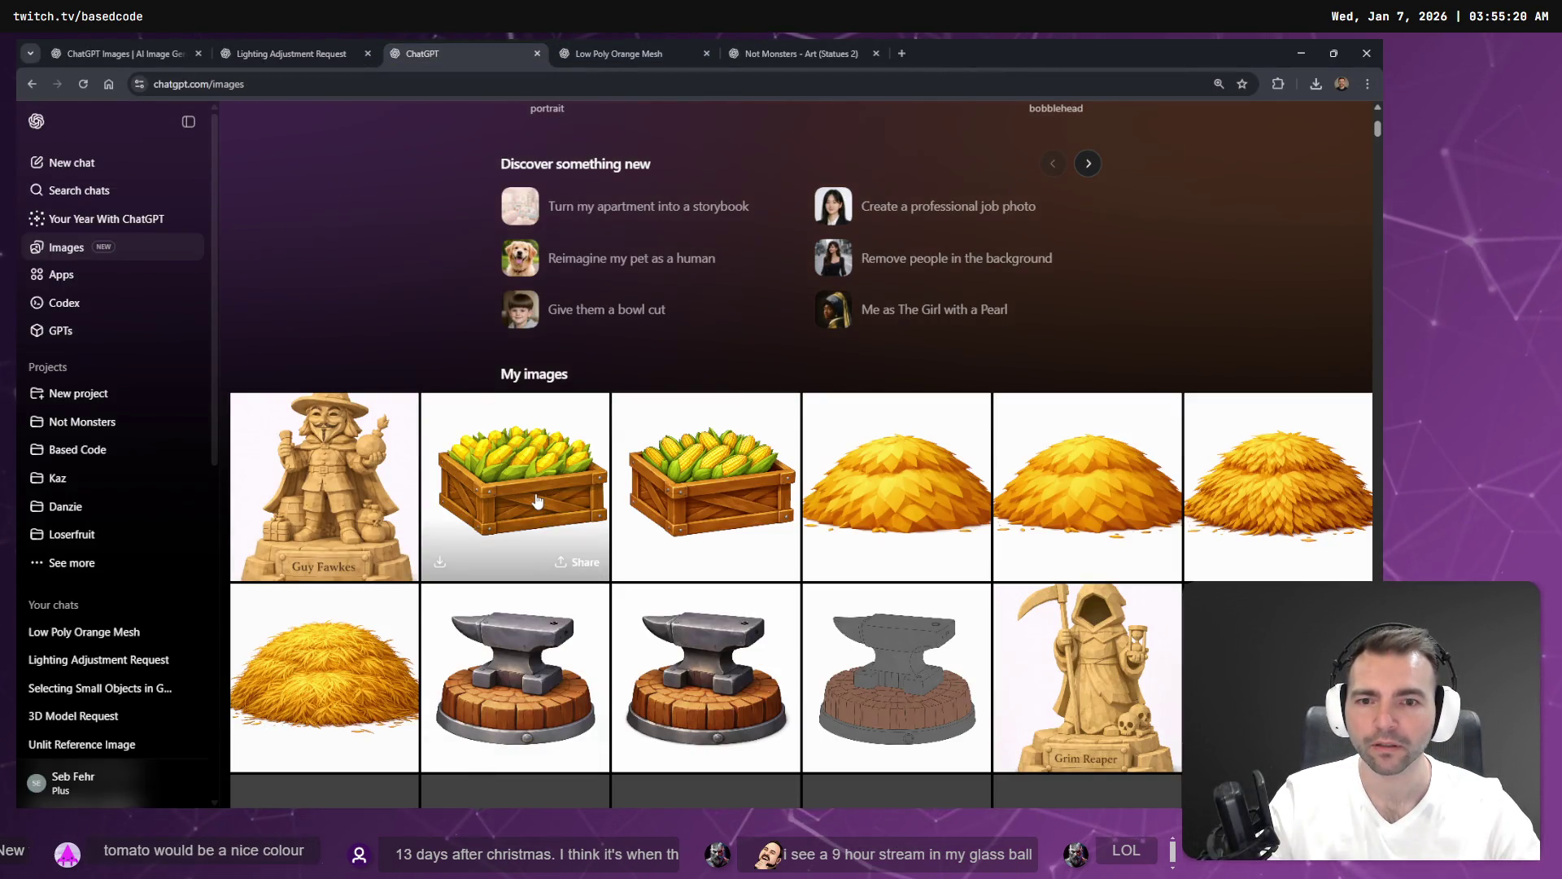
left_click(558, 465)
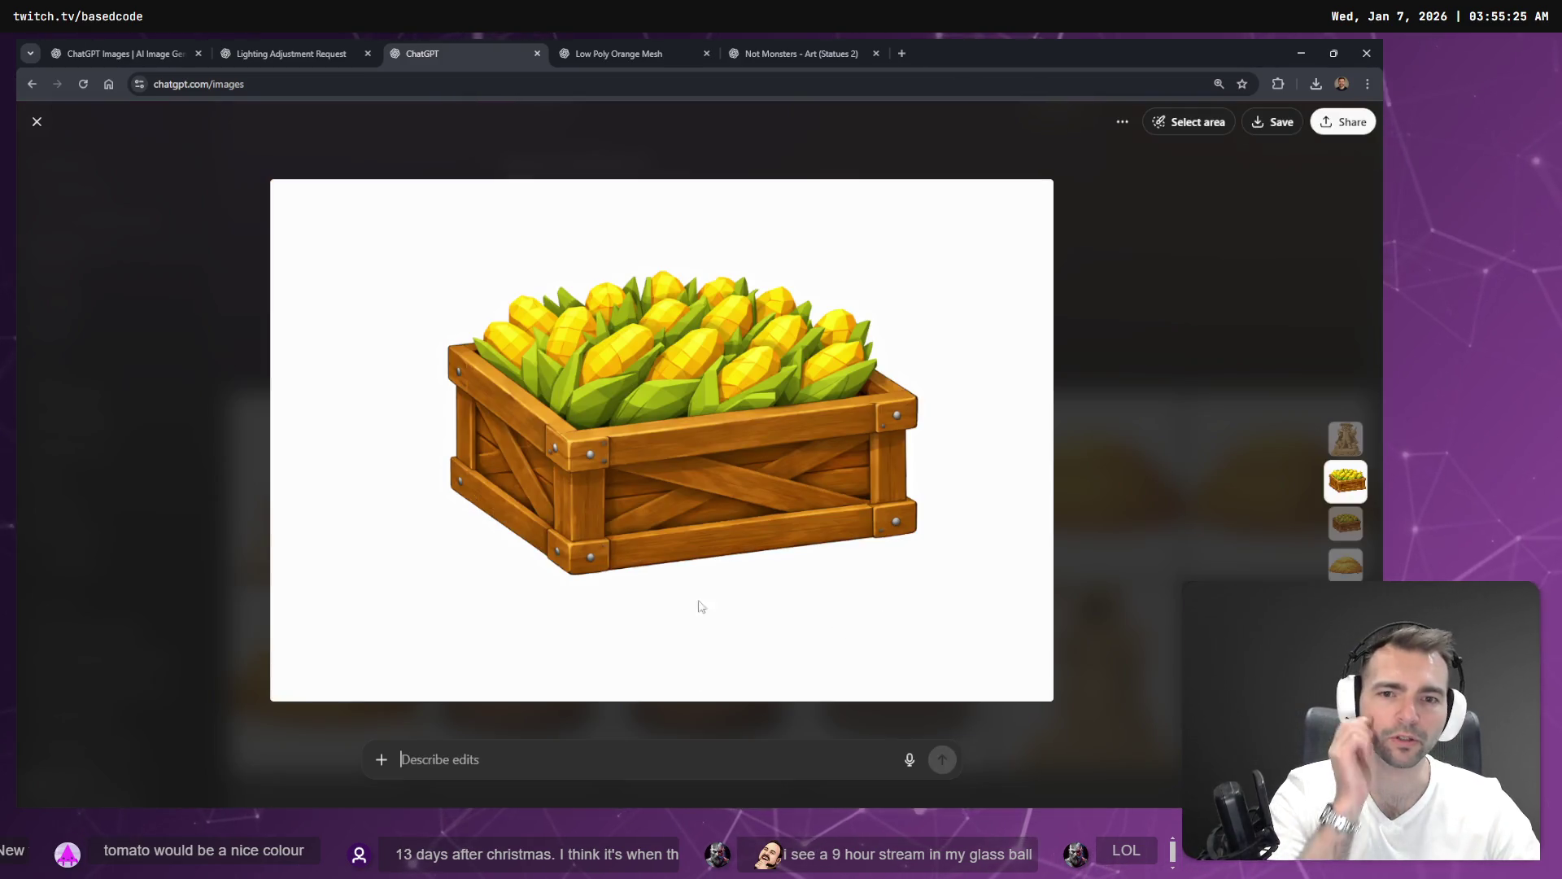
right_click(715, 493)
left_click(811, 553)
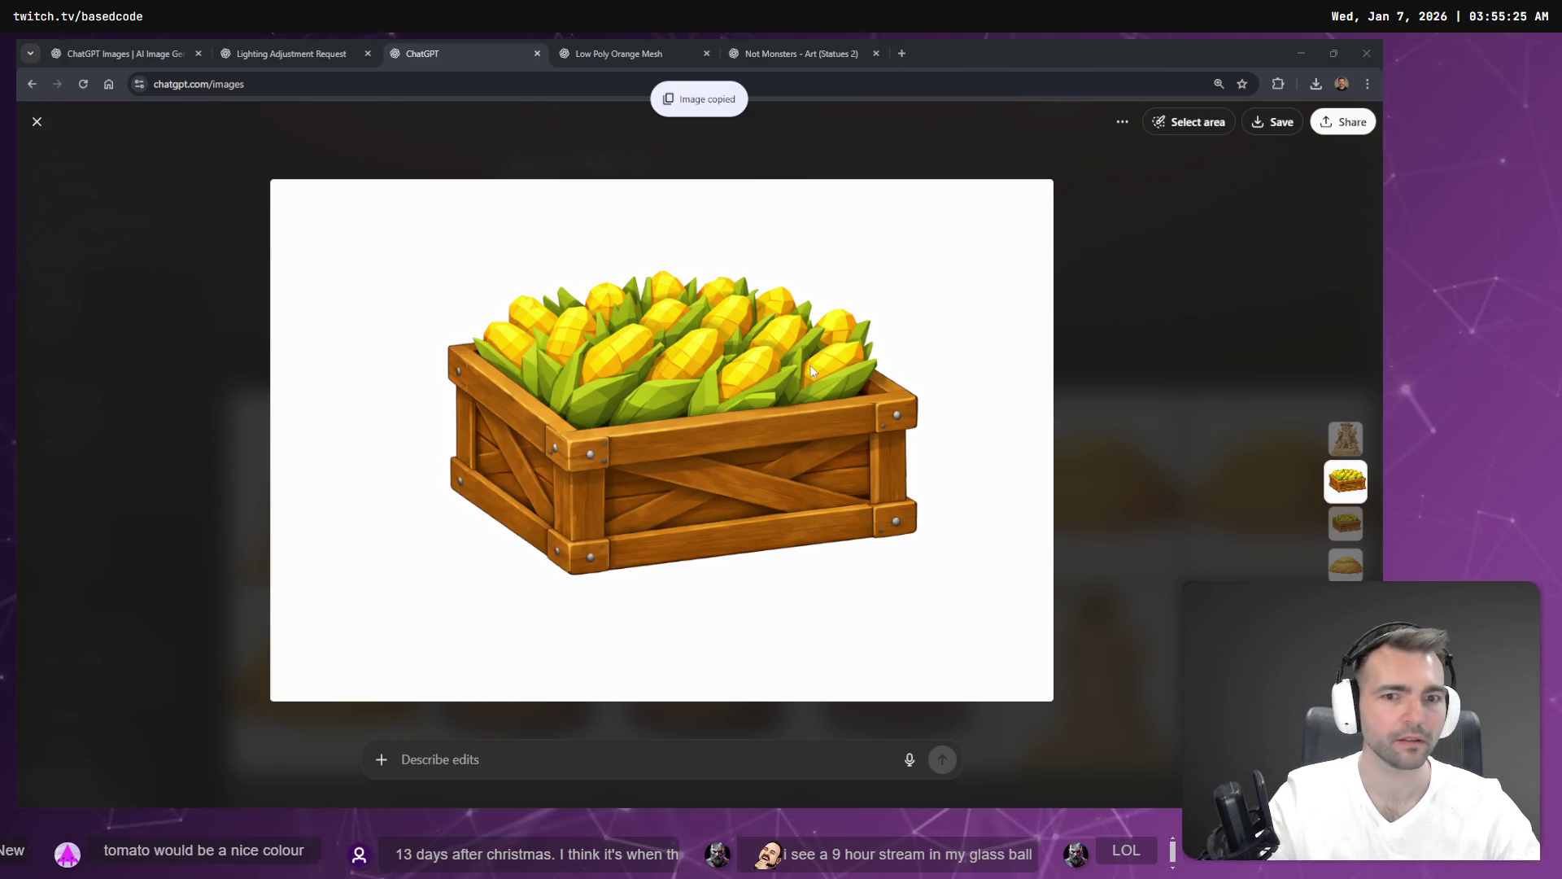
left_click(1166, 175)
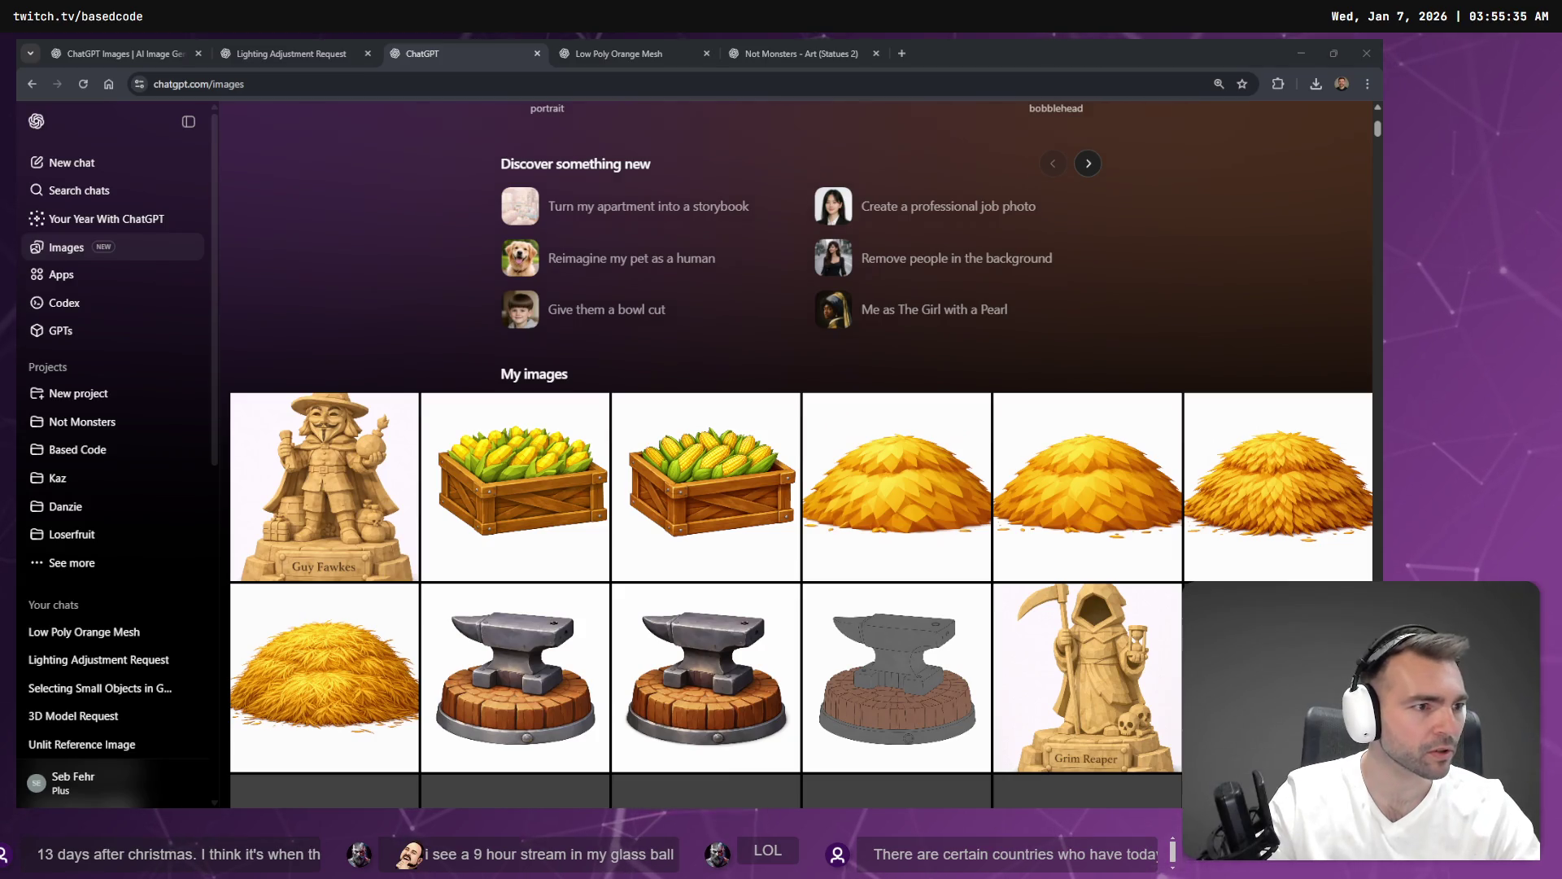
key("alt+Tab")
key("ctrl+v")
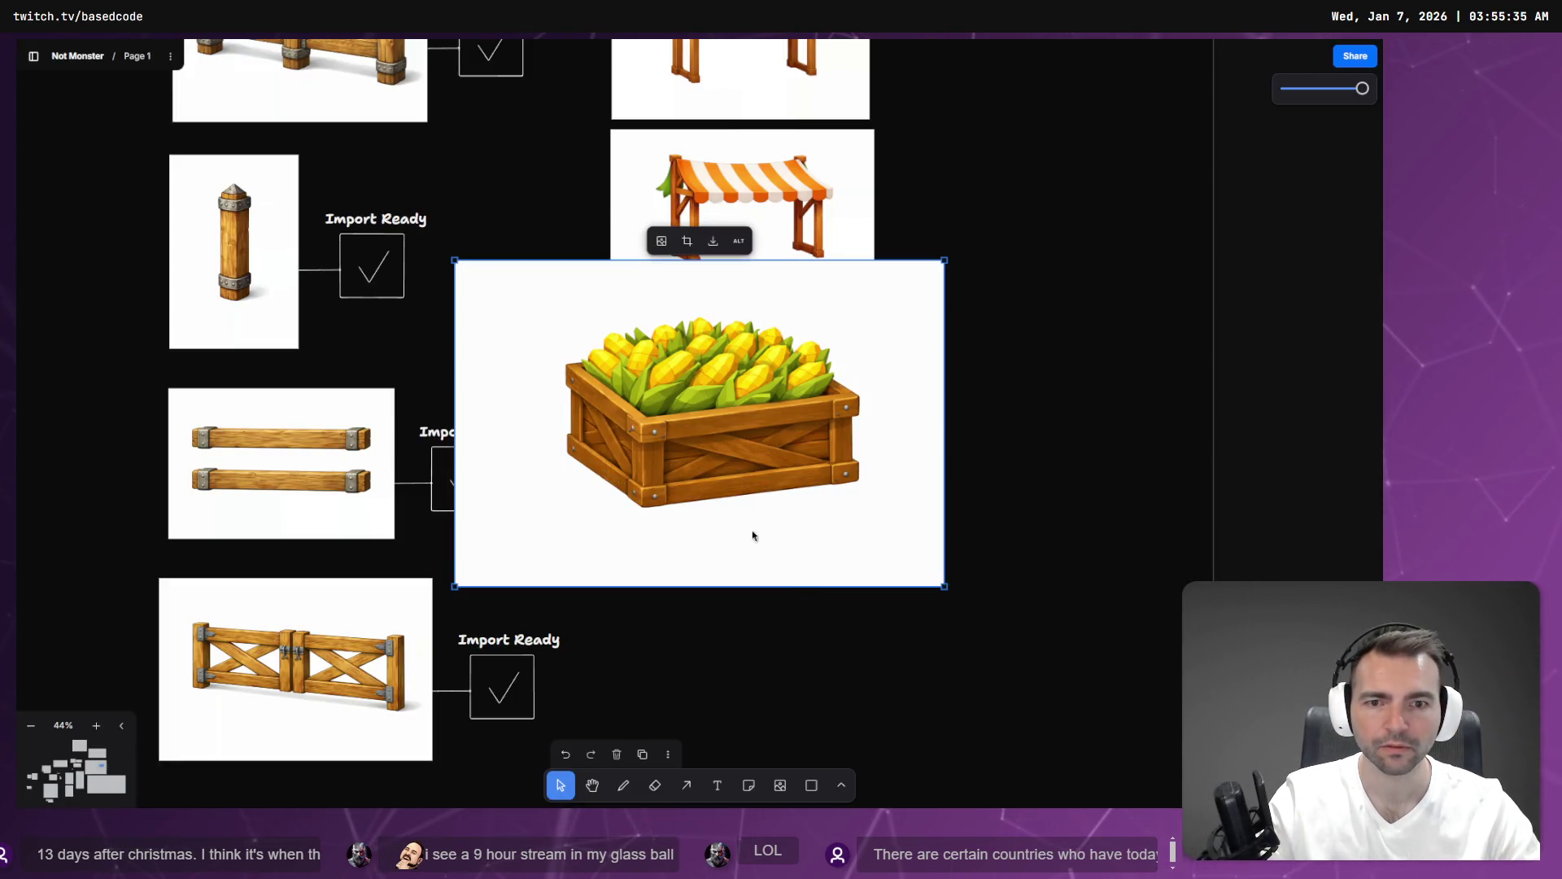
Shrink the pasted corn crate to match the orange crate and place it directly below it.
mouse_move(454, 261)
left_mouse_down()
mouse_move(663, 401)
mouse_move(652, 394)
left_mouse_up()
mouse_move(834, 472)
left_mouse_down()
mouse_move(793, 518)
mouse_move(801, 590)
left_mouse_up()
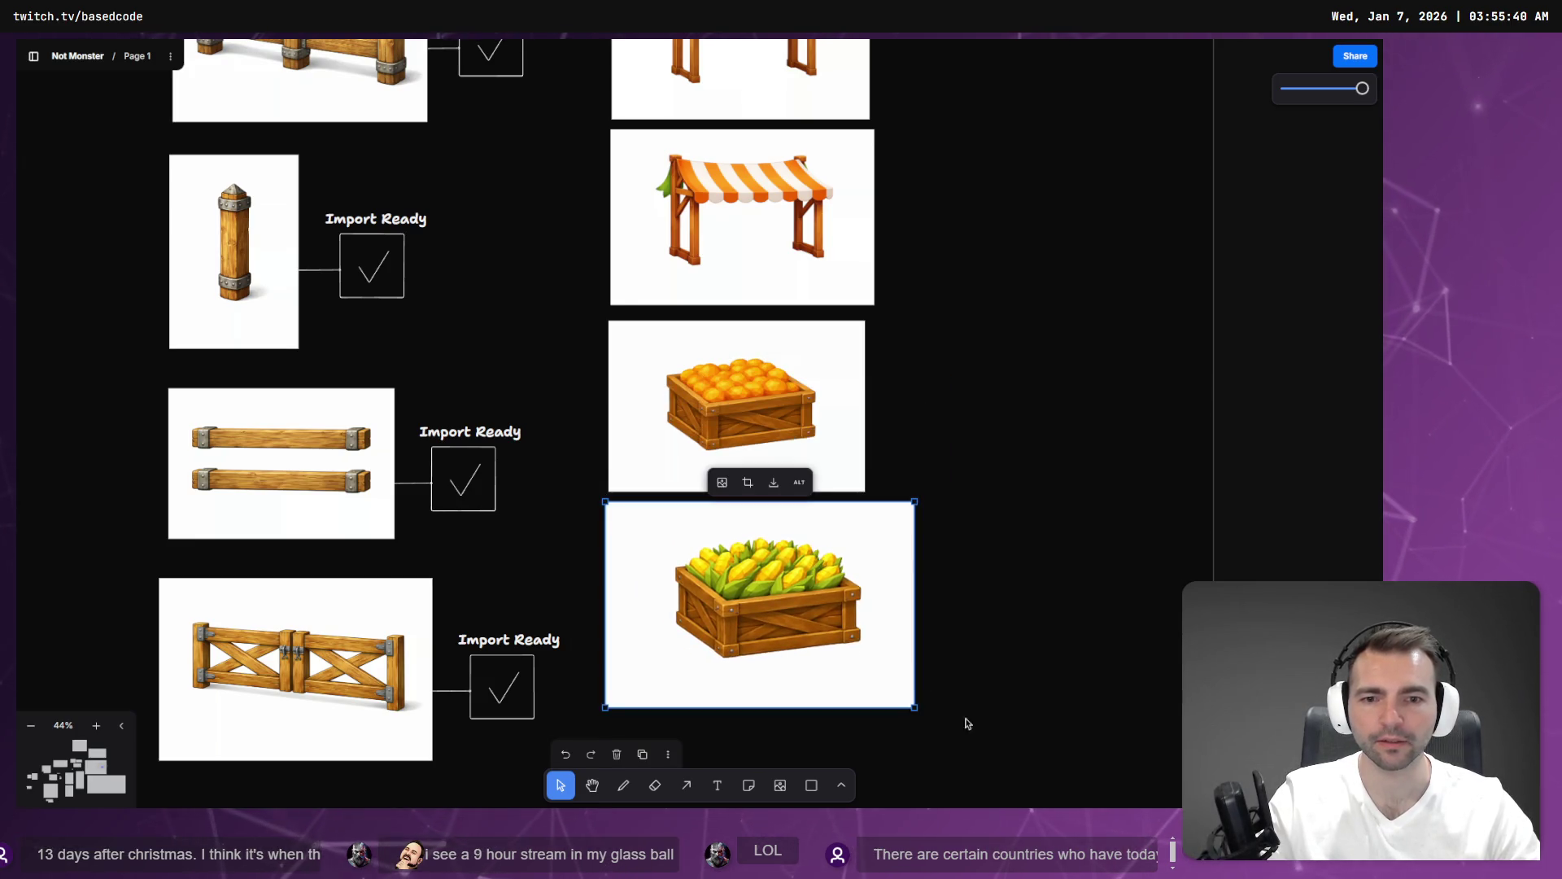
left_click_drag(917, 713, 866, 679)
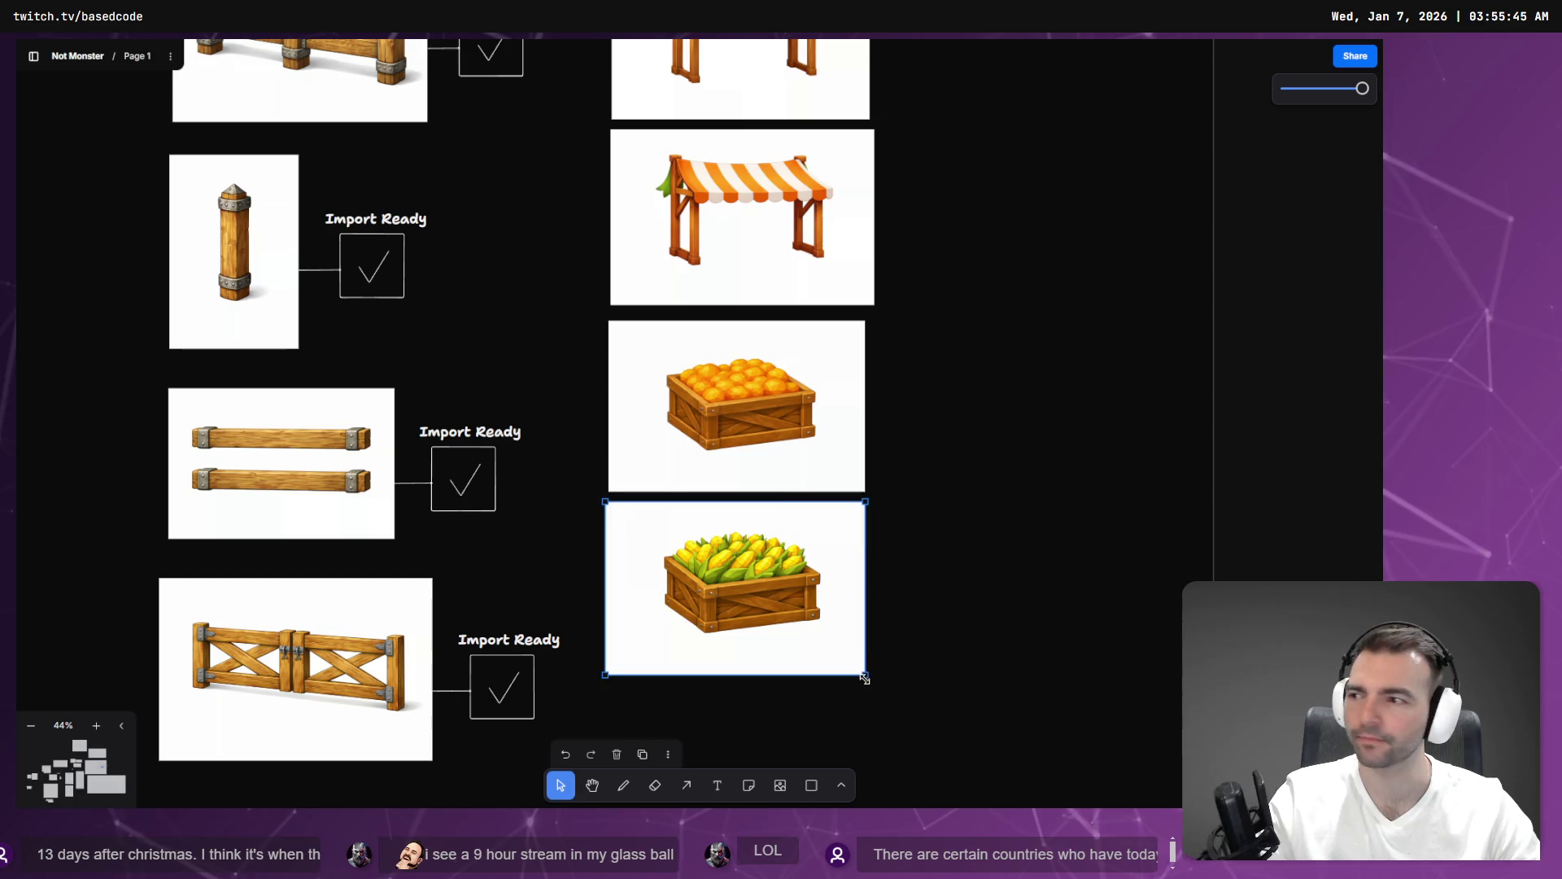
left_click(1036, 627)
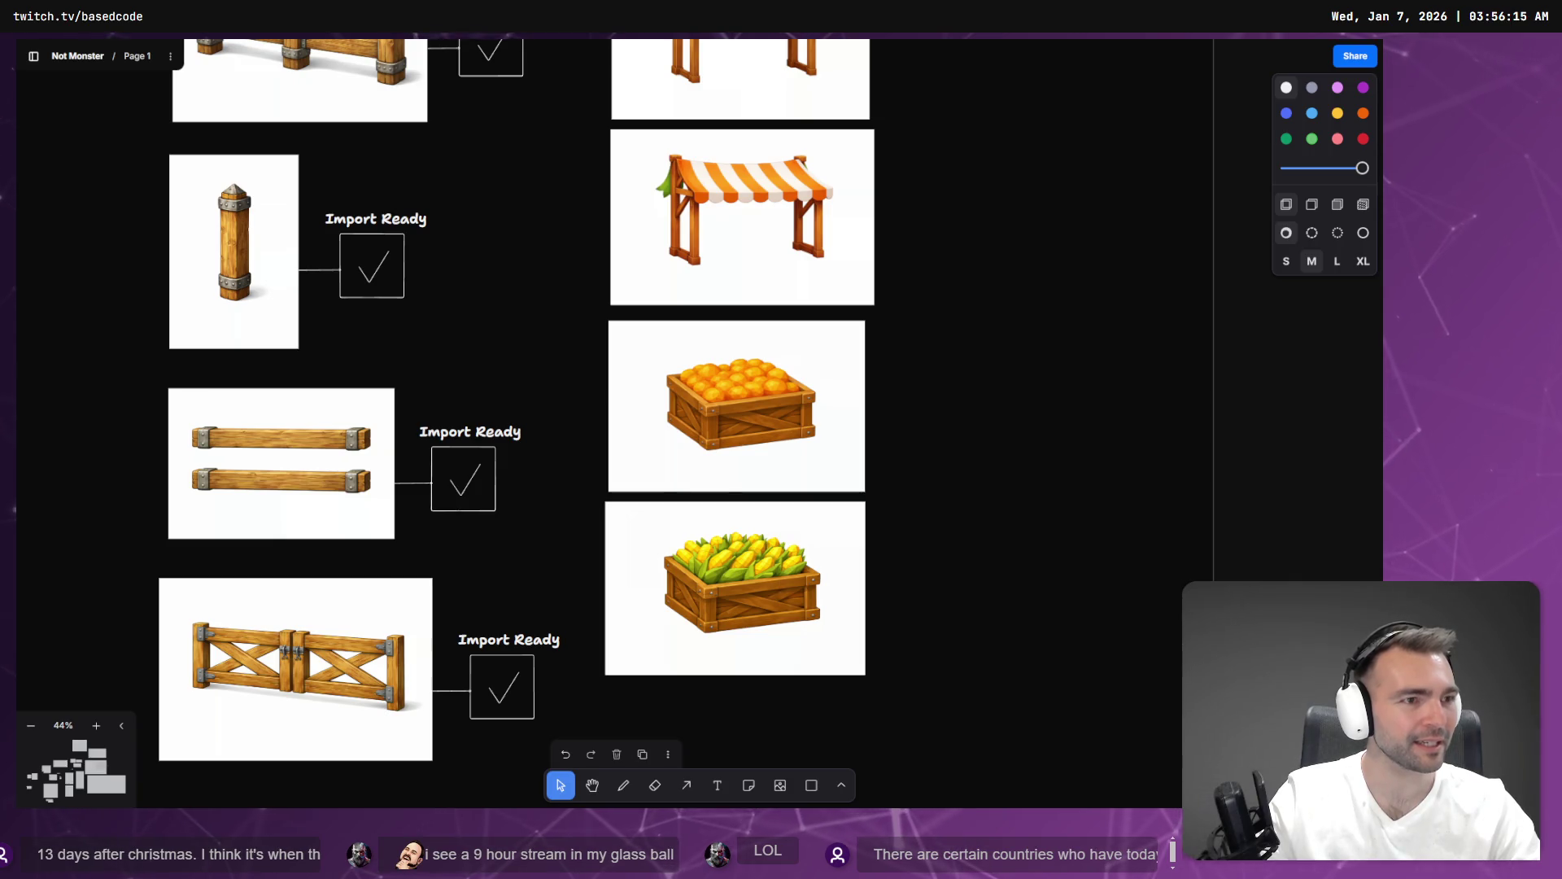
left_click_drag(1530, 49, 822, 101)
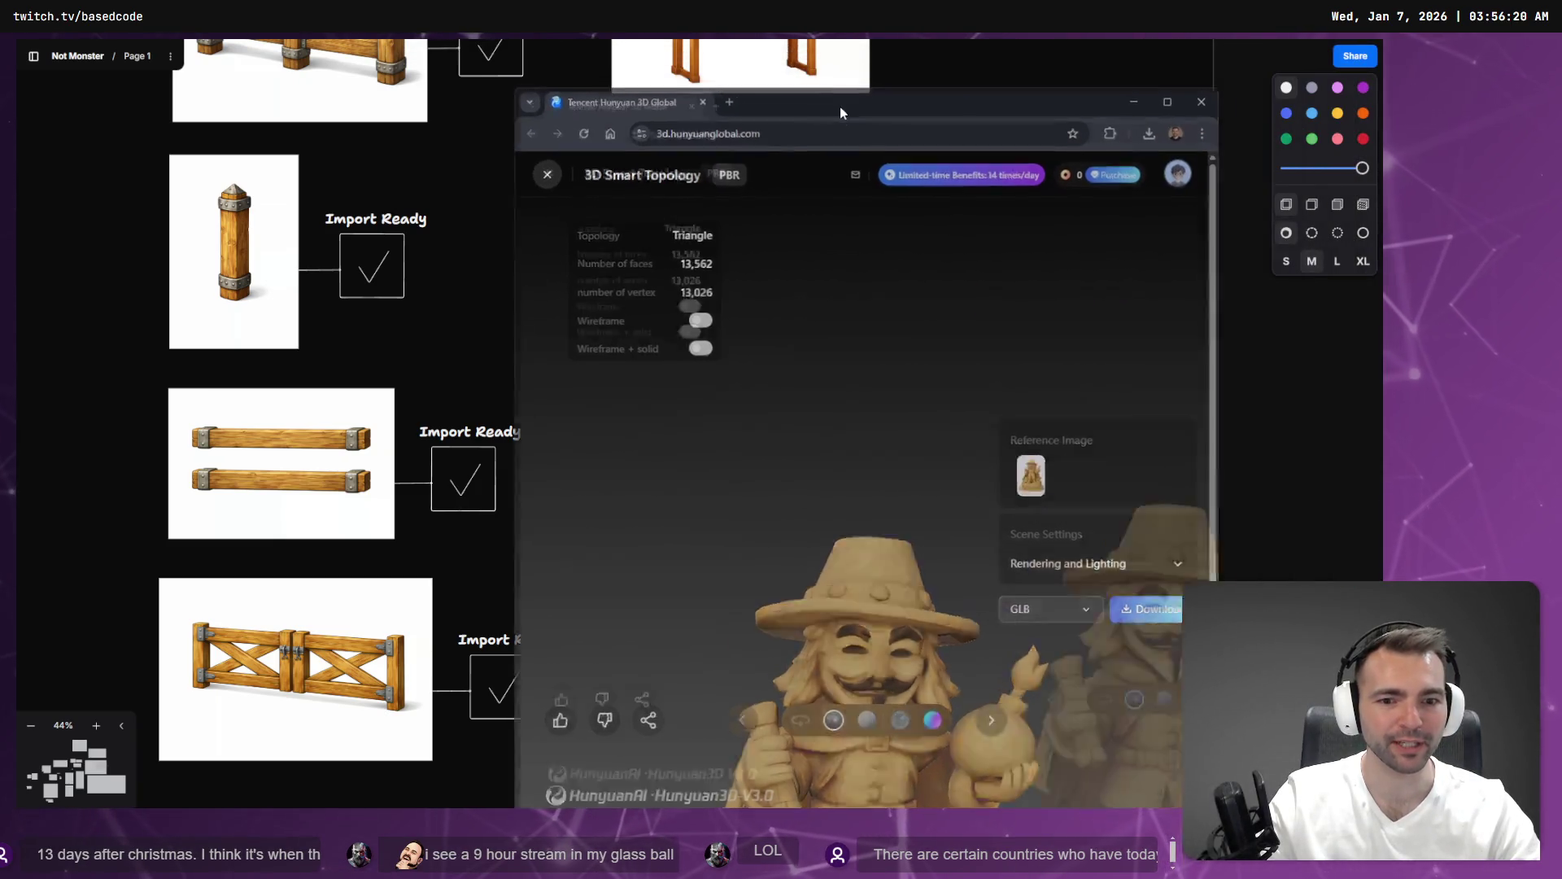
Maximize Hunyuan 3D and pan the Guy Fawkes statue model to inspect its plaque base.
double_click(840, 105)
scroll(732, 636, "down", 1)
mouse_move(738, 618)
left_mouse_down()
mouse_move(795, 369)
mouse_move(719, 210)
left_mouse_up()
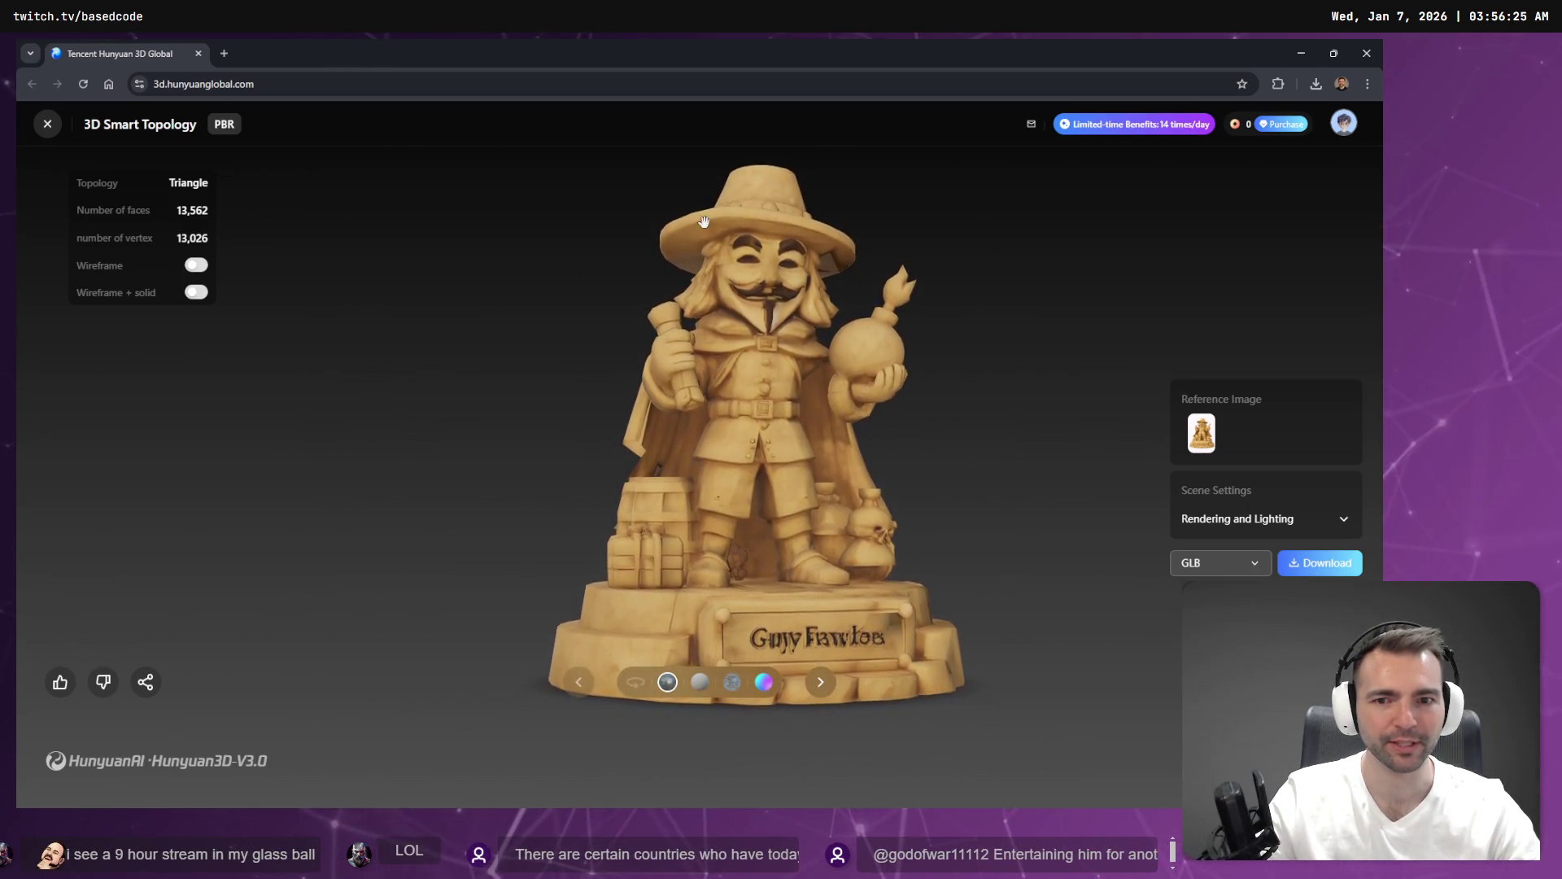
left_click(838, 60)
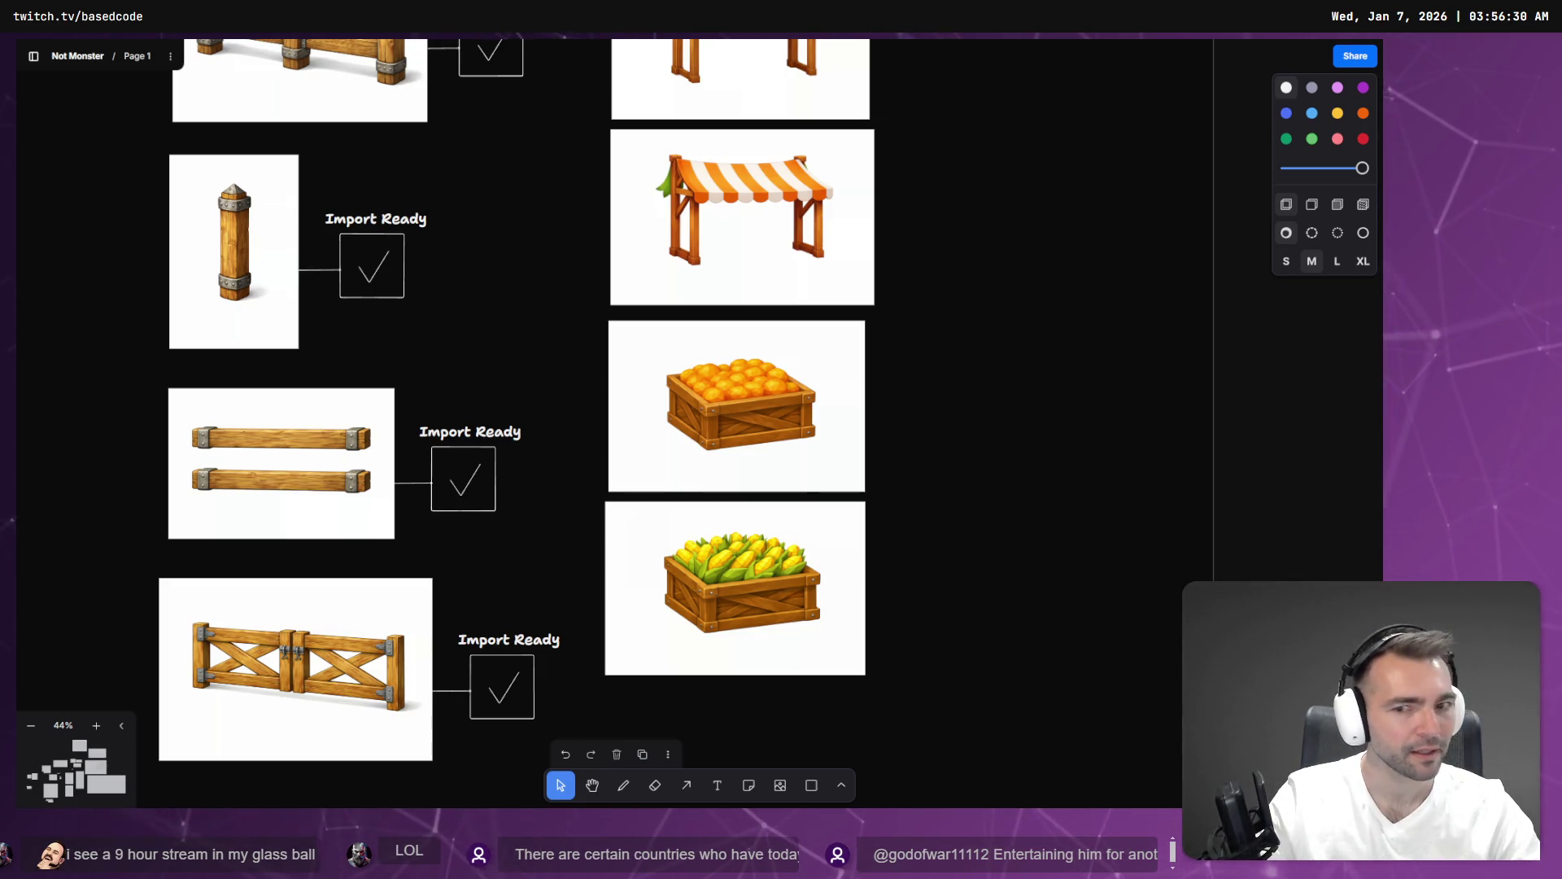
Bring up Godot's ArtTests scene showing the corn crate.
key("alt+Tab")
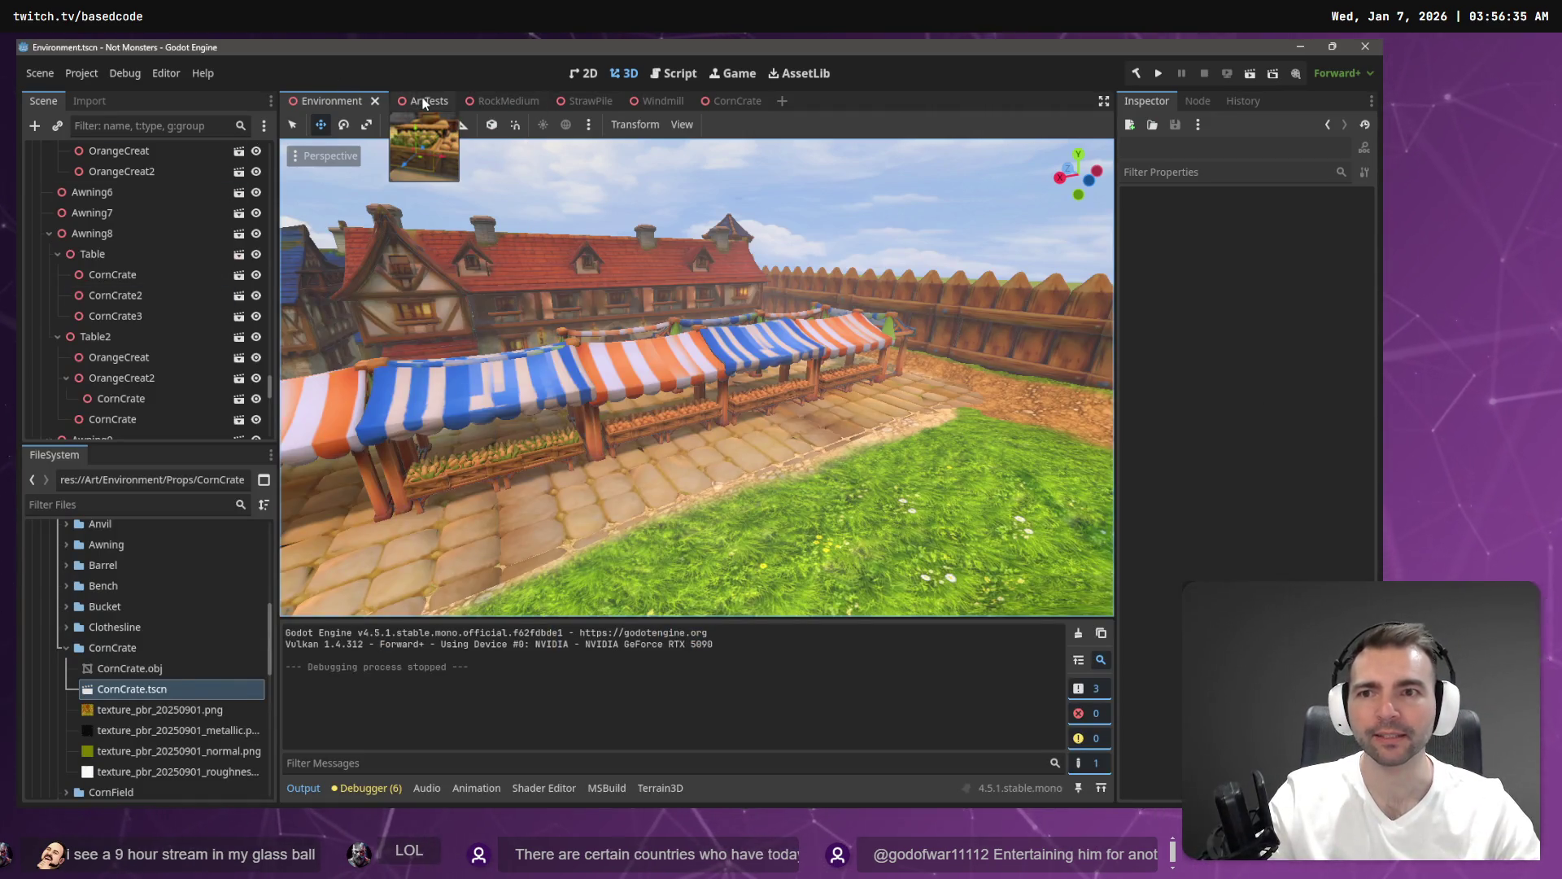
left_click(423, 101)
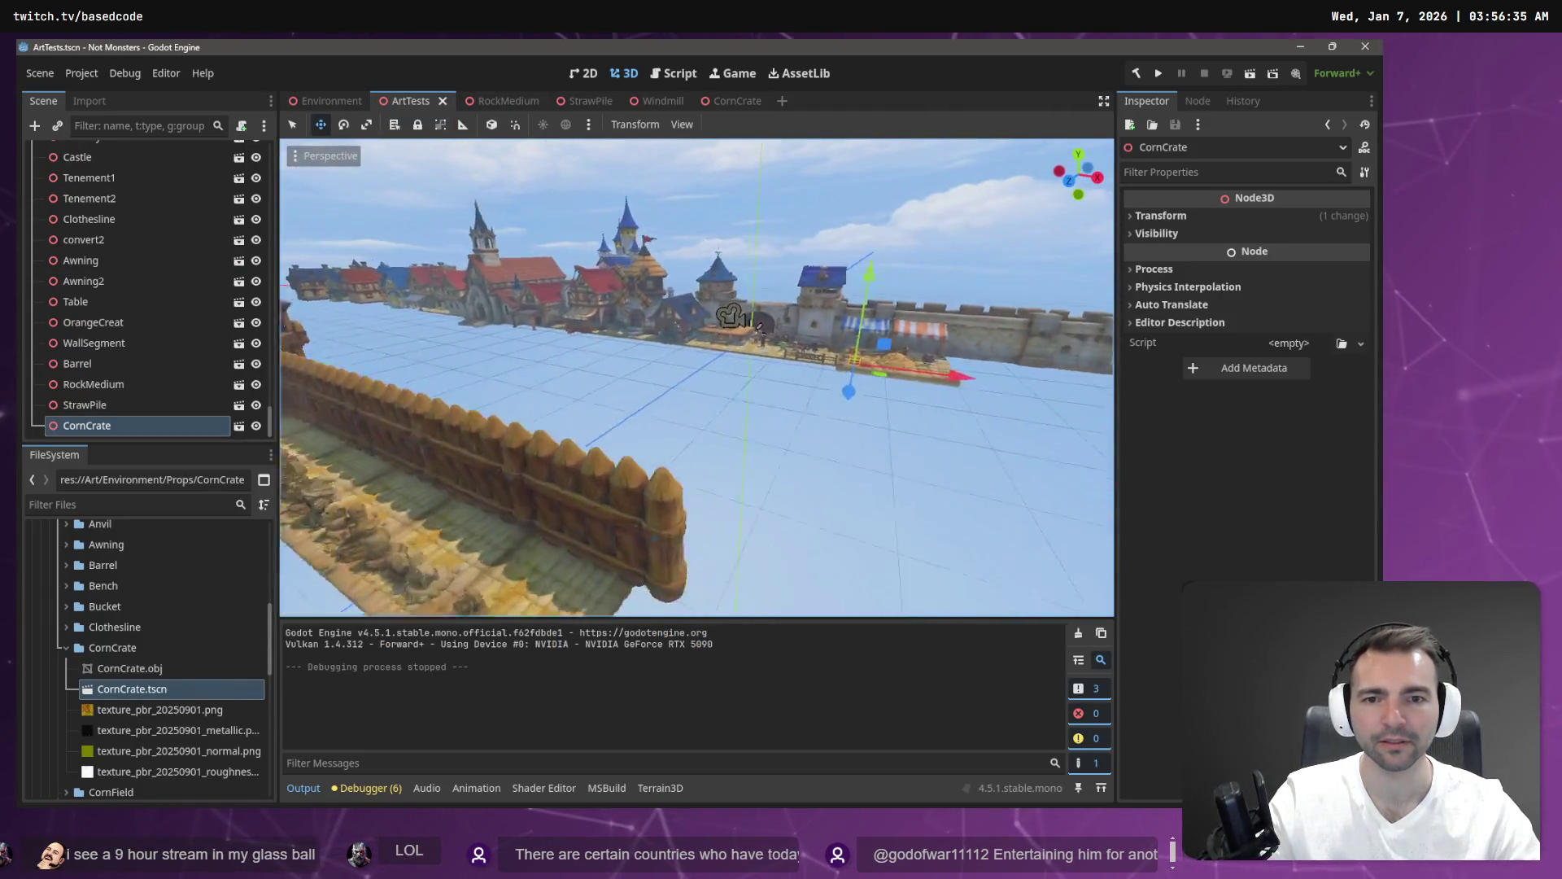
scroll(791, 321, "up", 5)
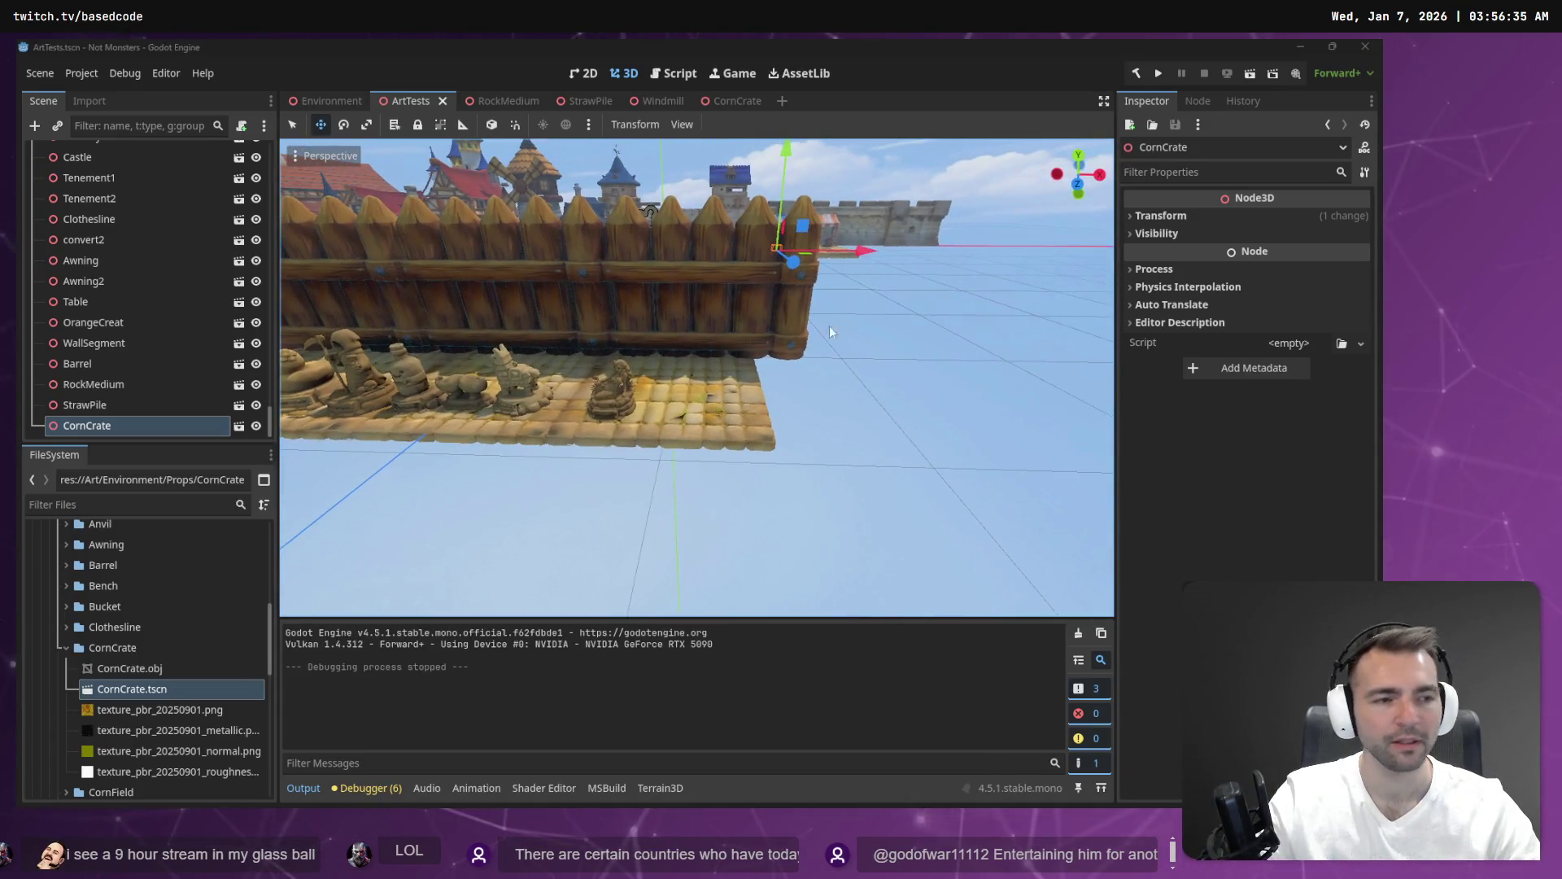
key("alt+Tab")
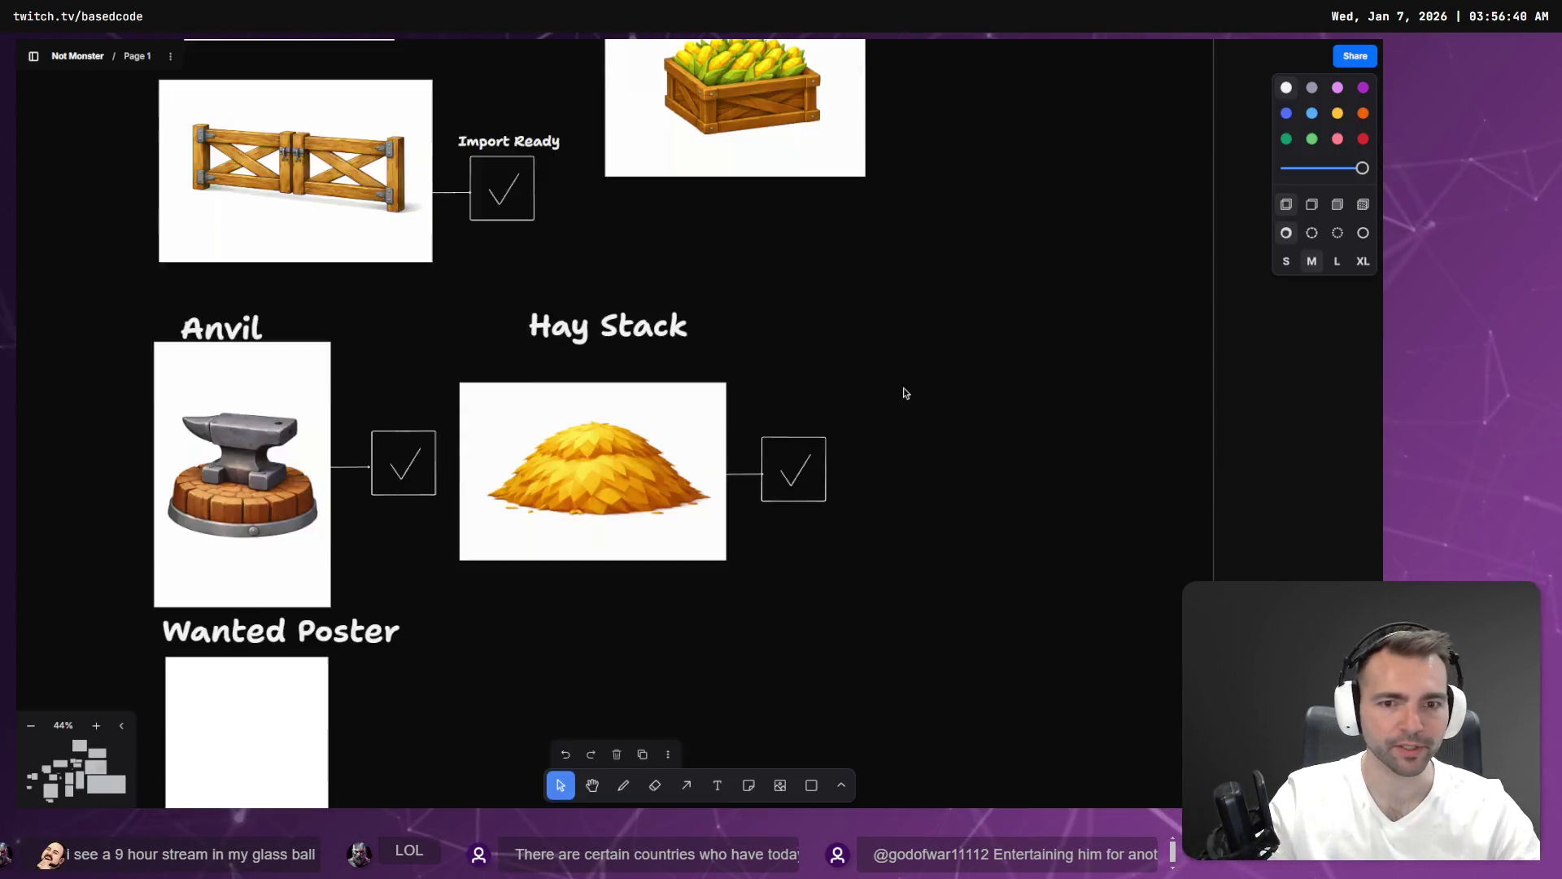
Scroll the tldraw canvas from the props area over to the statue grid near #47 - Anon.
scroll(893, 388, "down", 5)
scroll(949, 475, "down", 5)
scroll(477, 62, "up", 3)
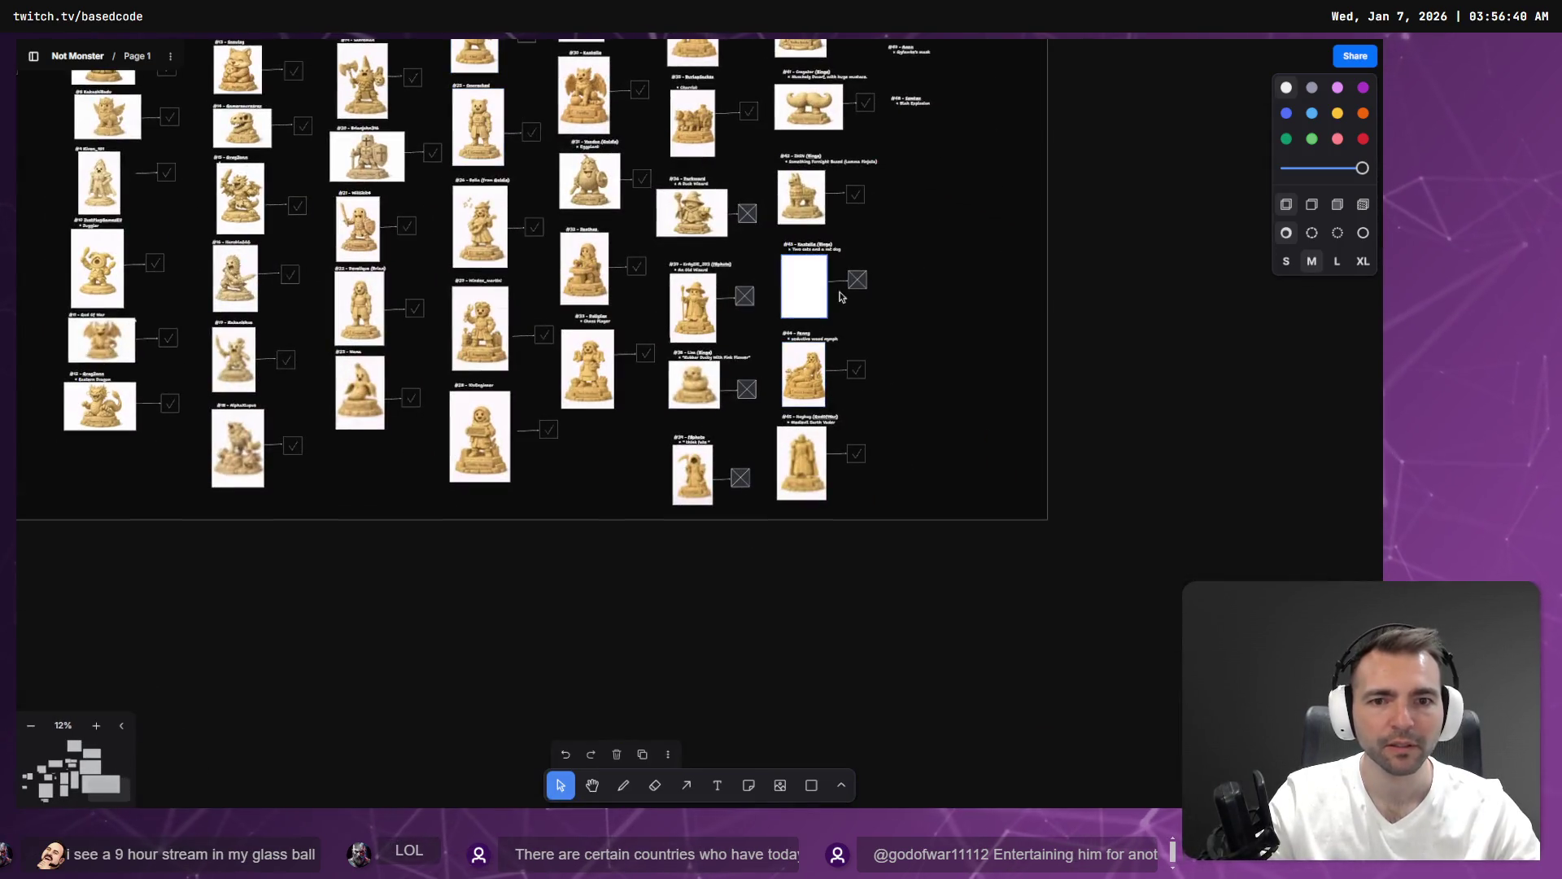
scroll(812, 244, "up", 5)
scroll(823, 428, "down", 3)
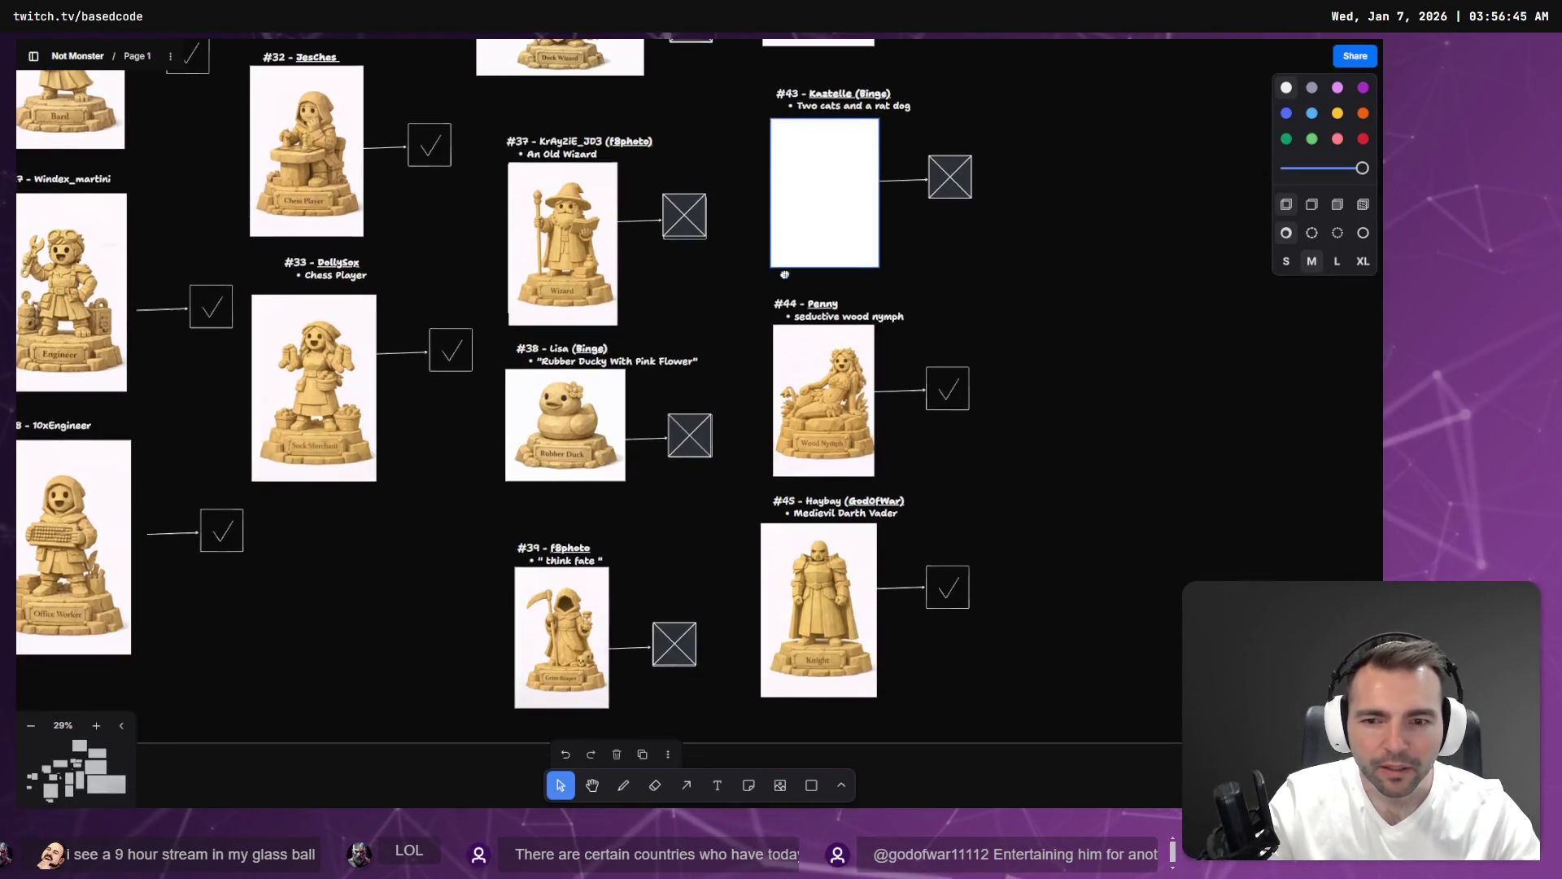
scroll(786, 283, "up", 10)
scroll(764, 530, "right", 2)
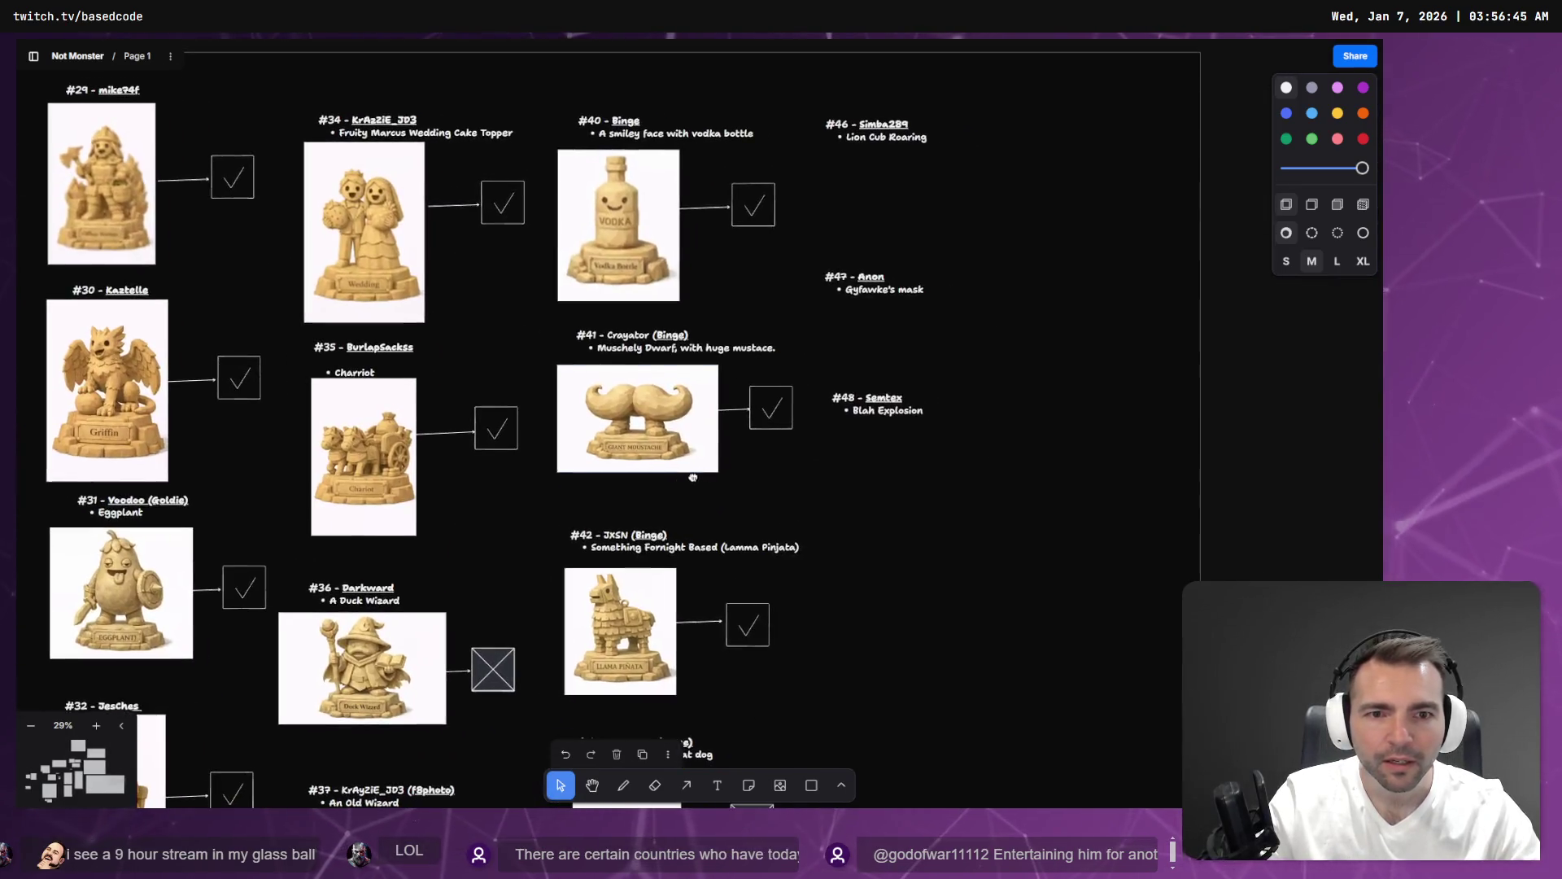
scroll(878, 321, "up", 5)
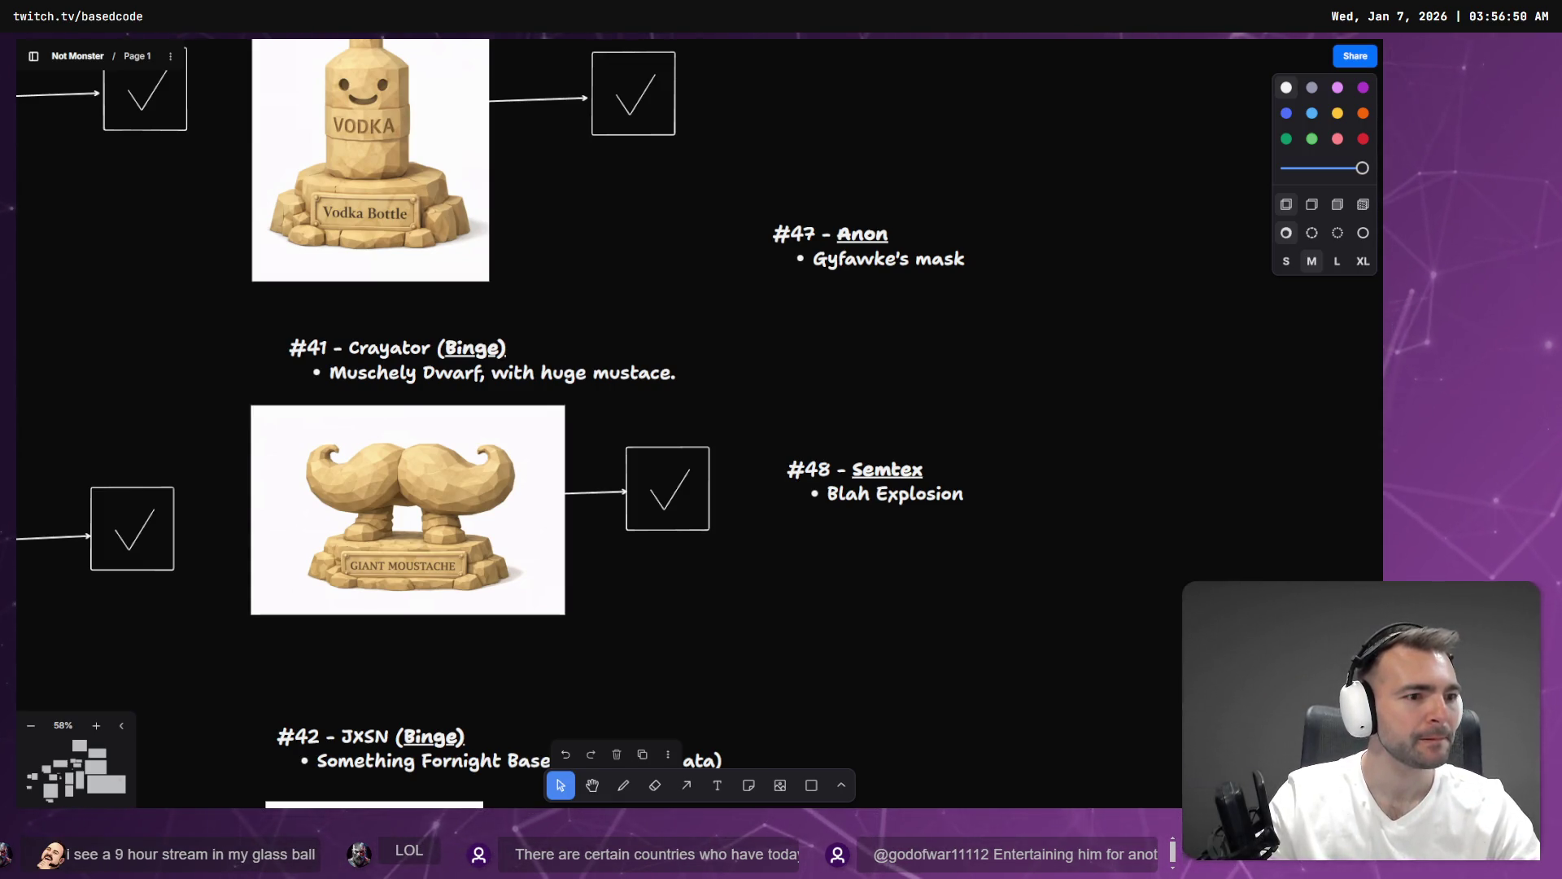
key("alt+Tab")
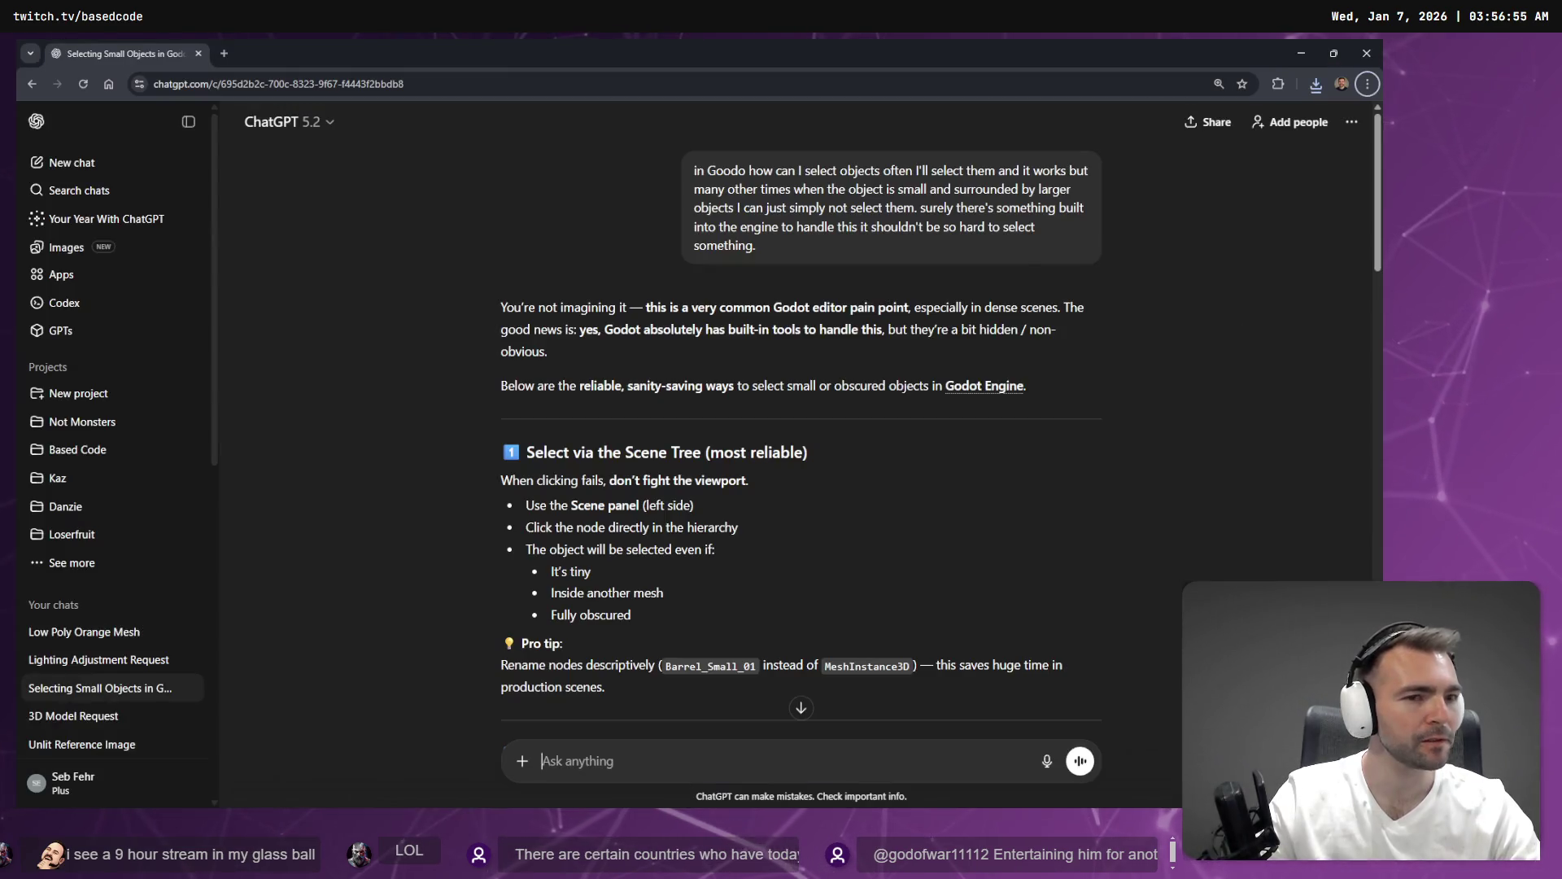
Open ChatGPT's image gallery in a new tab and copy the Guy Fawkes statue image.
middle_click(67, 247)
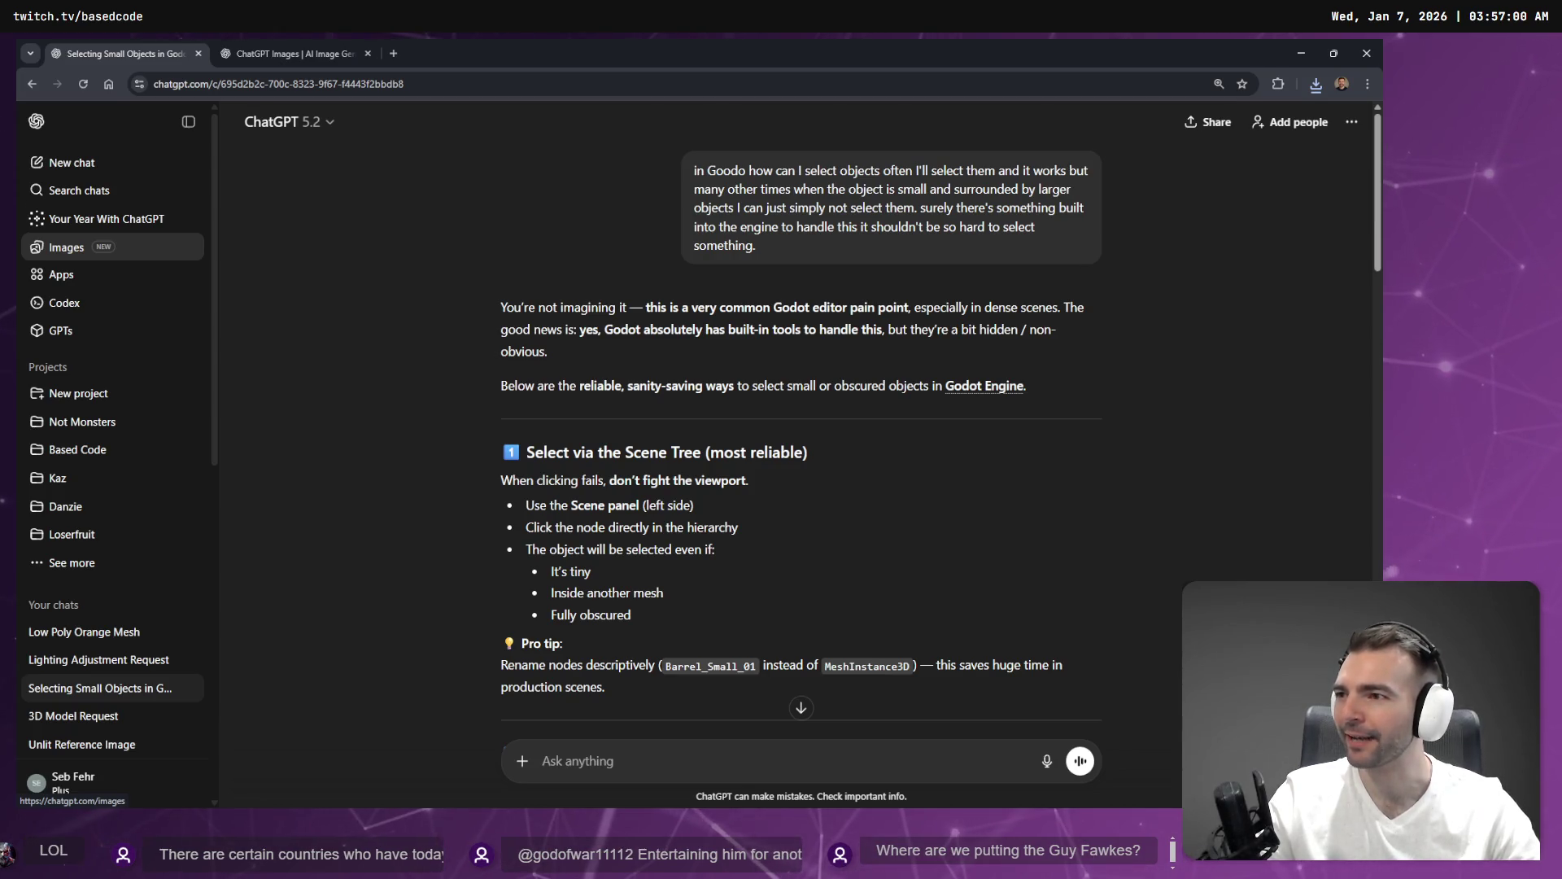
left_click(322, 54)
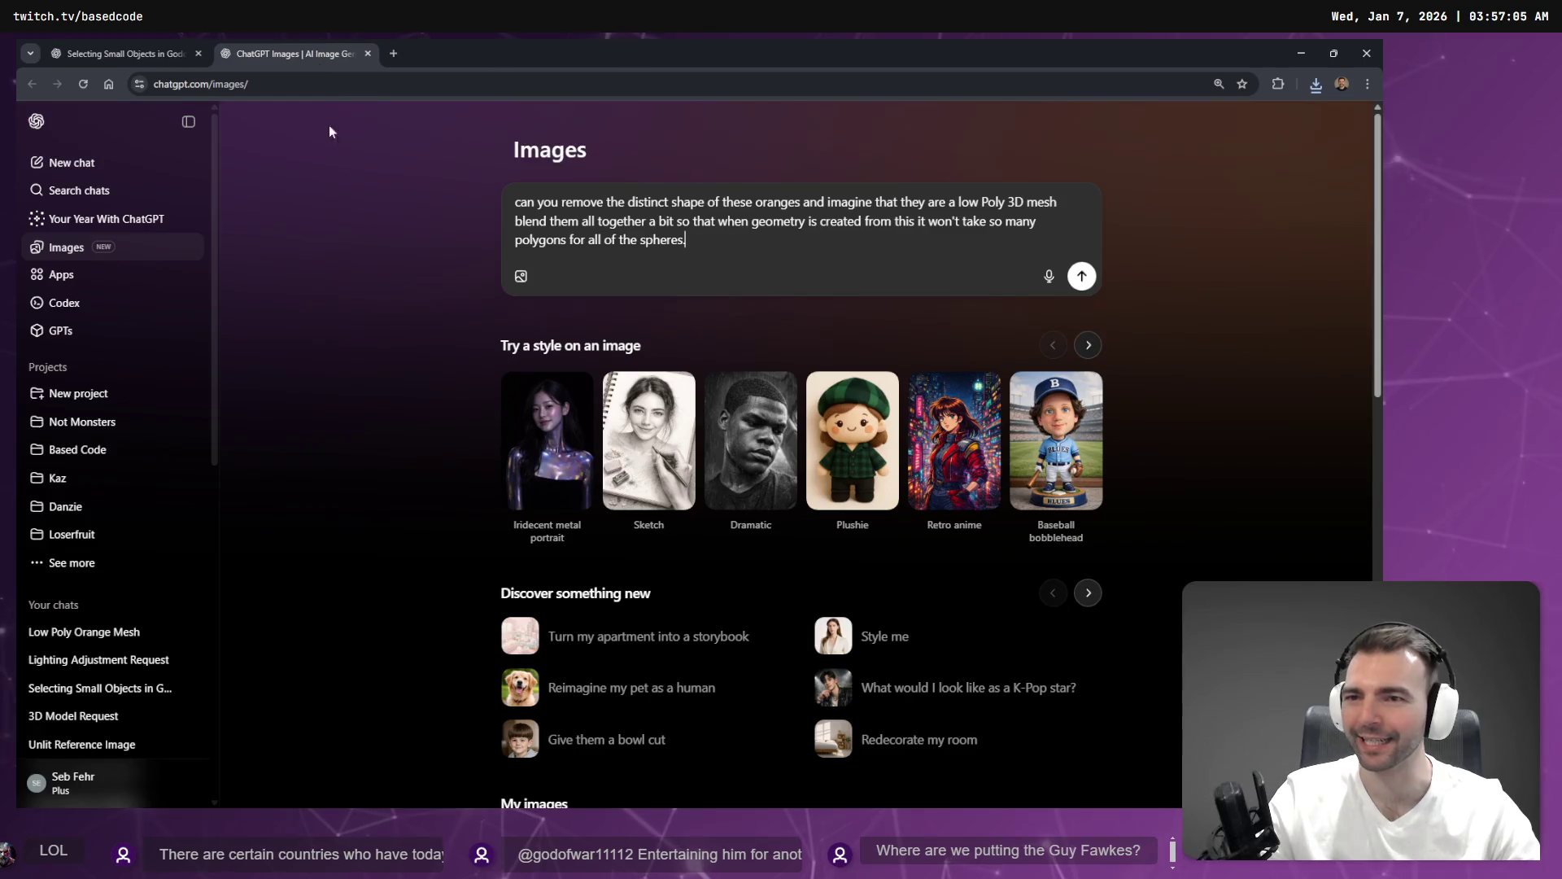
scroll(628, 514, "down", 5)
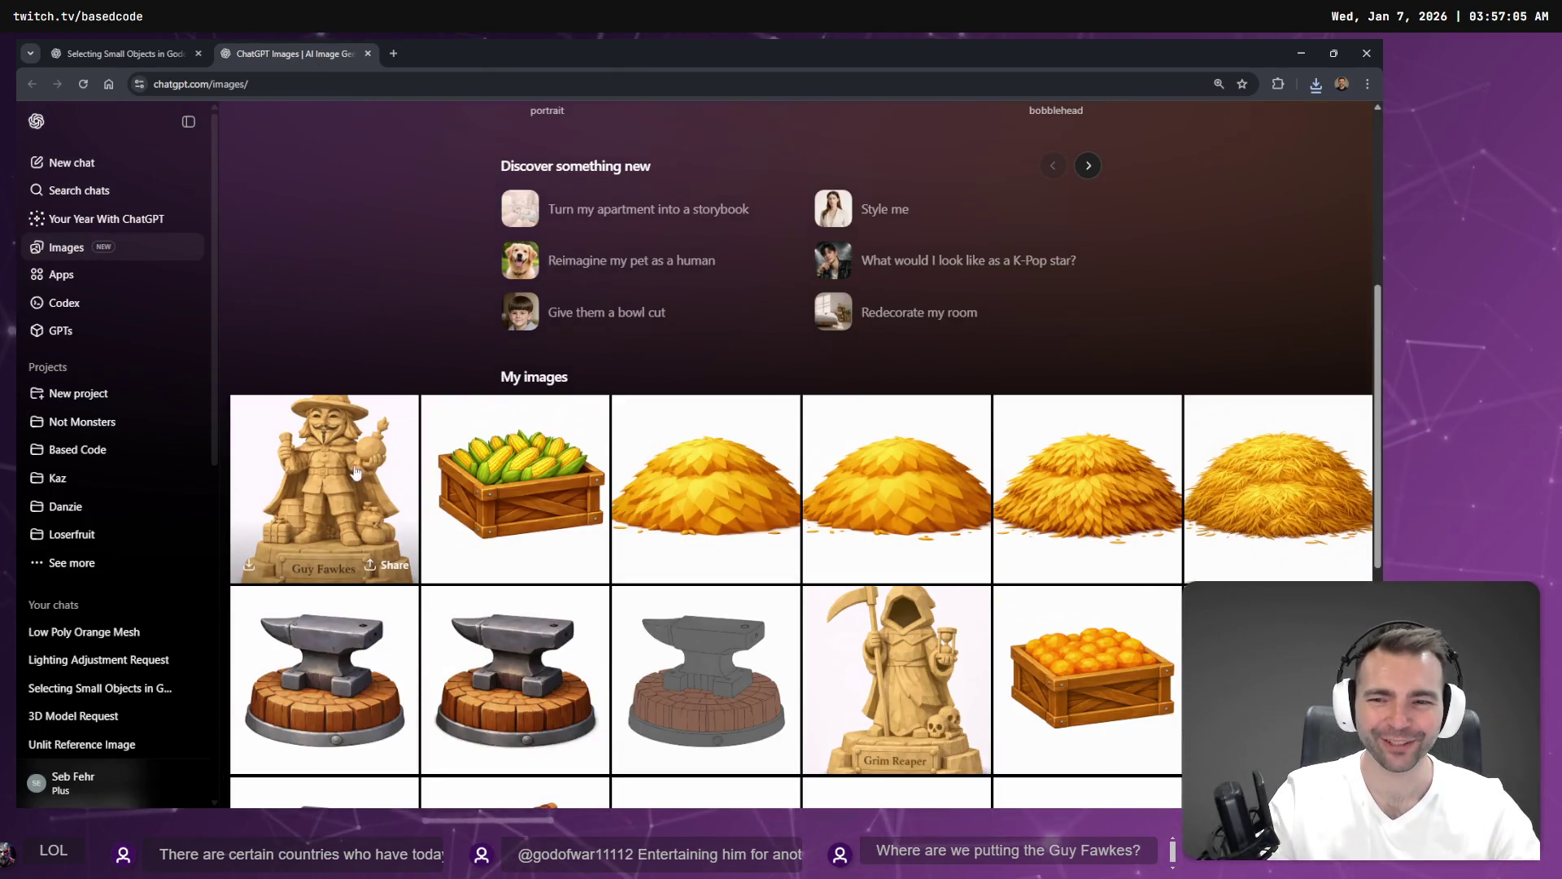
left_click(370, 475)
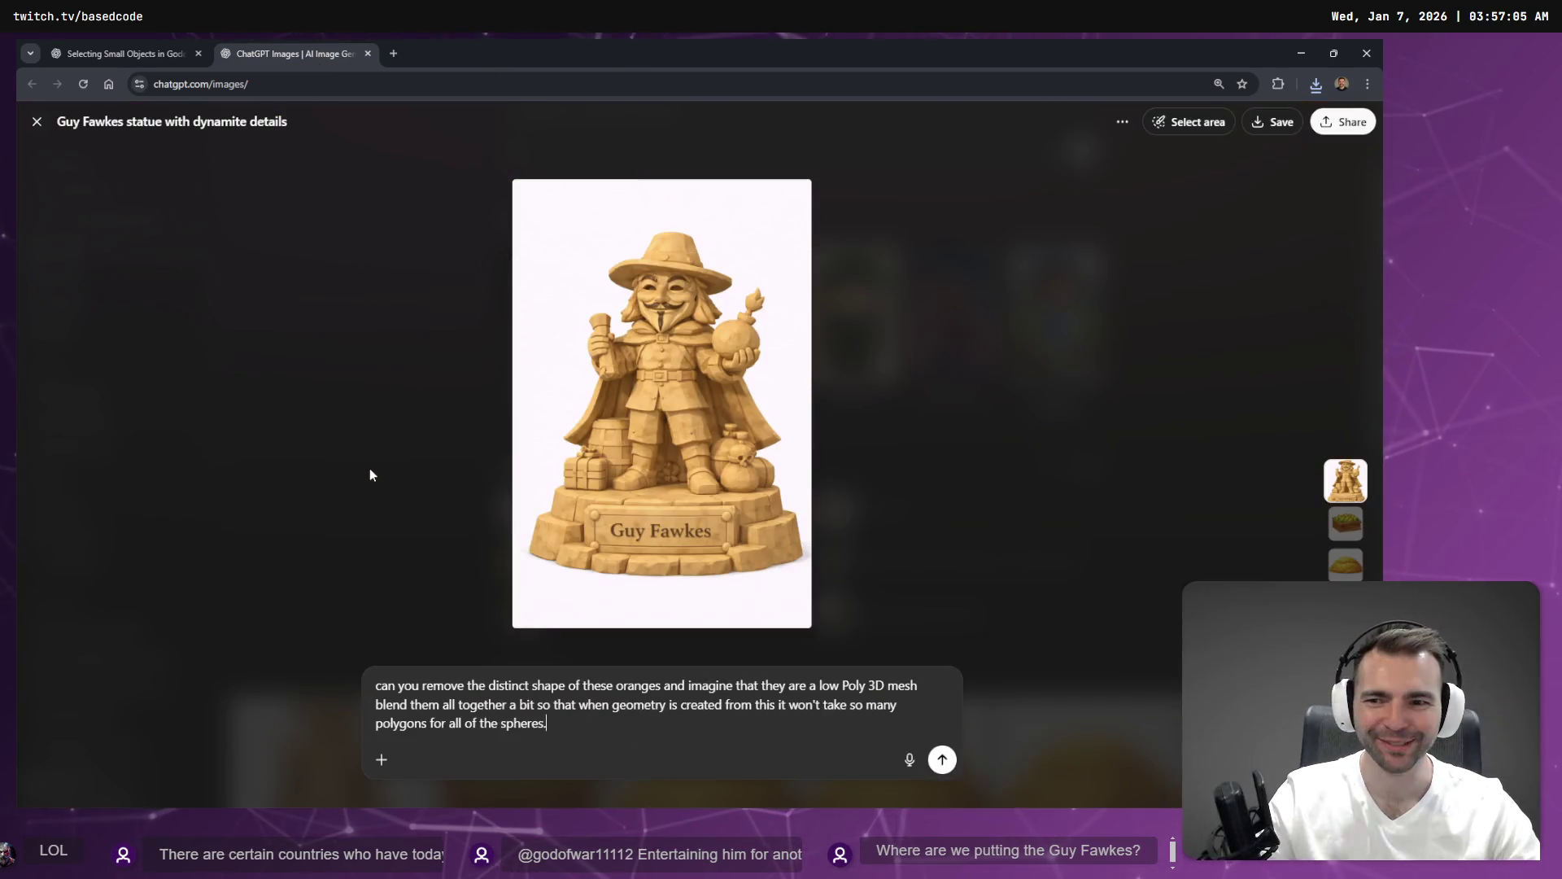
right_click(680, 418)
left_click(762, 475)
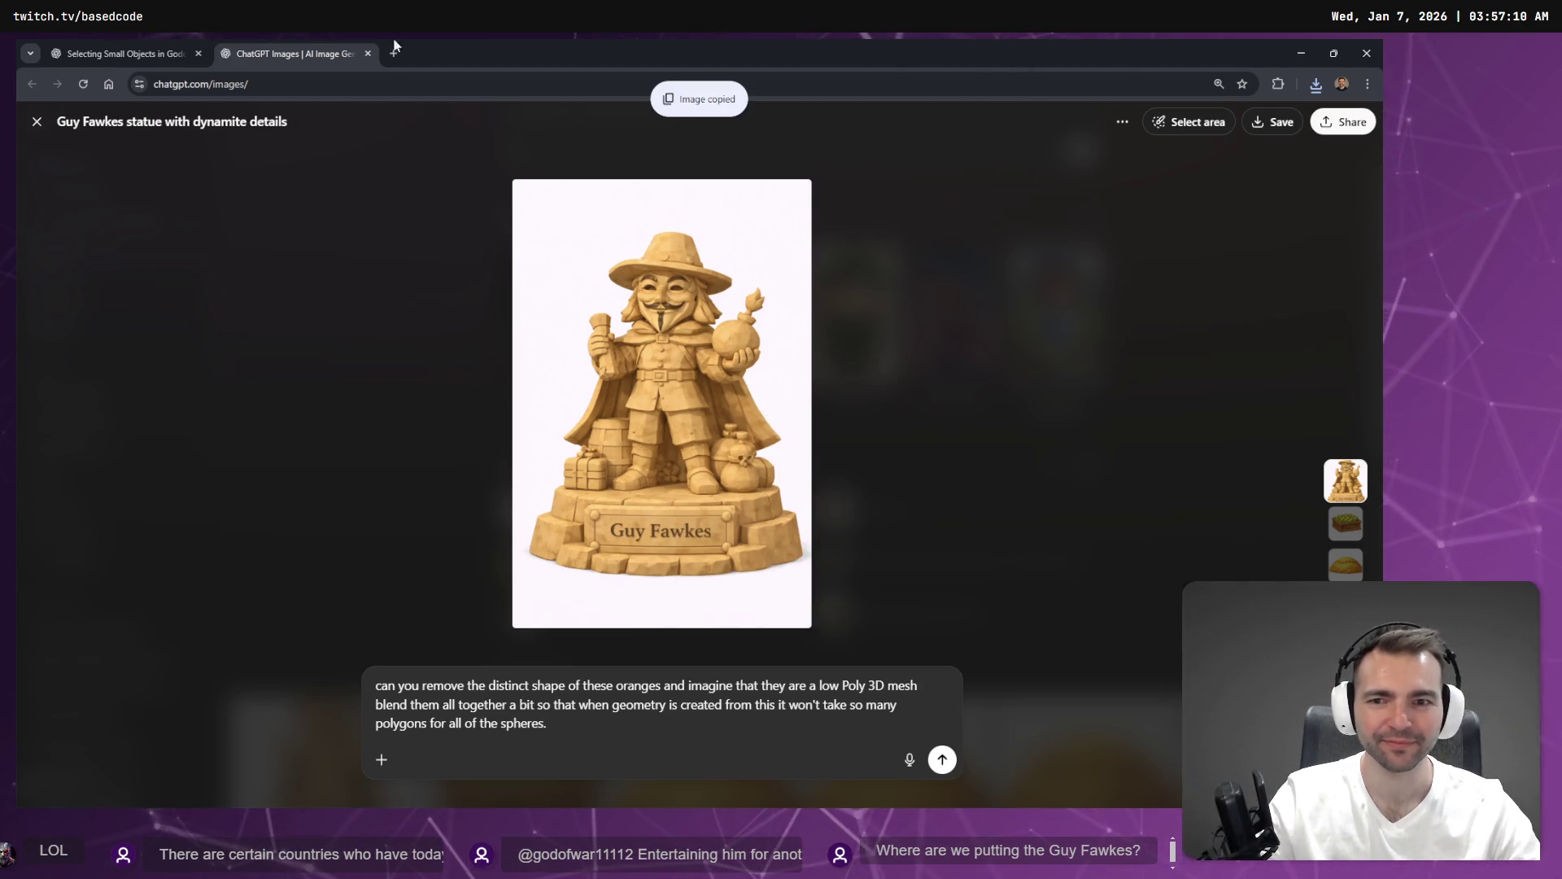
left_click(83, 50)
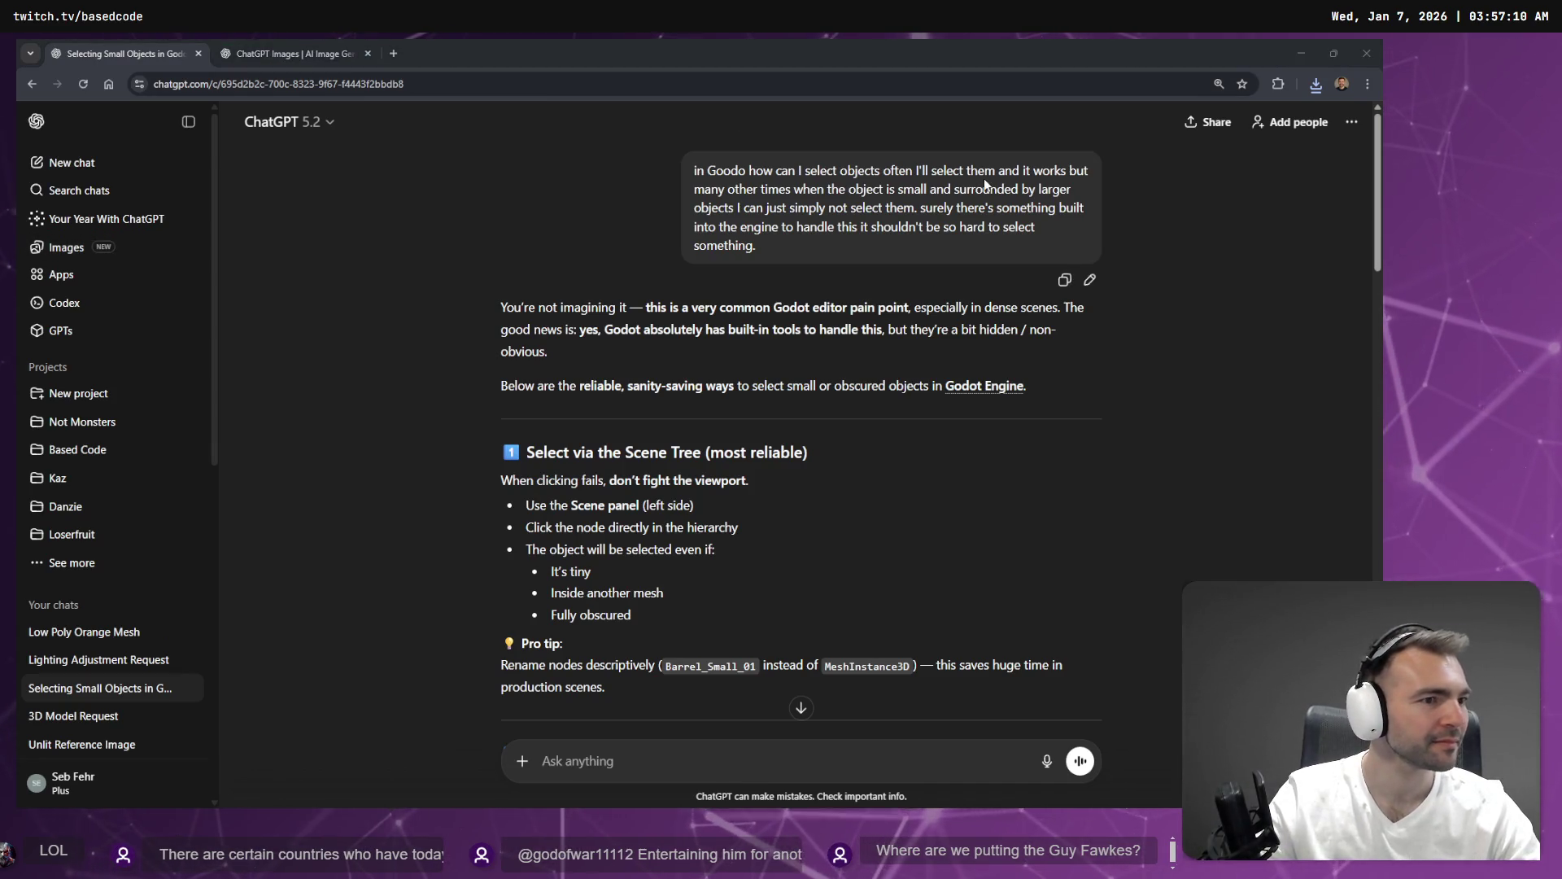
Paste the Guy Fawkes image onto the board, shrink it and place it under #47 - Anon.
key("alt+Tab")
key("ctrl+v")
left_click_drag(910, 742, 683, 399)
mouse_move(641, 160)
left_mouse_down()
mouse_move(811, 324)
mouse_move(895, 337)
mouse_move(895, 306)
left_mouse_up()
left_click_drag(937, 547, 885, 465)
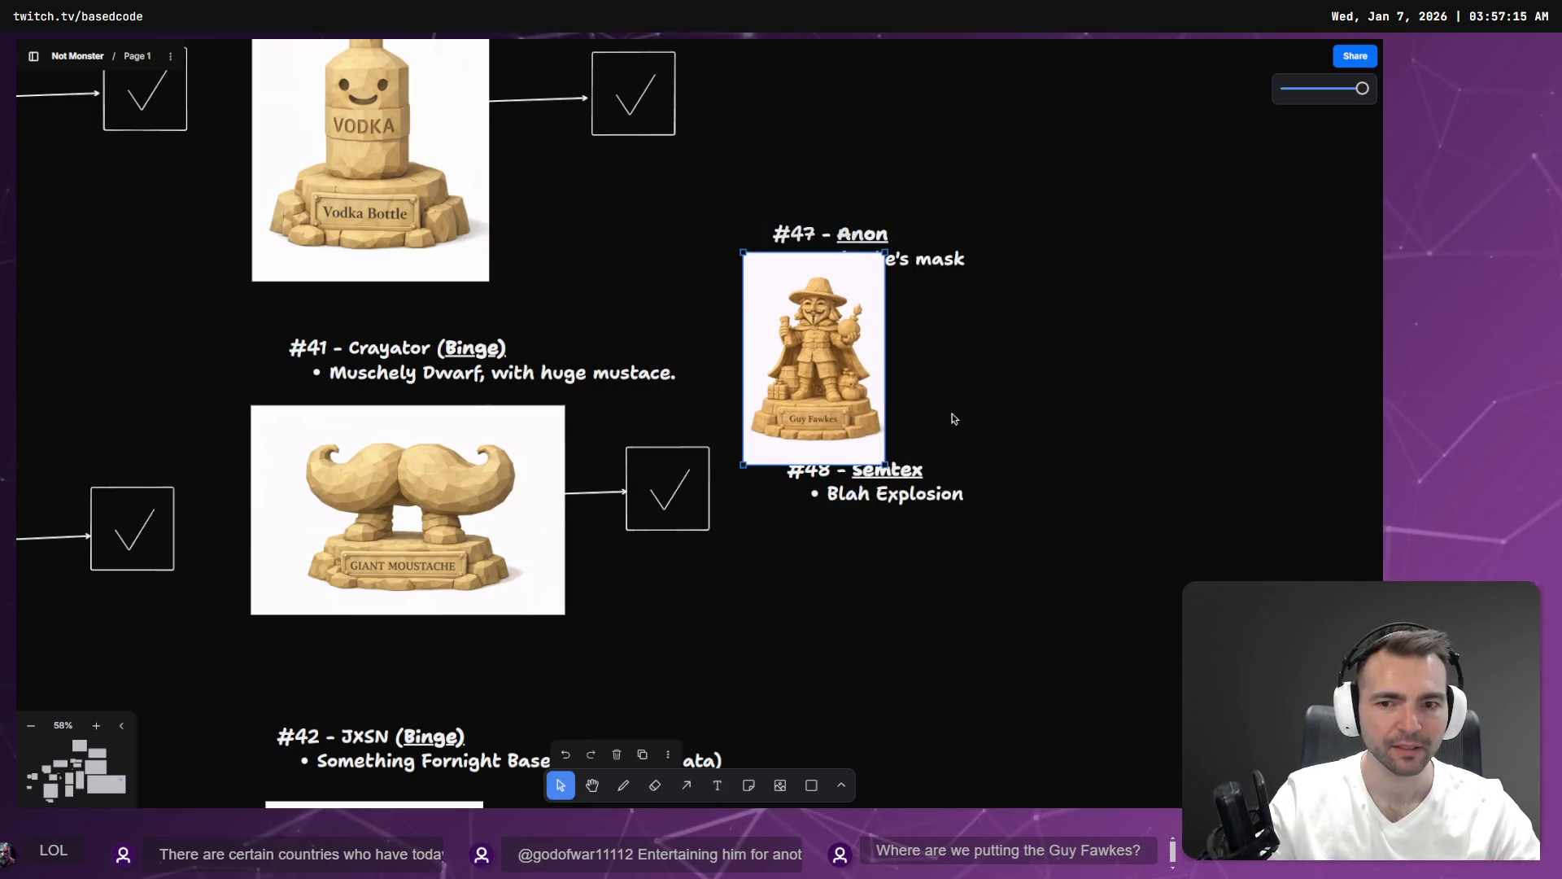
Move the #48 - Semtex text below the Guy Fawkes image and line it up.
scroll(933, 419, "down", 5)
mouse_move(1044, 490)
left_mouse_down()
mouse_move(971, 397)
mouse_move(983, 439)
left_mouse_up()
left_click(948, 350)
mouse_move(948, 349)
left_mouse_down()
mouse_move(987, 411)
mouse_move(939, 369)
left_mouse_up()
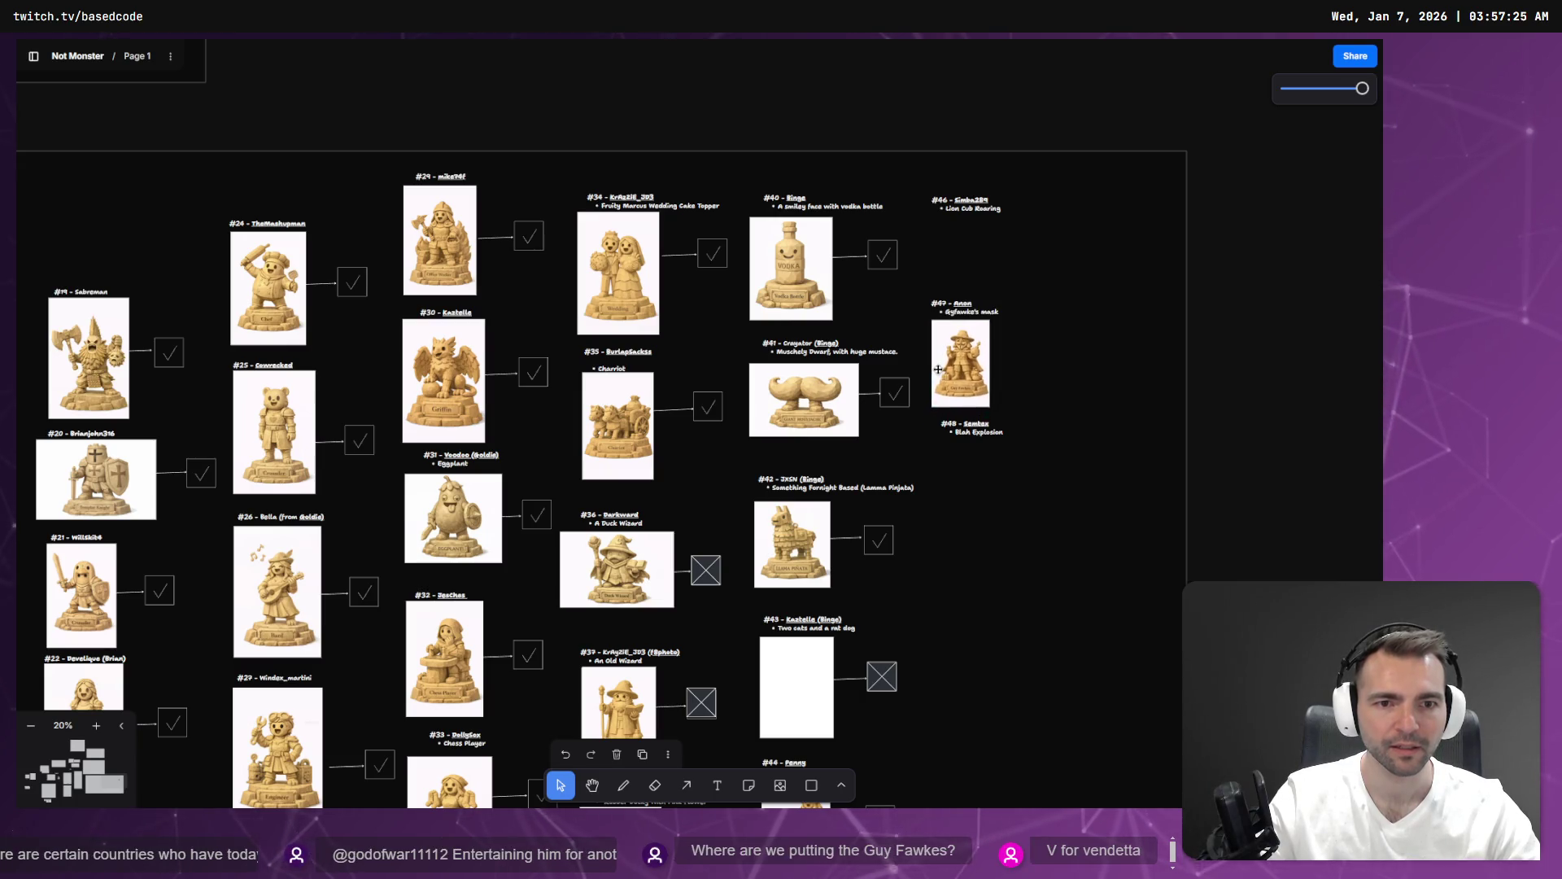
left_click(972, 427)
left_click_drag(977, 431, 967, 429)
left_click(1006, 270)
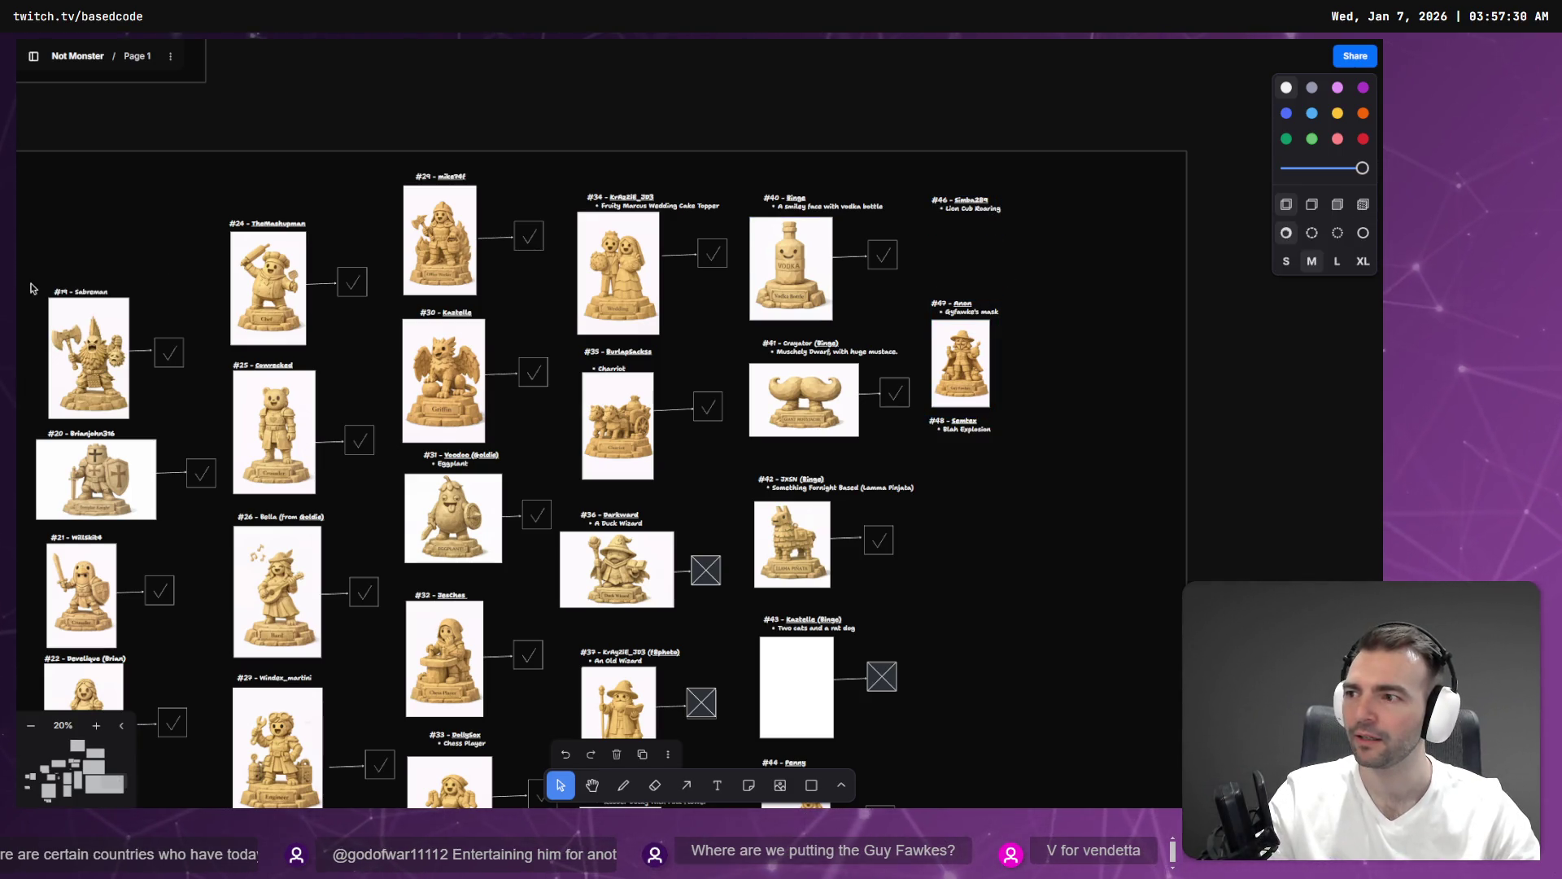
Pan and zoom the board out to 11% to see the whole statue tracking board.
key("alt+Tab")
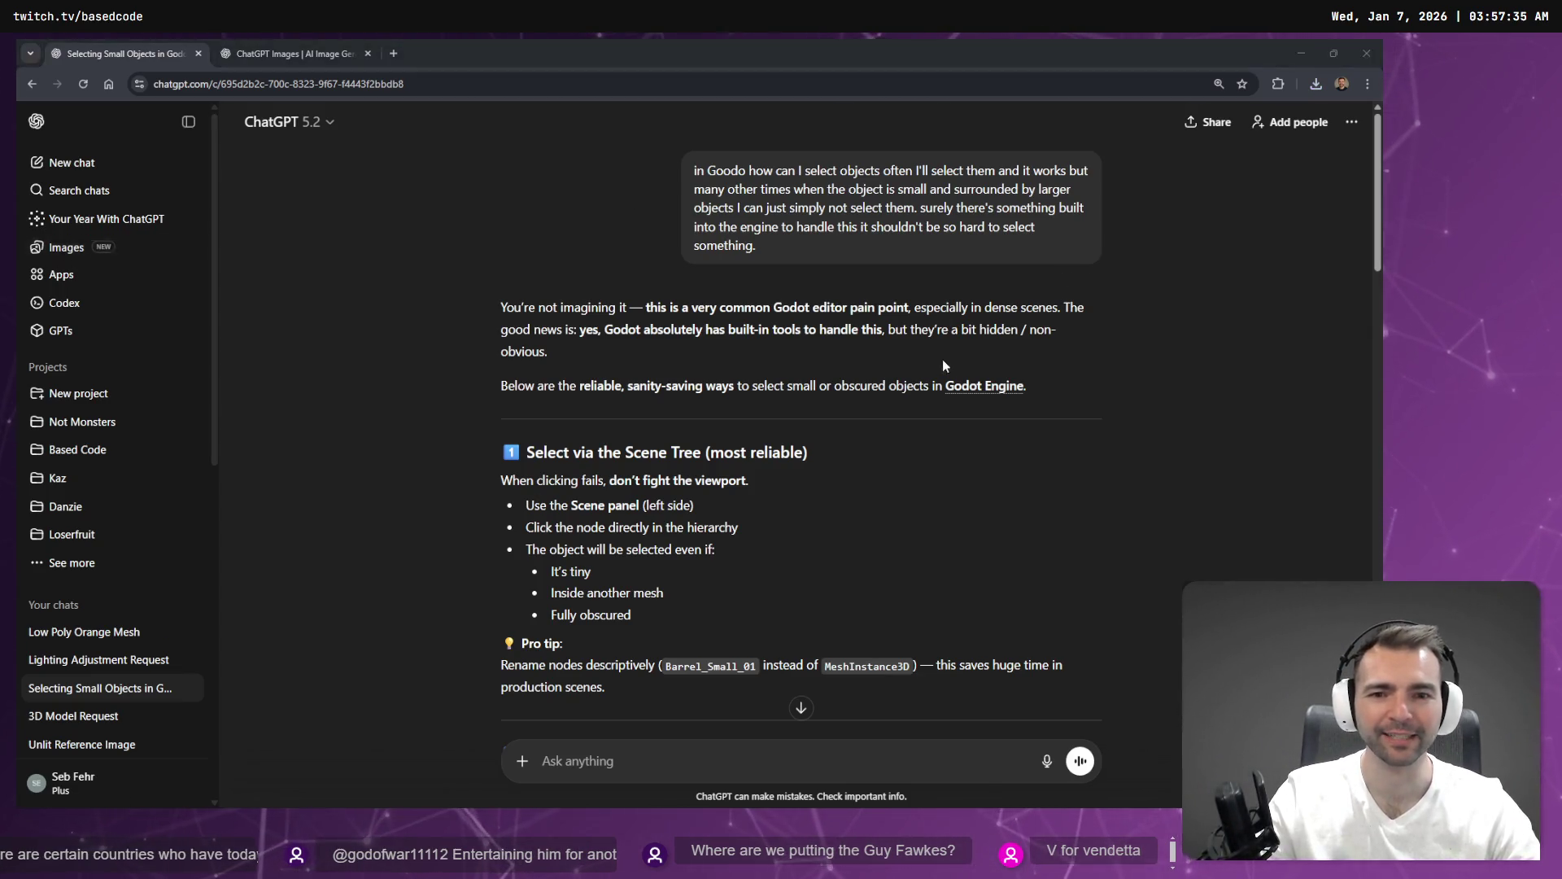
key("alt+Tab")
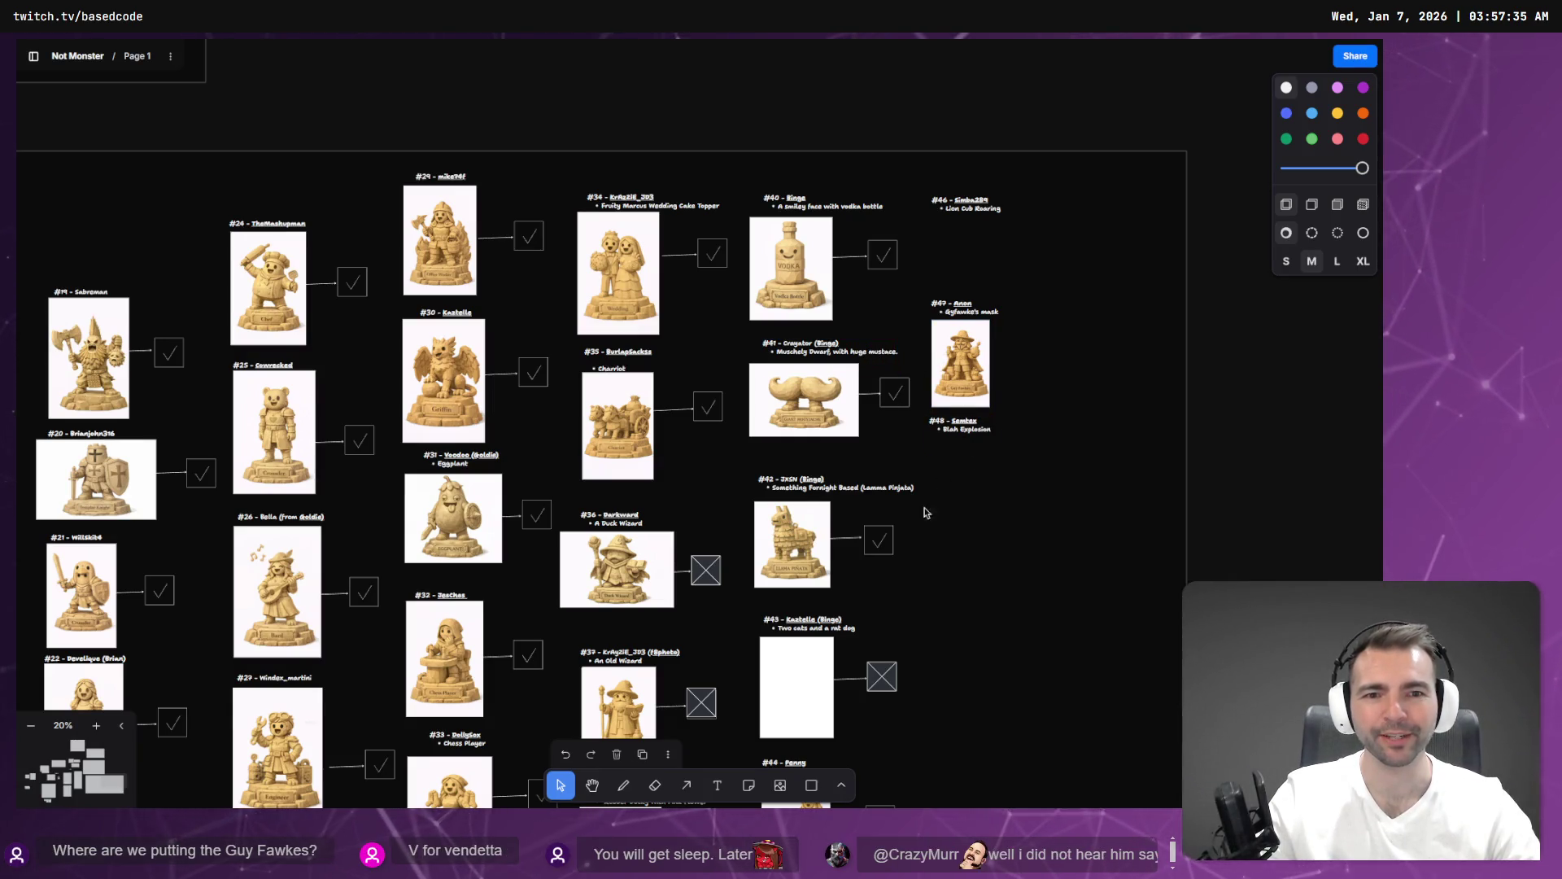
left_click_drag(923, 513, 944, 432)
scroll(944, 432, "down", 3)
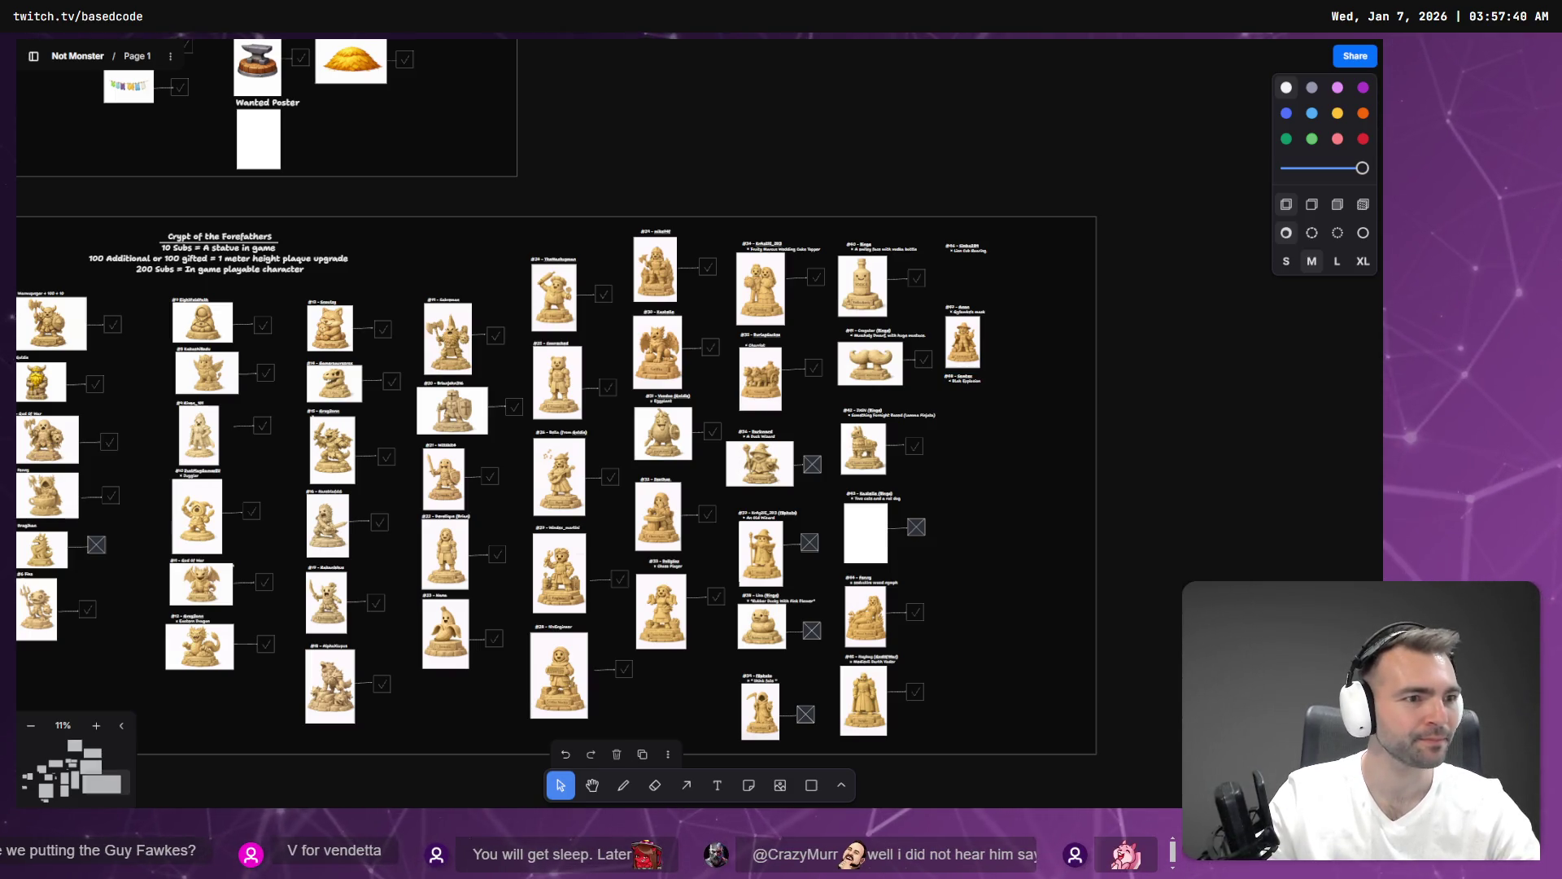
key("alt+Tab")
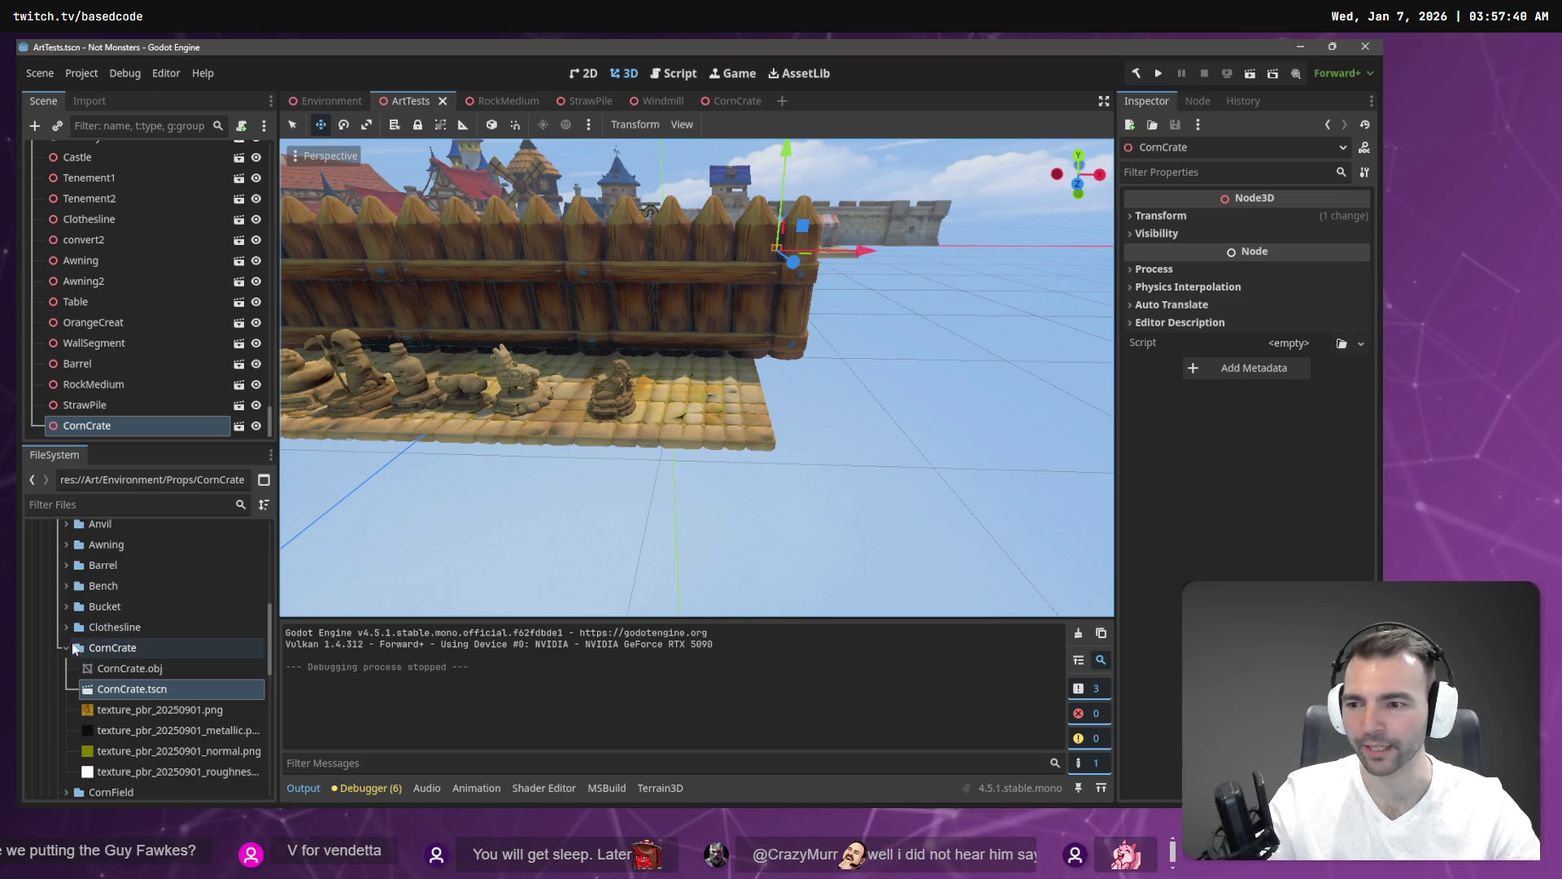
Collapse the CornCrate folder and expand the Statues folder in the FileSystem dock.
left_click(66, 647)
scroll(68, 651, "down", 10)
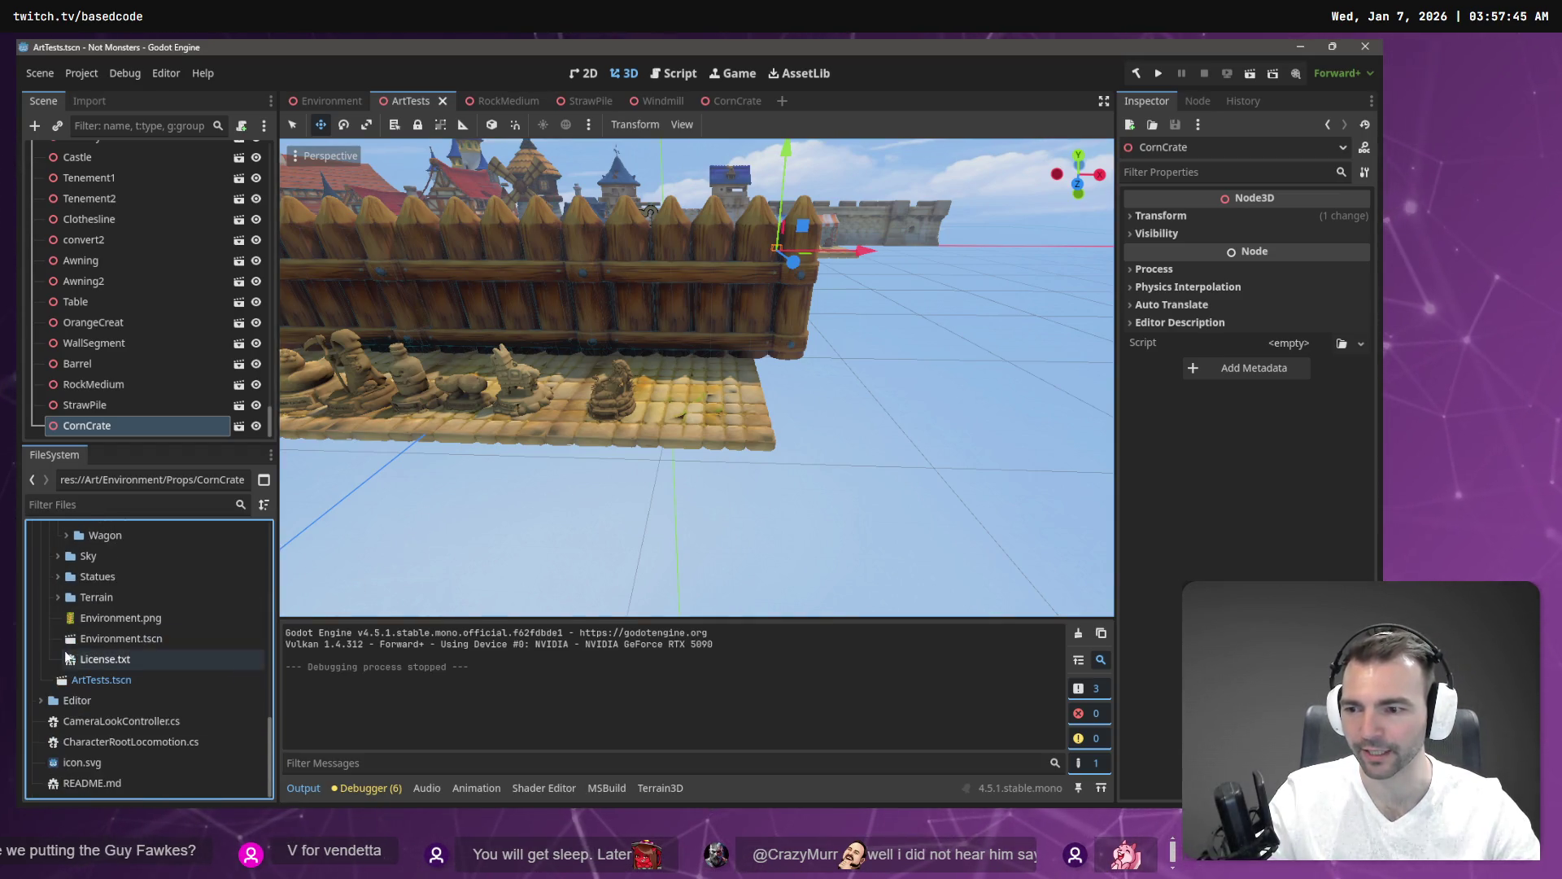
left_click(57, 577)
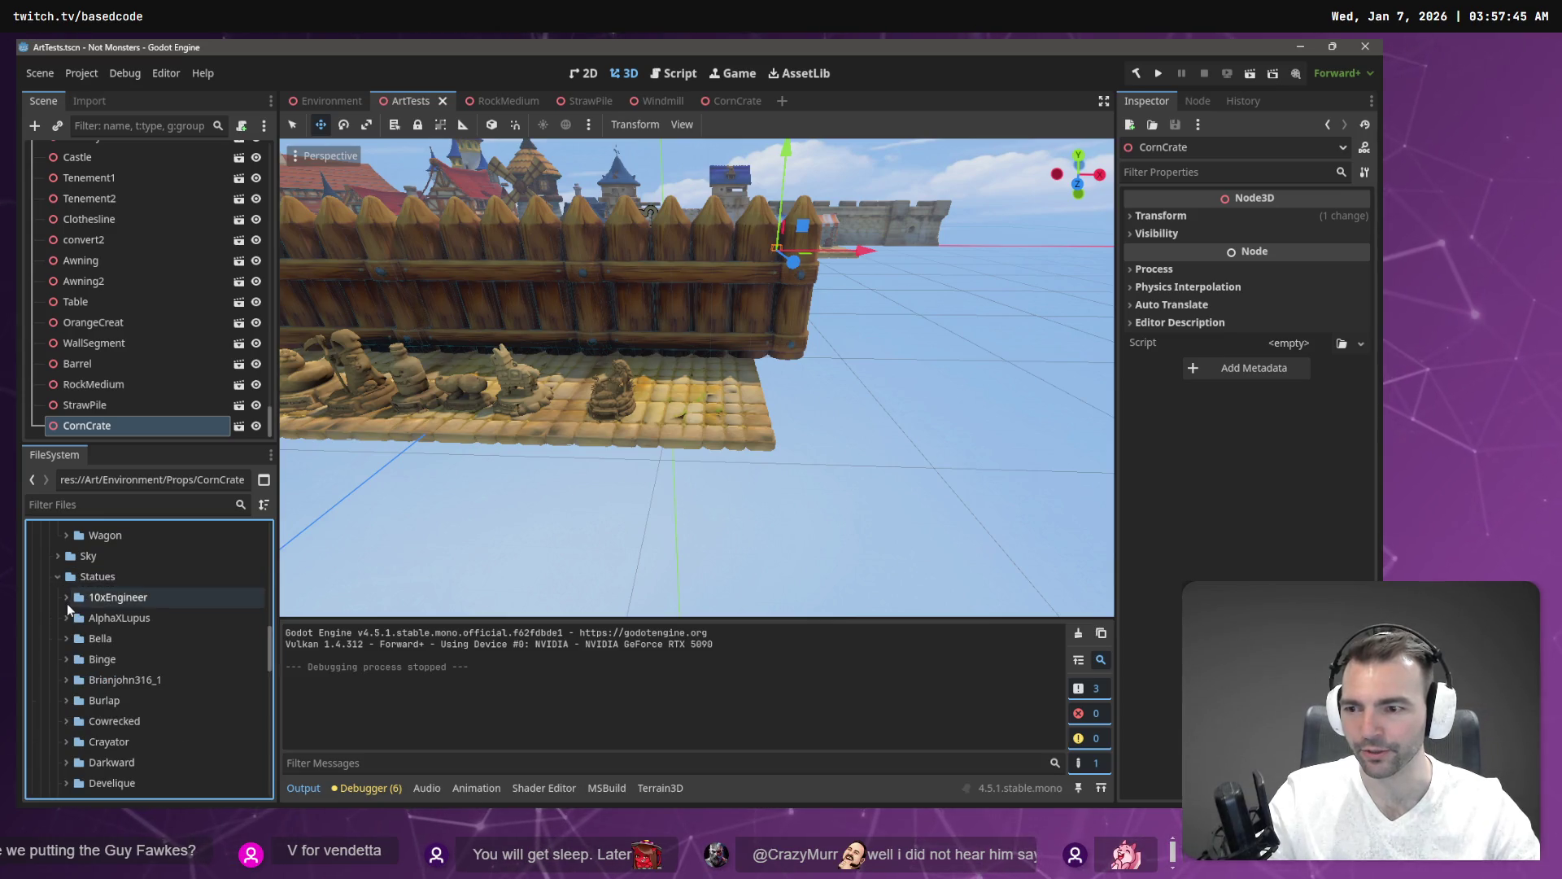
scroll(143, 620, "down", 5)
scroll(146, 617, "down", 8)
scroll(146, 618, "up", 8)
scroll(147, 613, "up", 7)
Create a new folder named Anon inside Statues and expand it once the model files are in.
right_click(111, 606)
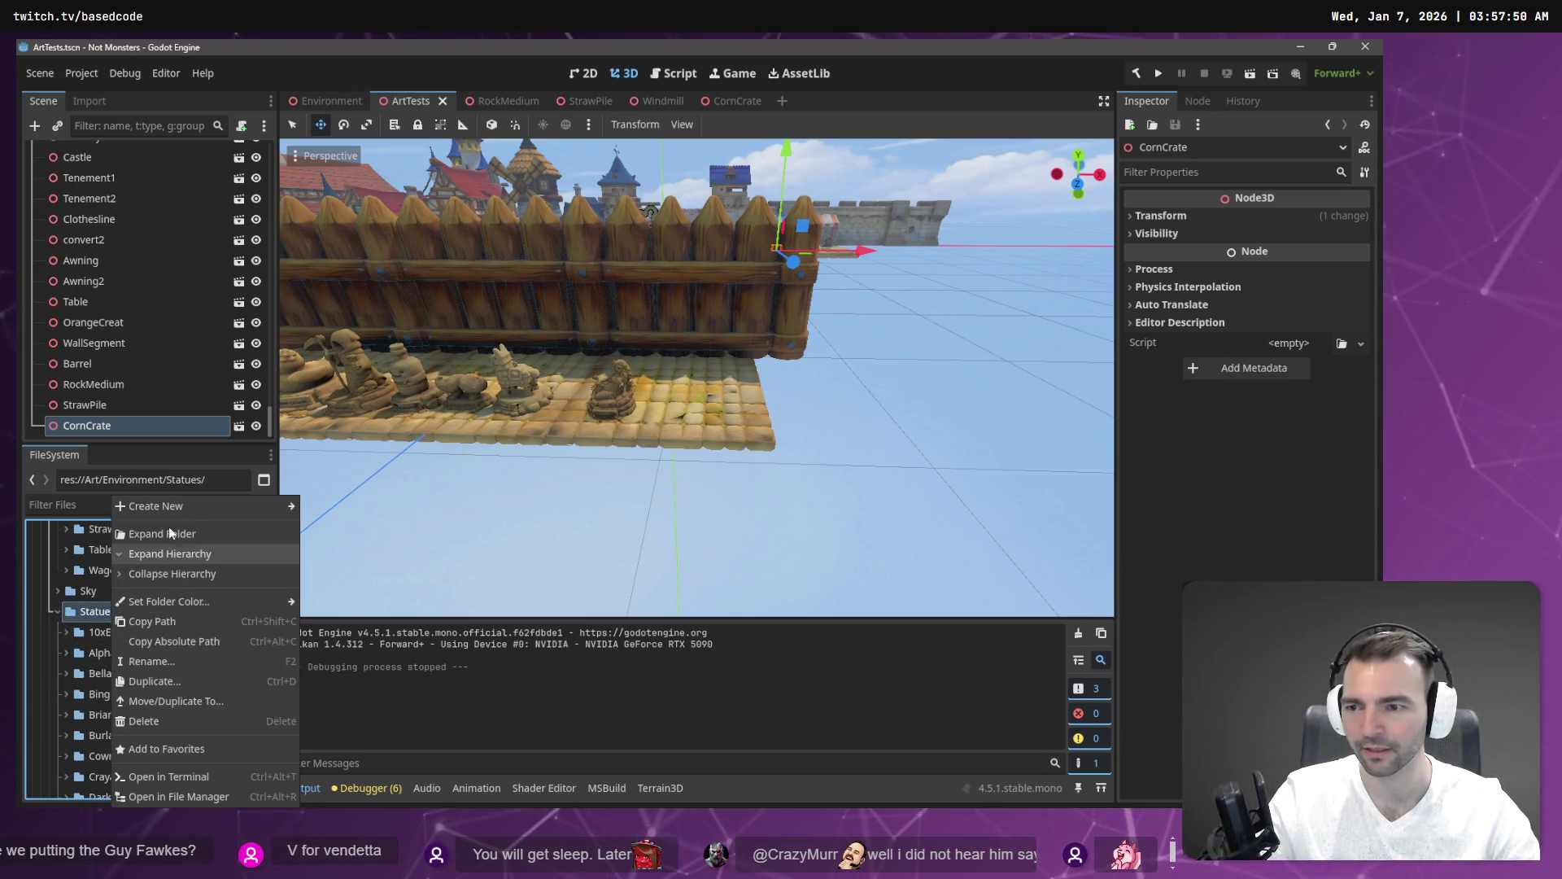
left_click(377, 506)
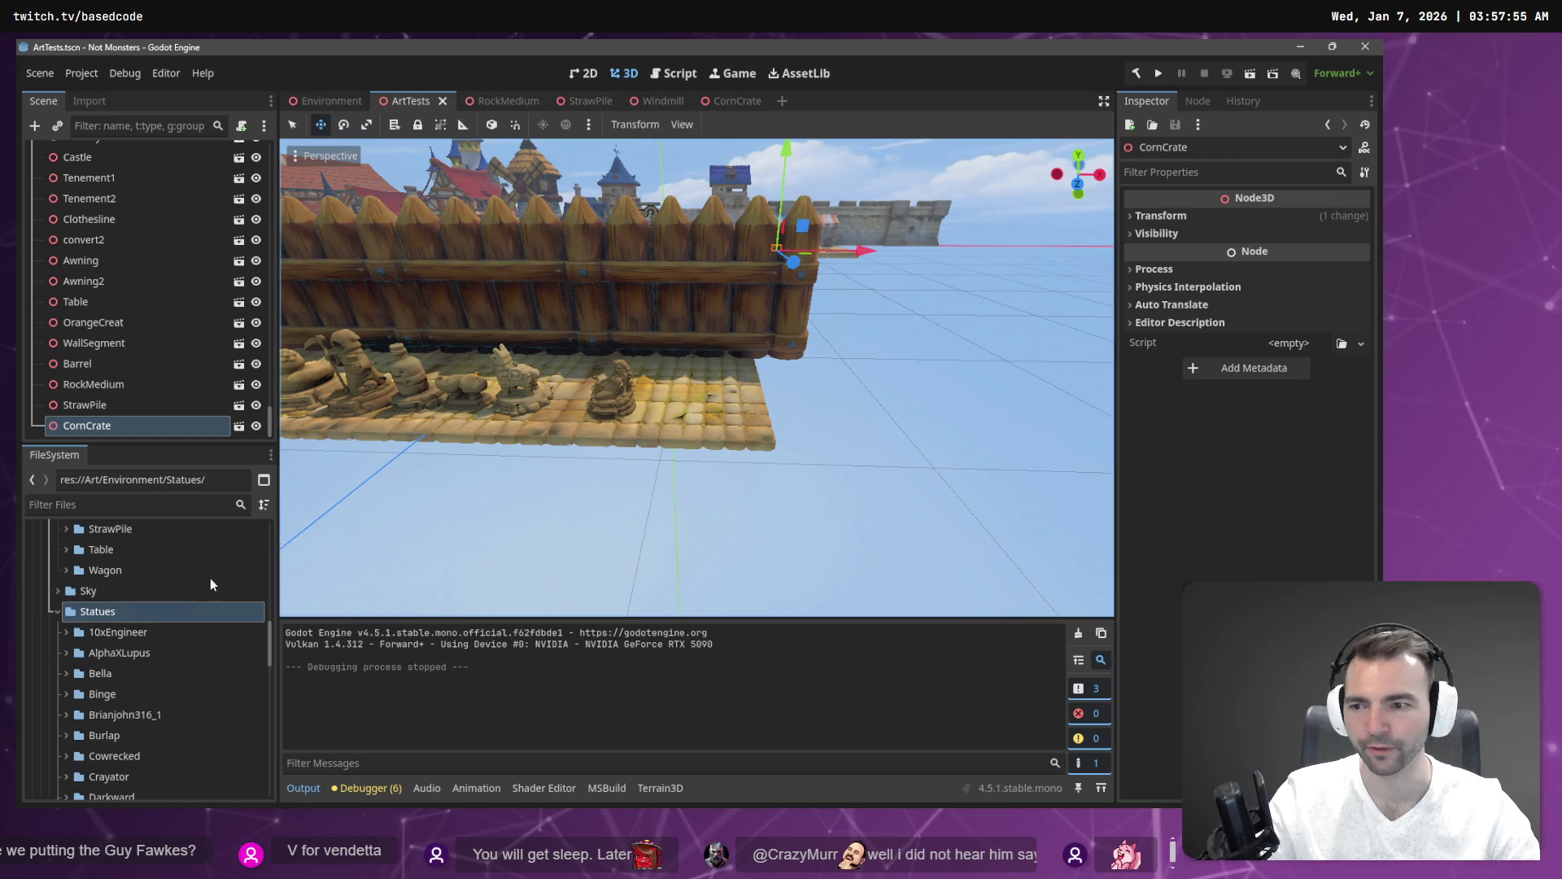
right_click(124, 612)
mouse_move(244, 506)
left_click(340, 506)
type("Anon")
key("Return")
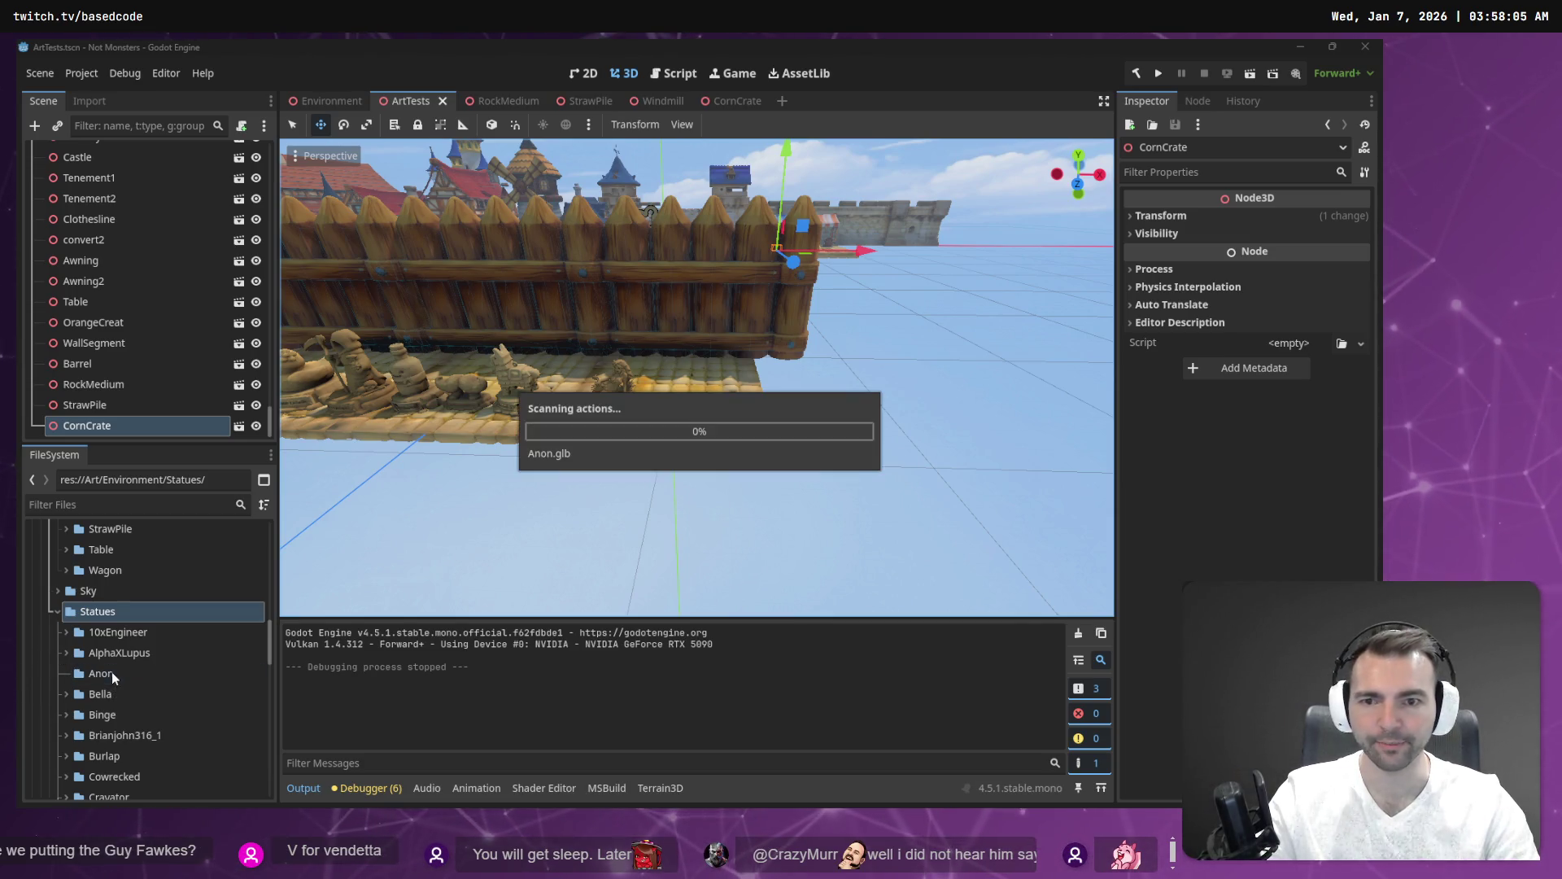
key("alt+Tab")
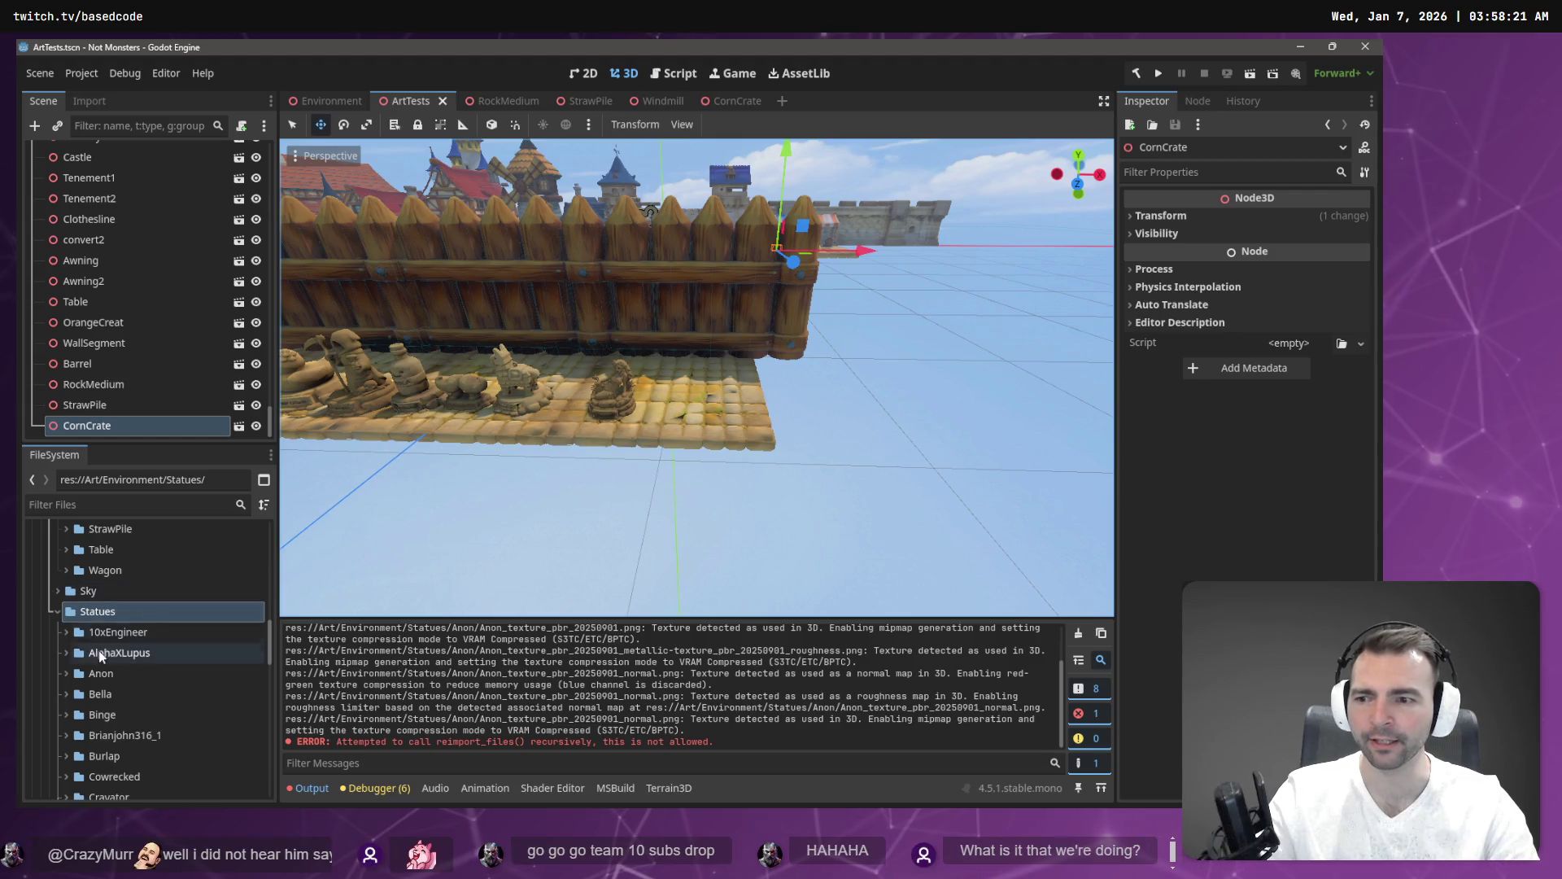
left_click(66, 673)
Drag Anon.glb into the scene and reimport it at root scale 1.5.
mouse_move(111, 694)
left_mouse_down()
mouse_move(534, 534)
mouse_move(727, 403)
mouse_move(708, 420)
left_mouse_up()
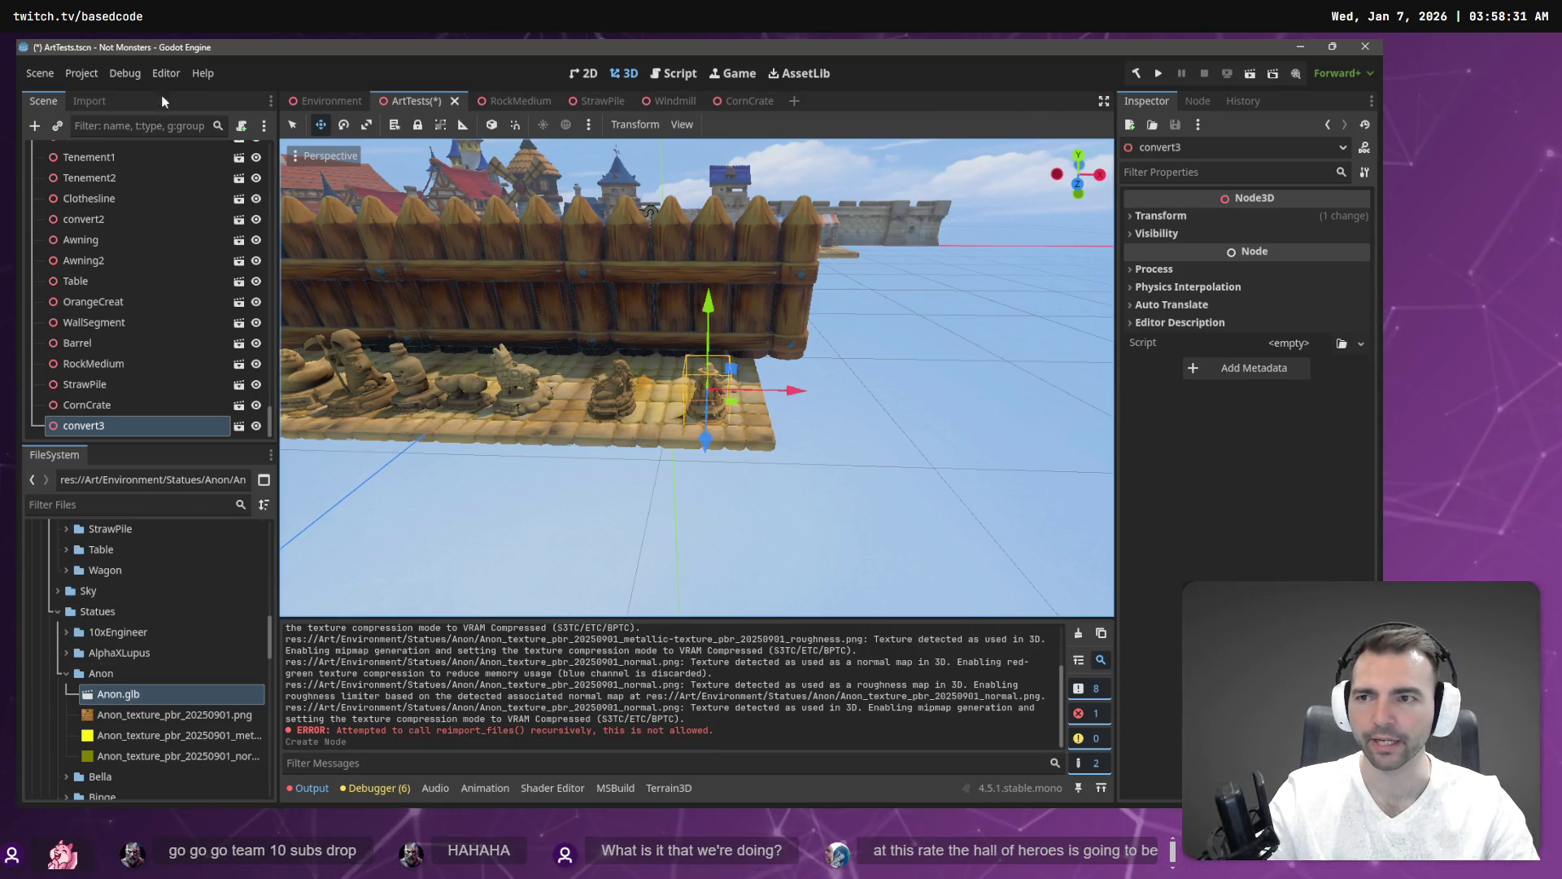
left_click(85, 103)
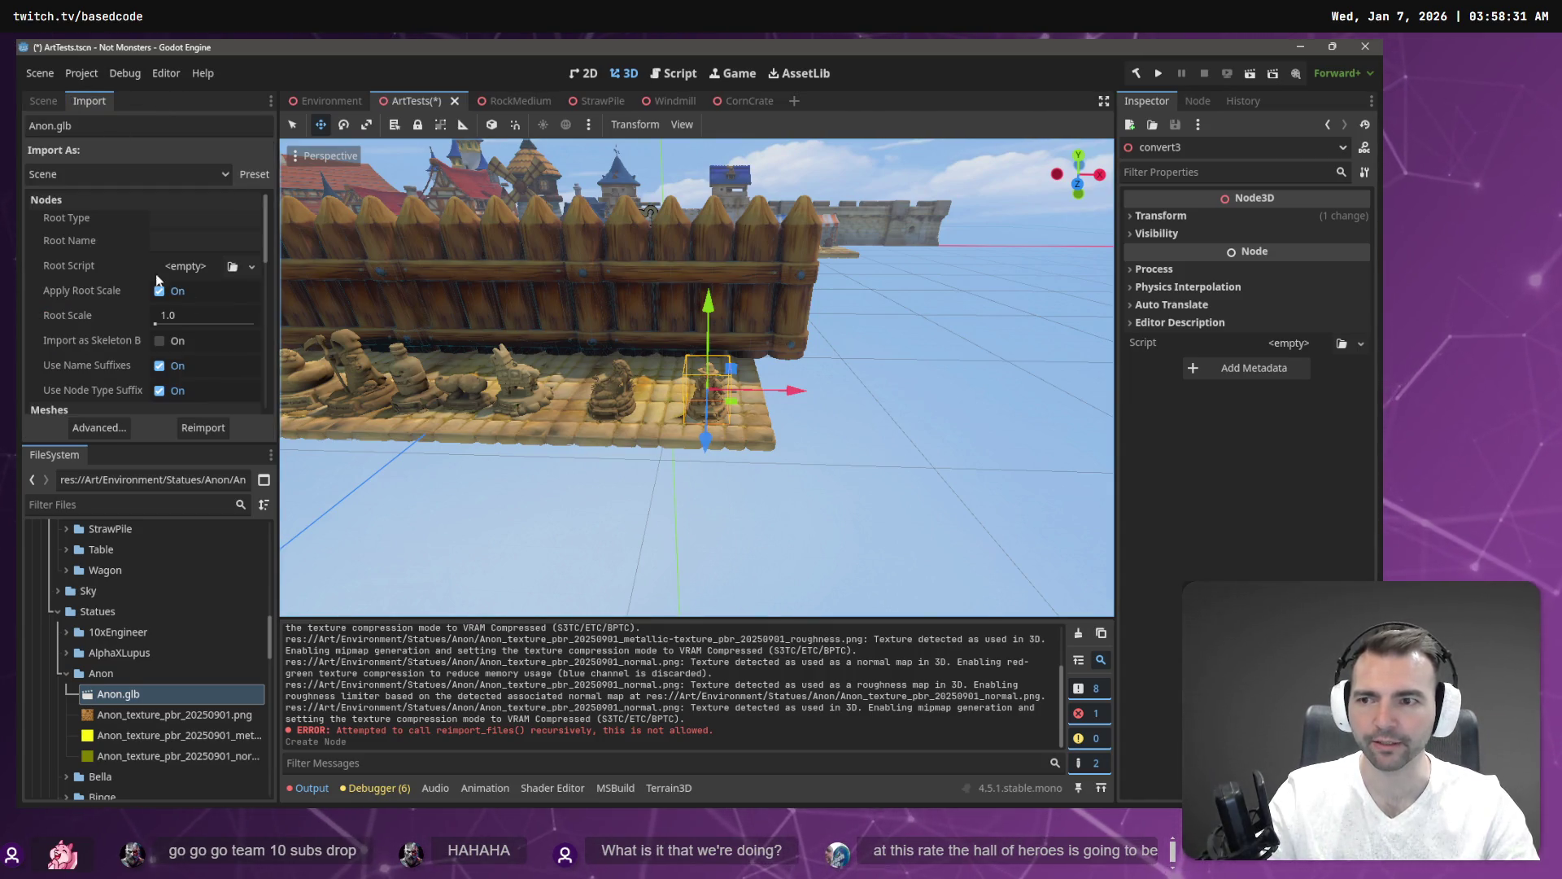
left_click(202, 315)
type("1.5")
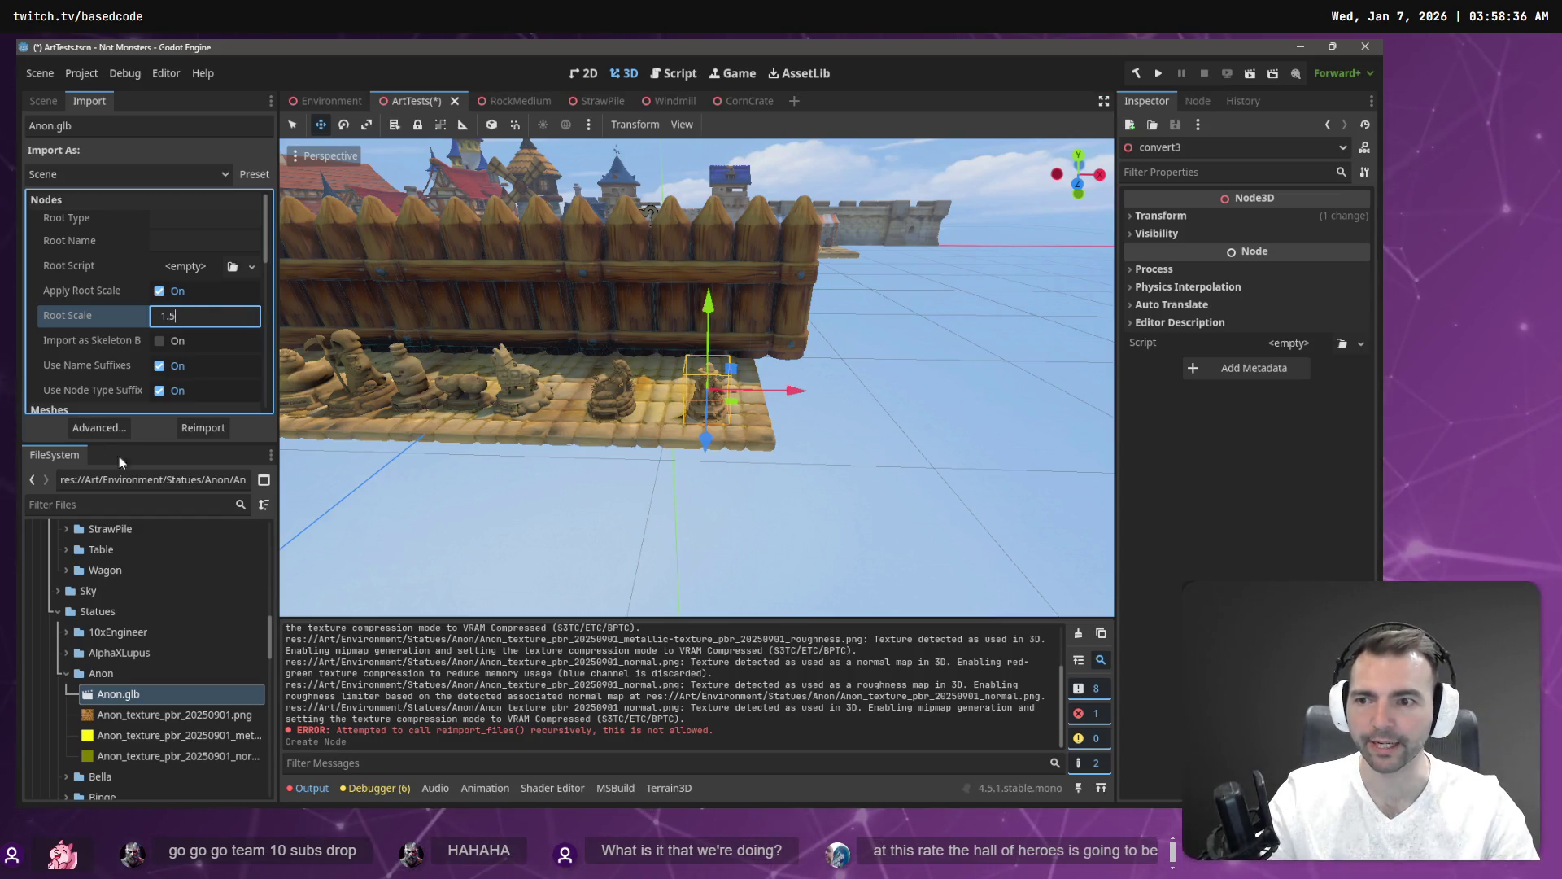
left_click(193, 429)
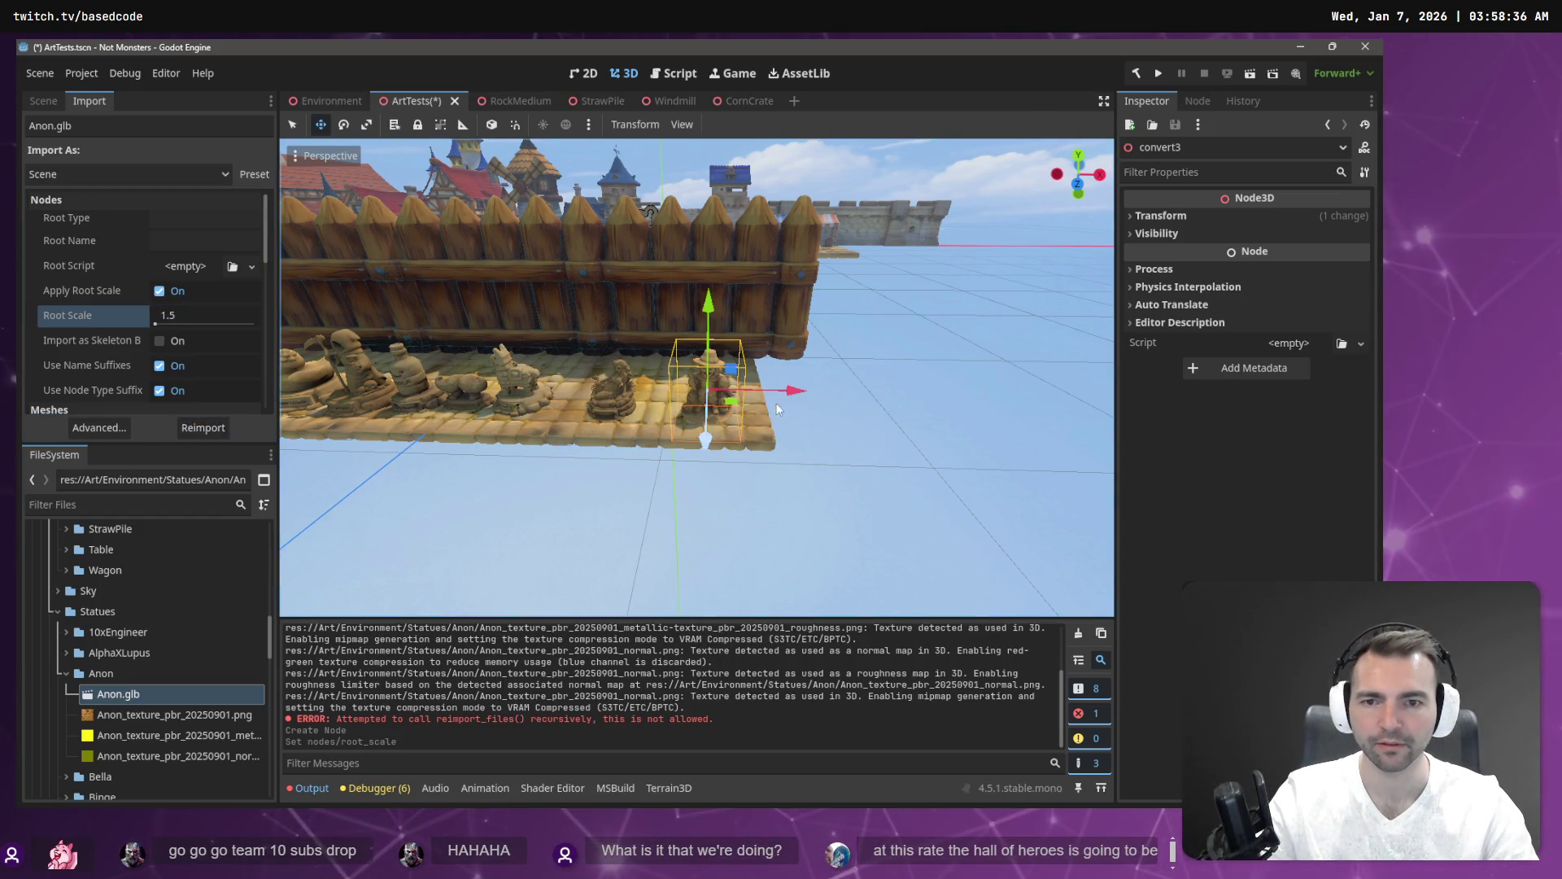
left_click_drag(709, 305, 709, 290)
Reimport the Anon statue at root scale 1.3 and move it to the end of the row.
left_click(208, 315)
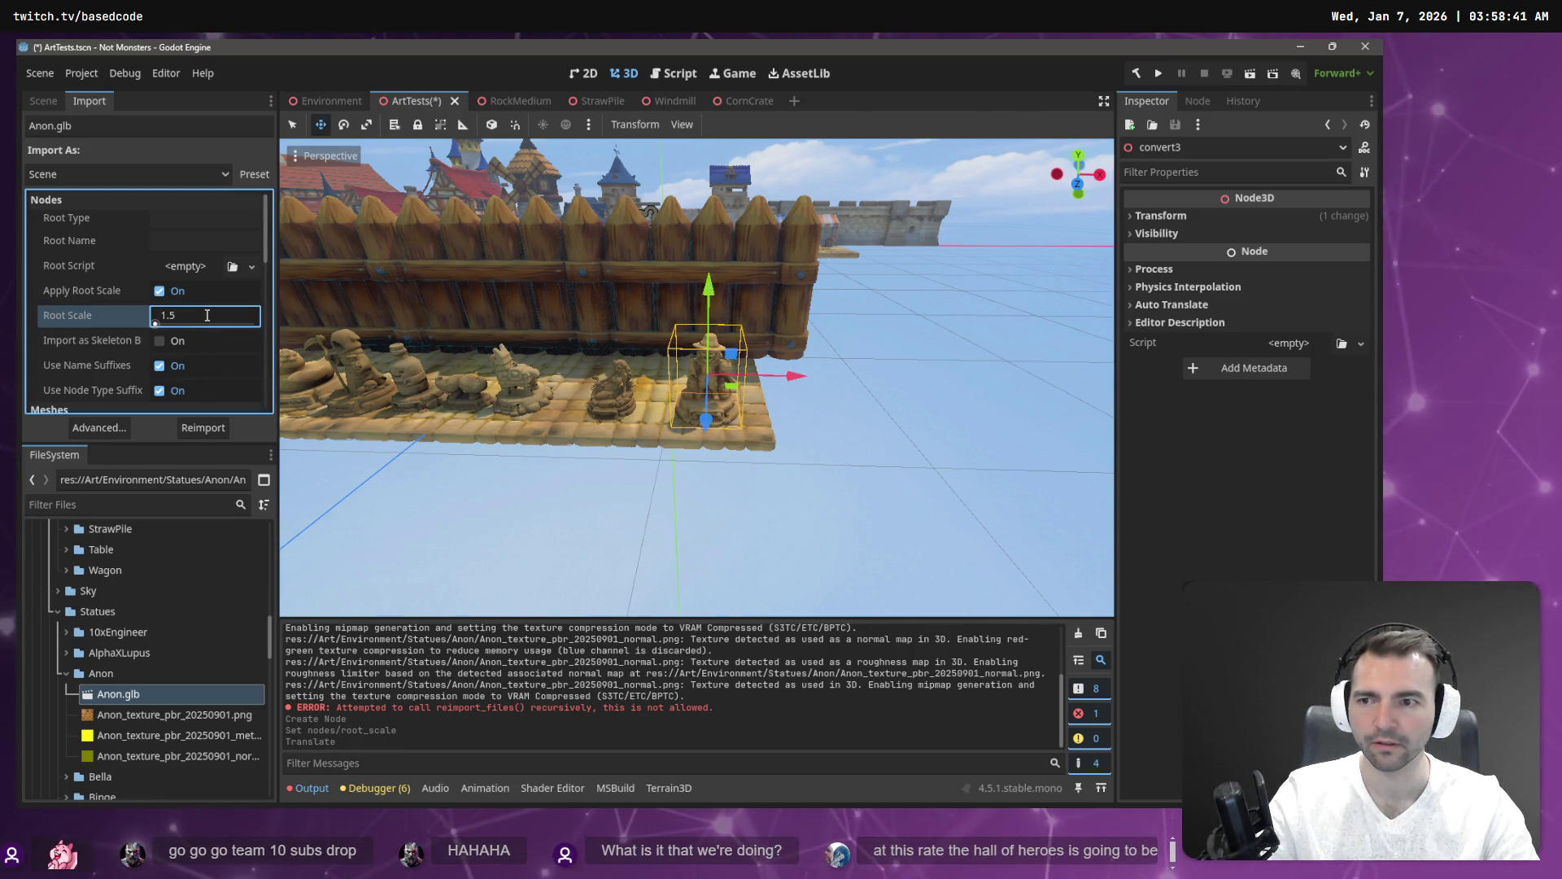
key("BackSpace")
type("3")
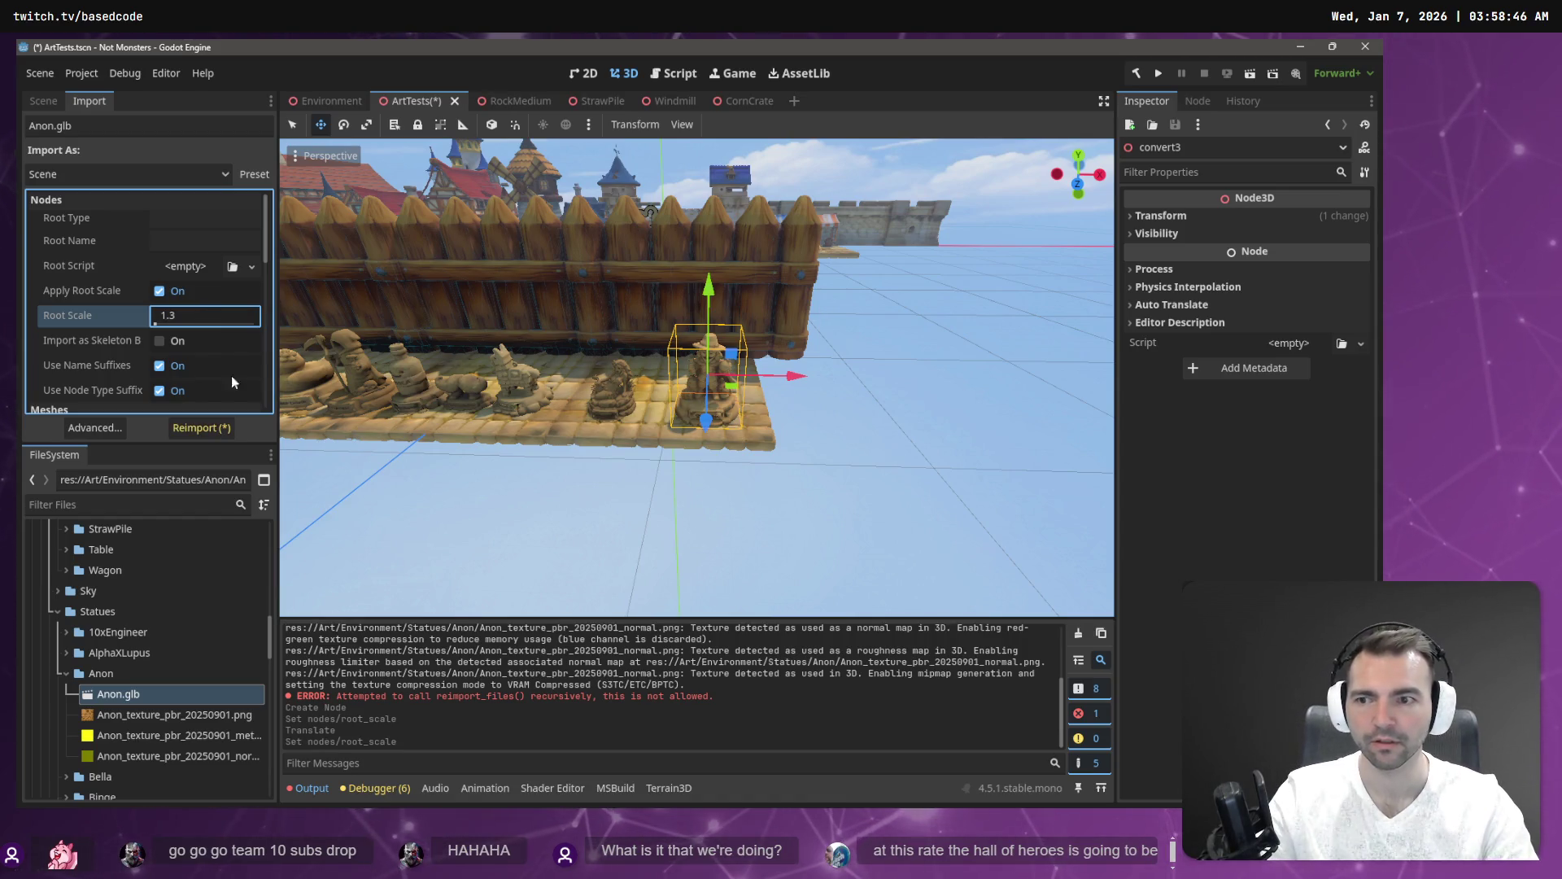
left_click(201, 427)
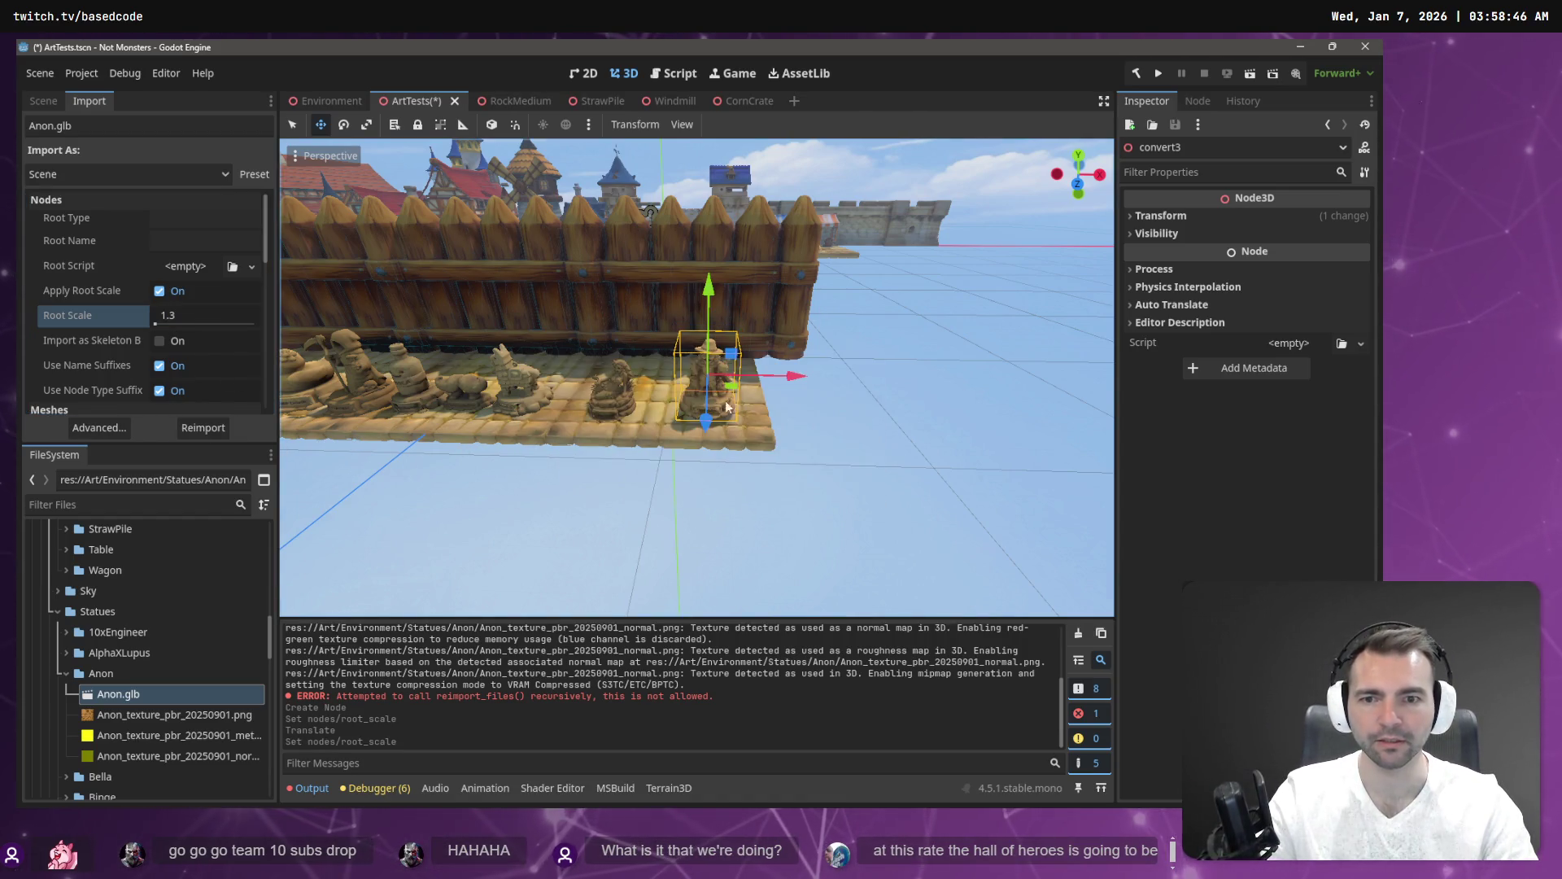
left_click_drag(789, 373, 792, 374)
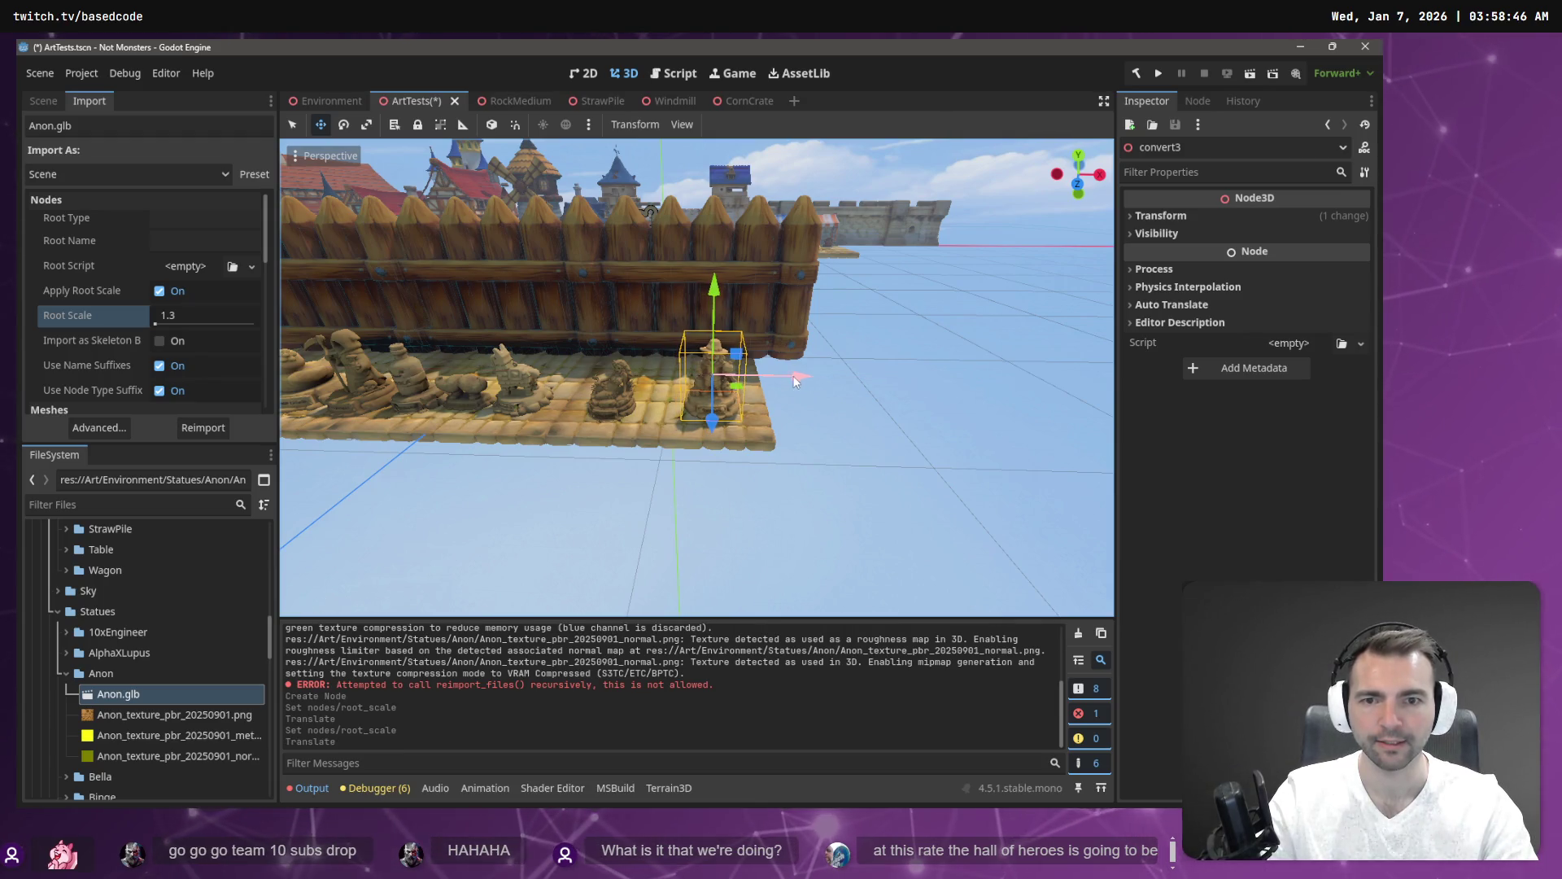
mouse_move(930, 394)
left_mouse_down()
mouse_move(1017, 390)
mouse_move(930, 394)
left_mouse_up()
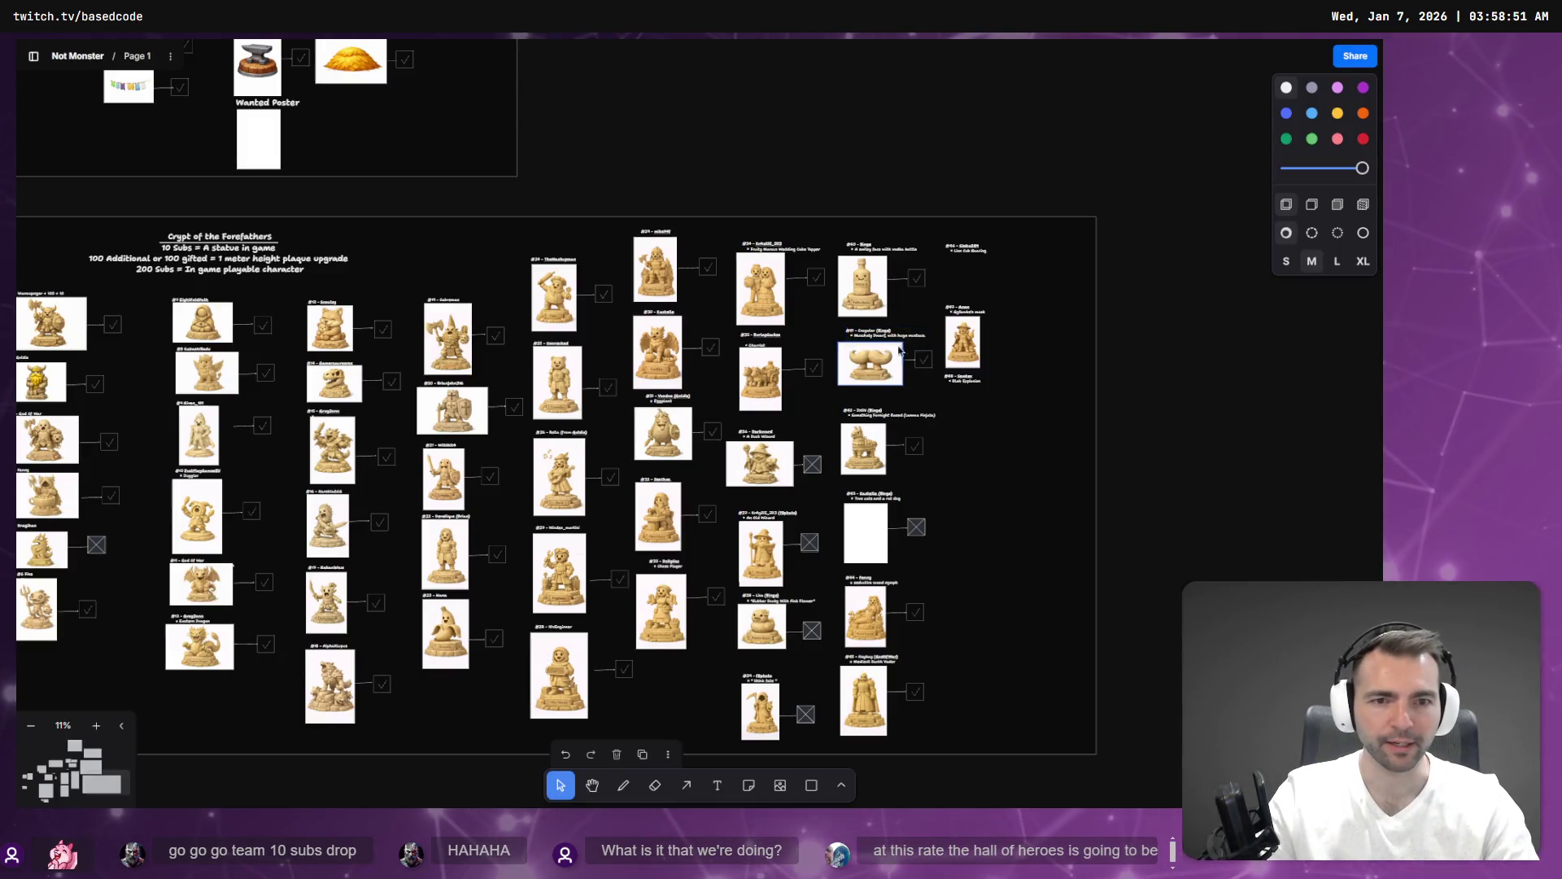
scroll(962, 505, "down", 2)
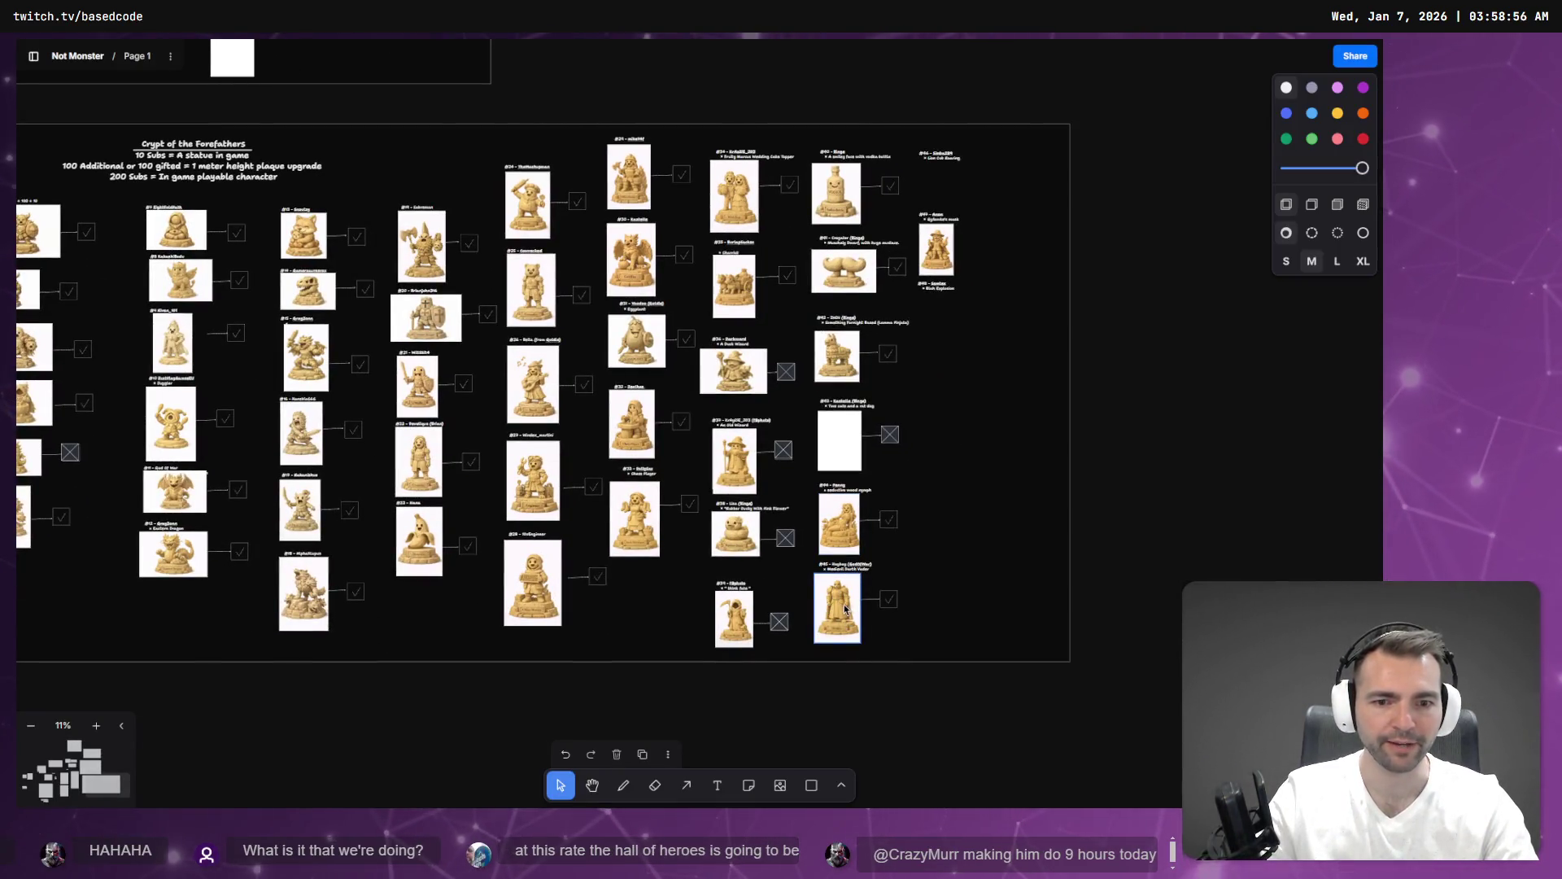
key("alt+Tab")
left_click_drag(899, 457, 981, 460)
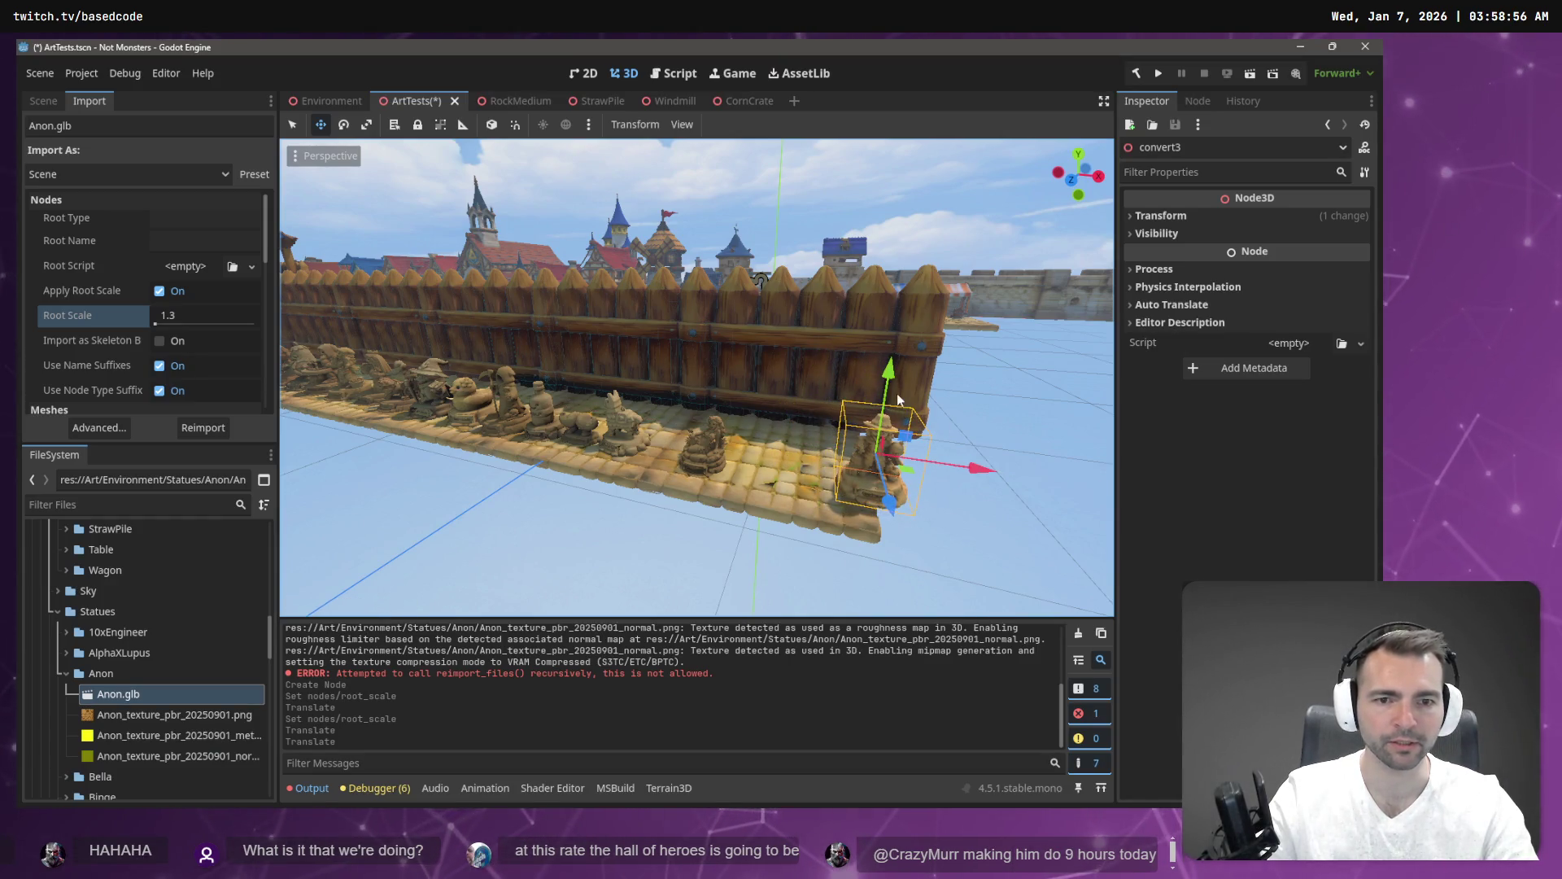
Adjust the Anon statue's height on the plinth, save ArtTests, and view it along the fence.
left_click_drag(889, 383, 888, 372)
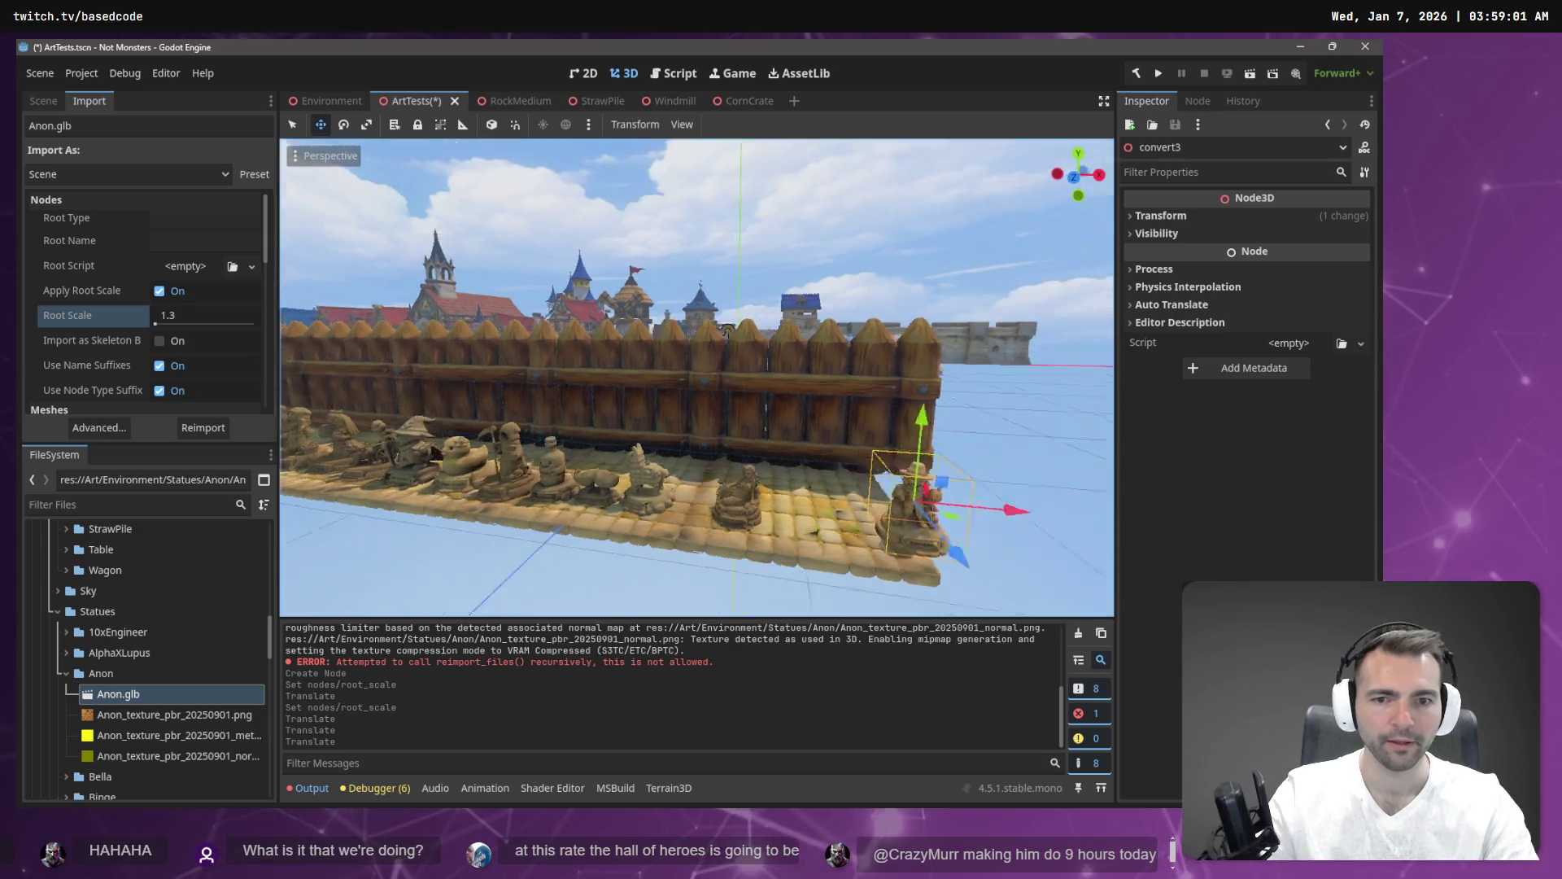
key("ctrl+s")
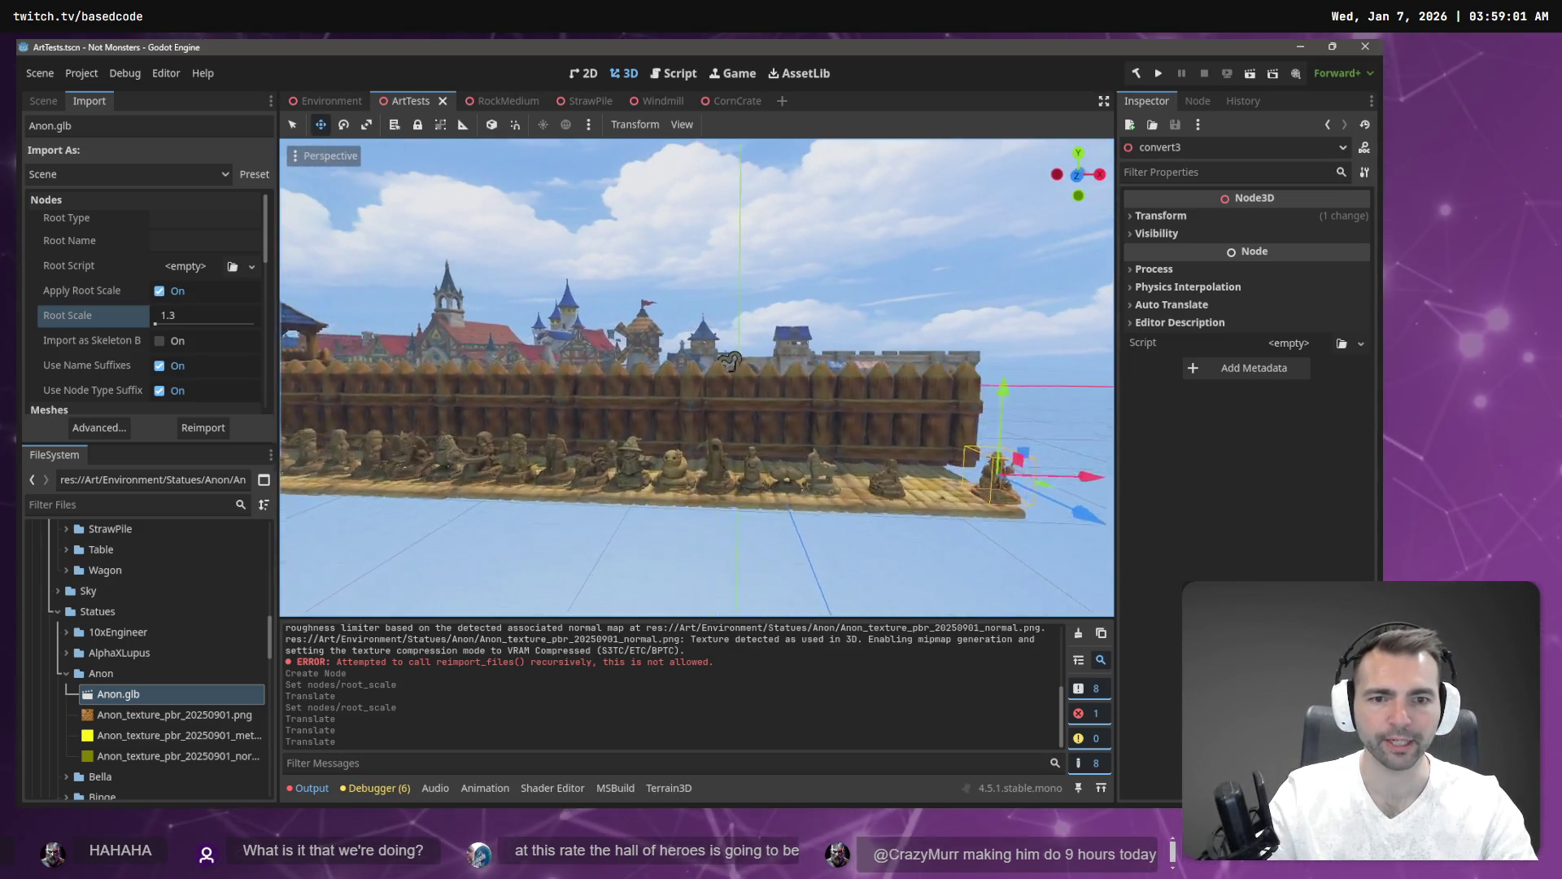
mouse_move(926, 437)
left_mouse_down()
mouse_move(912, 431)
mouse_move(926, 437)
left_mouse_up()
left_click(974, 506)
mouse_move(860, 478)
left_mouse_down()
mouse_move(472, 476)
mouse_move(954, 481)
left_mouse_up()
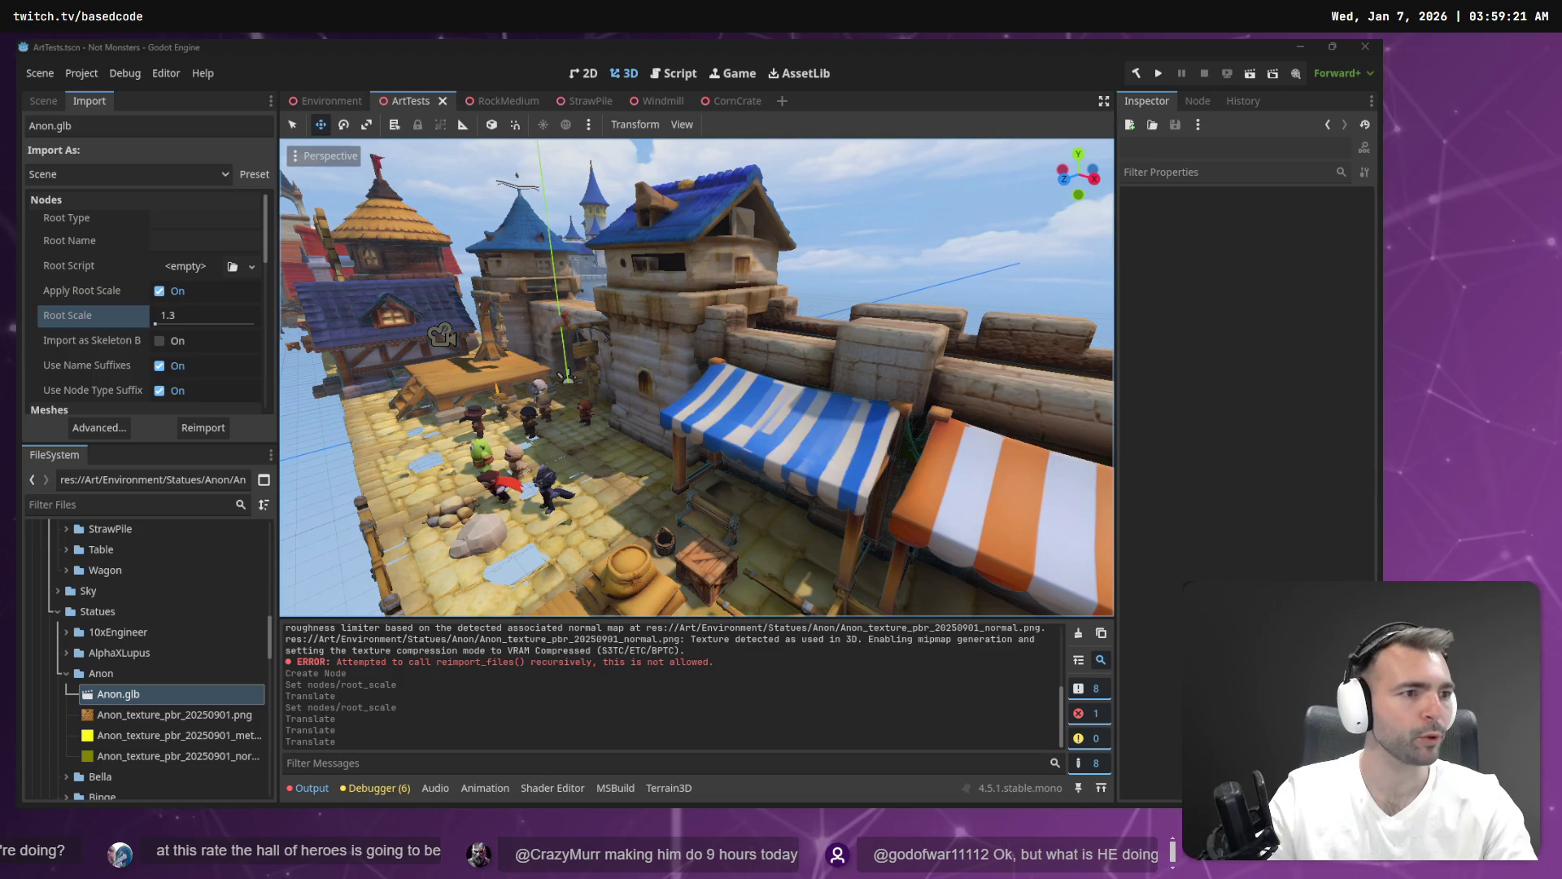
key("alt+Tab")
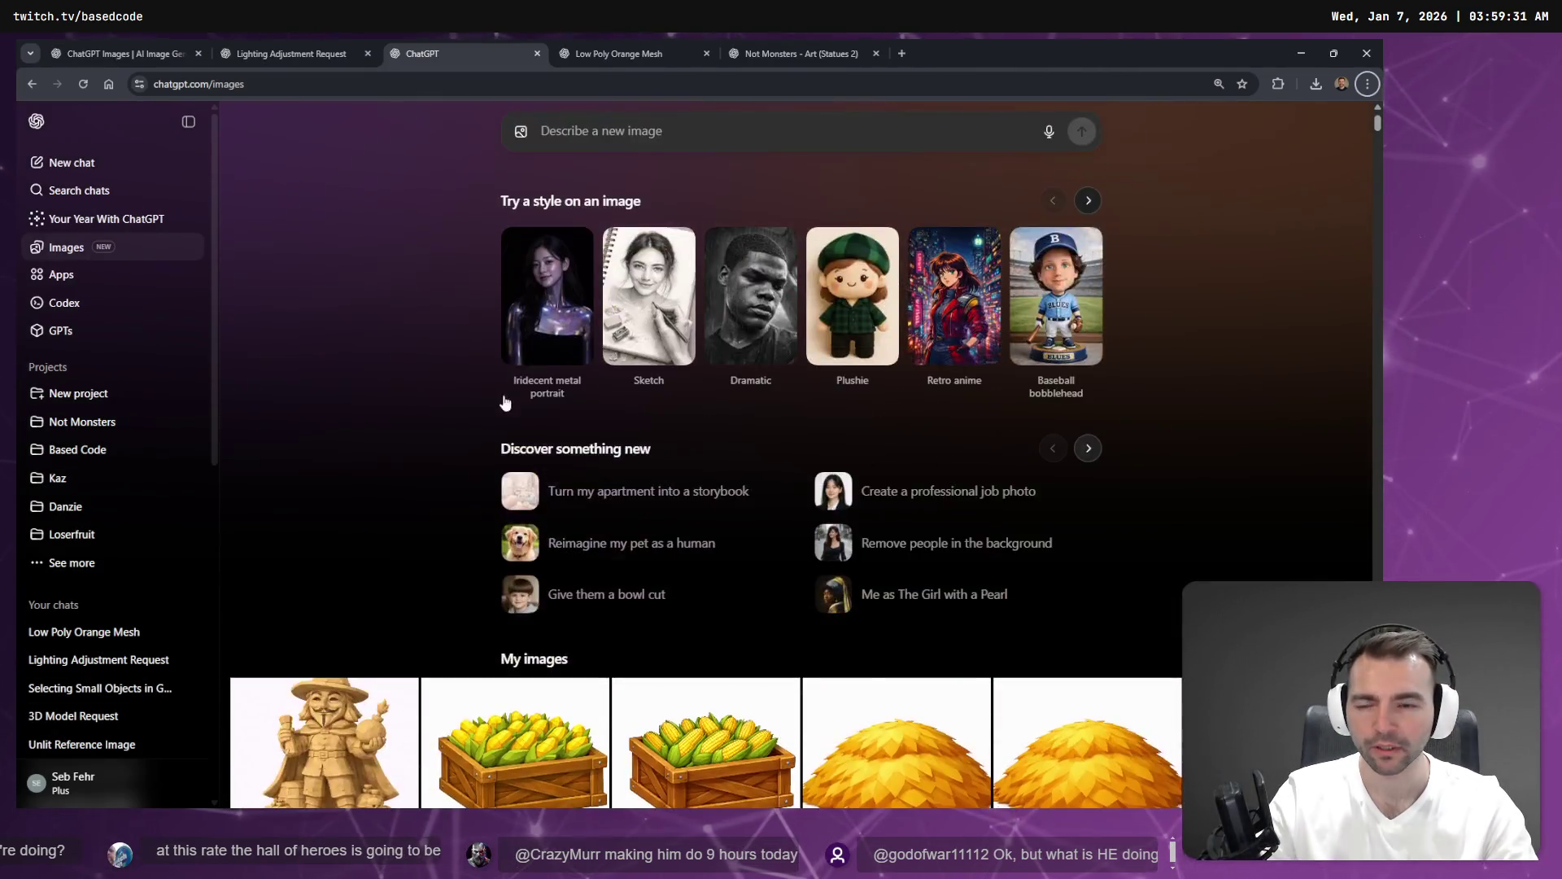
Scroll through the My images gallery of generated statue and prop images.
scroll(504, 403, "down", 3)
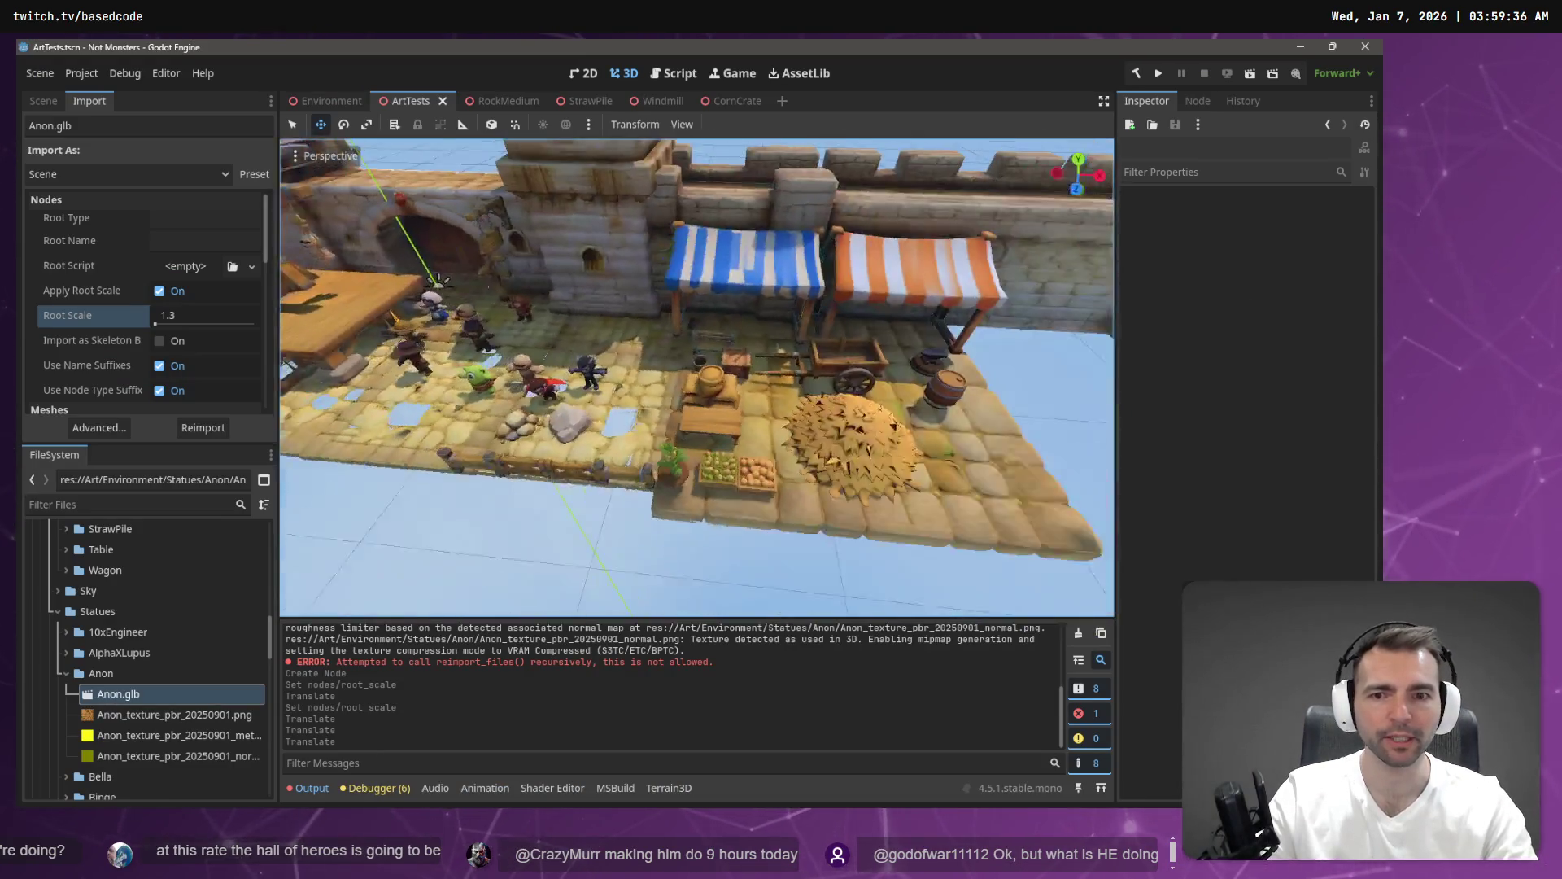
scroll(757, 317, "up", 5)
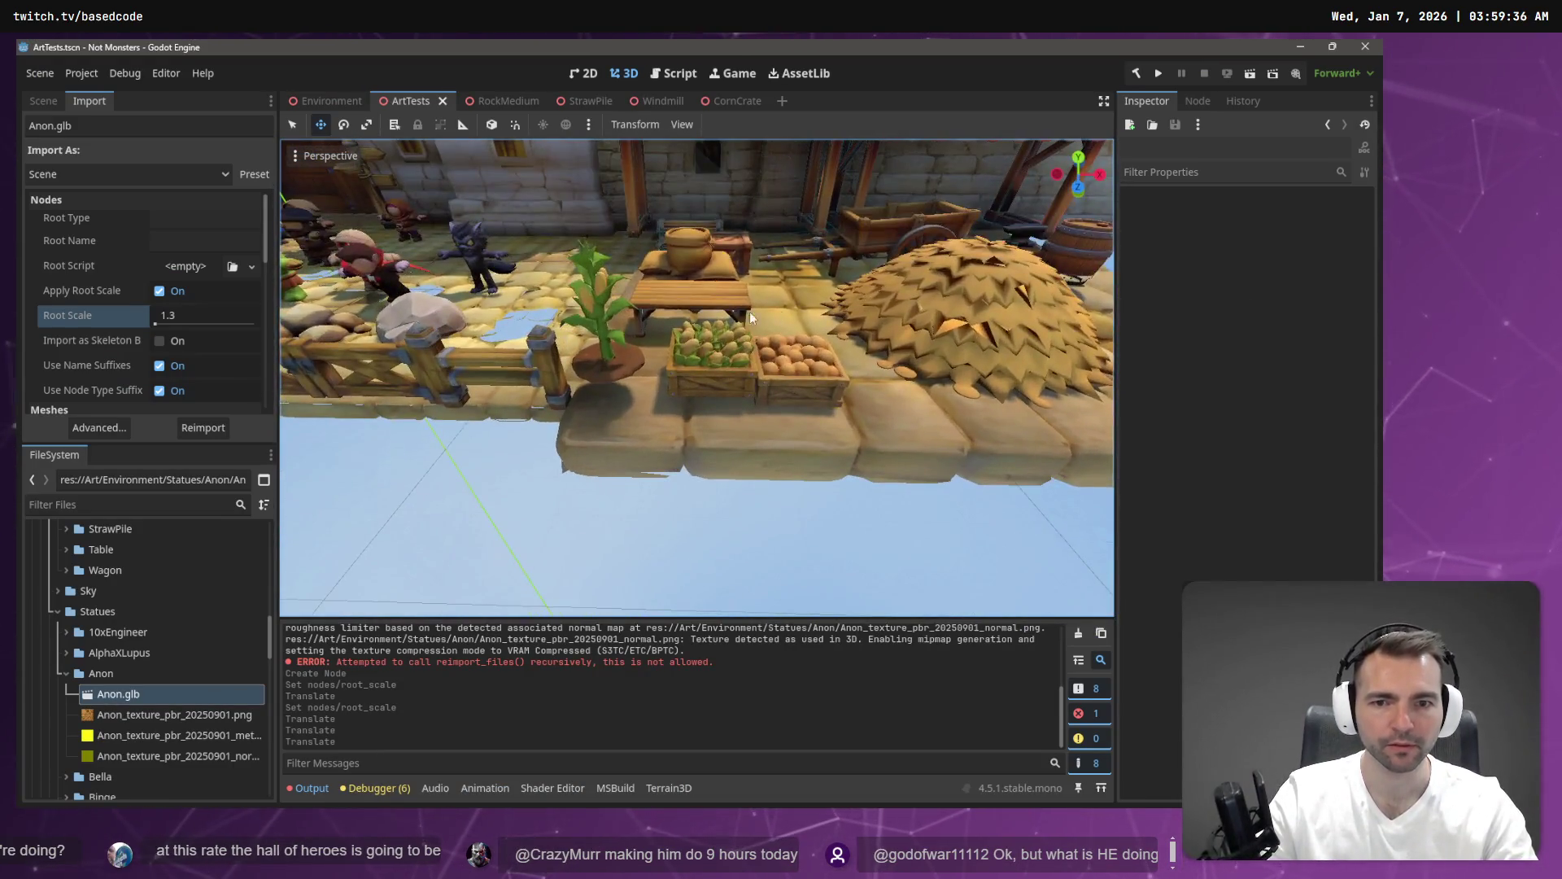
Nudge the corn crate along Y and Z, save ArtTests, and switch to the Environment scene.
left_click(705, 362)
left_click_drag(713, 293, 714, 303)
left_click_drag(714, 446, 720, 444)
key("ctrl+s")
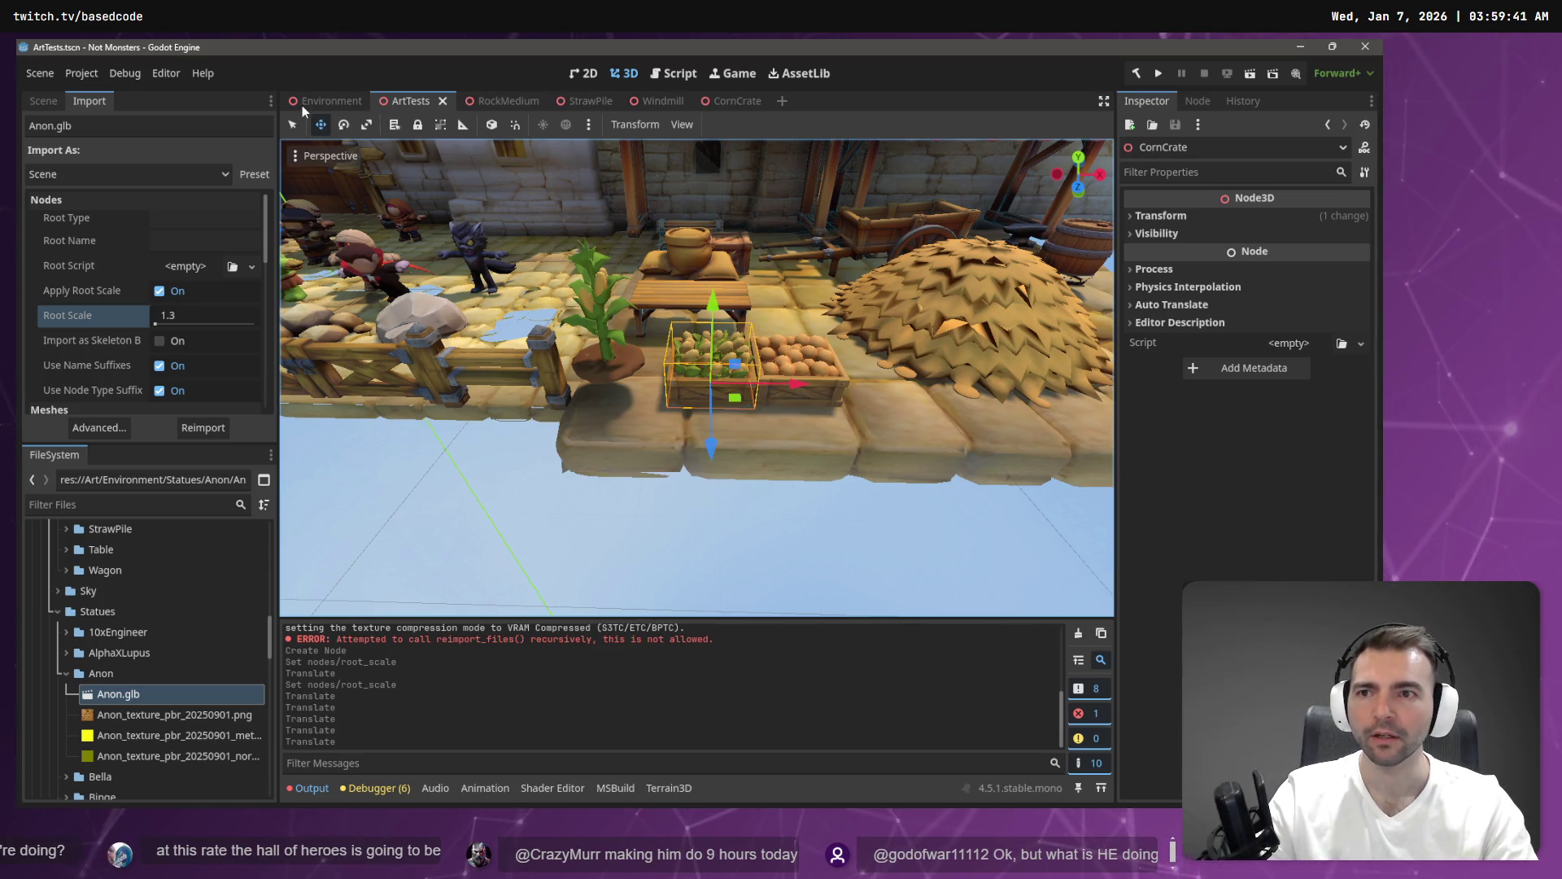
left_click(322, 101)
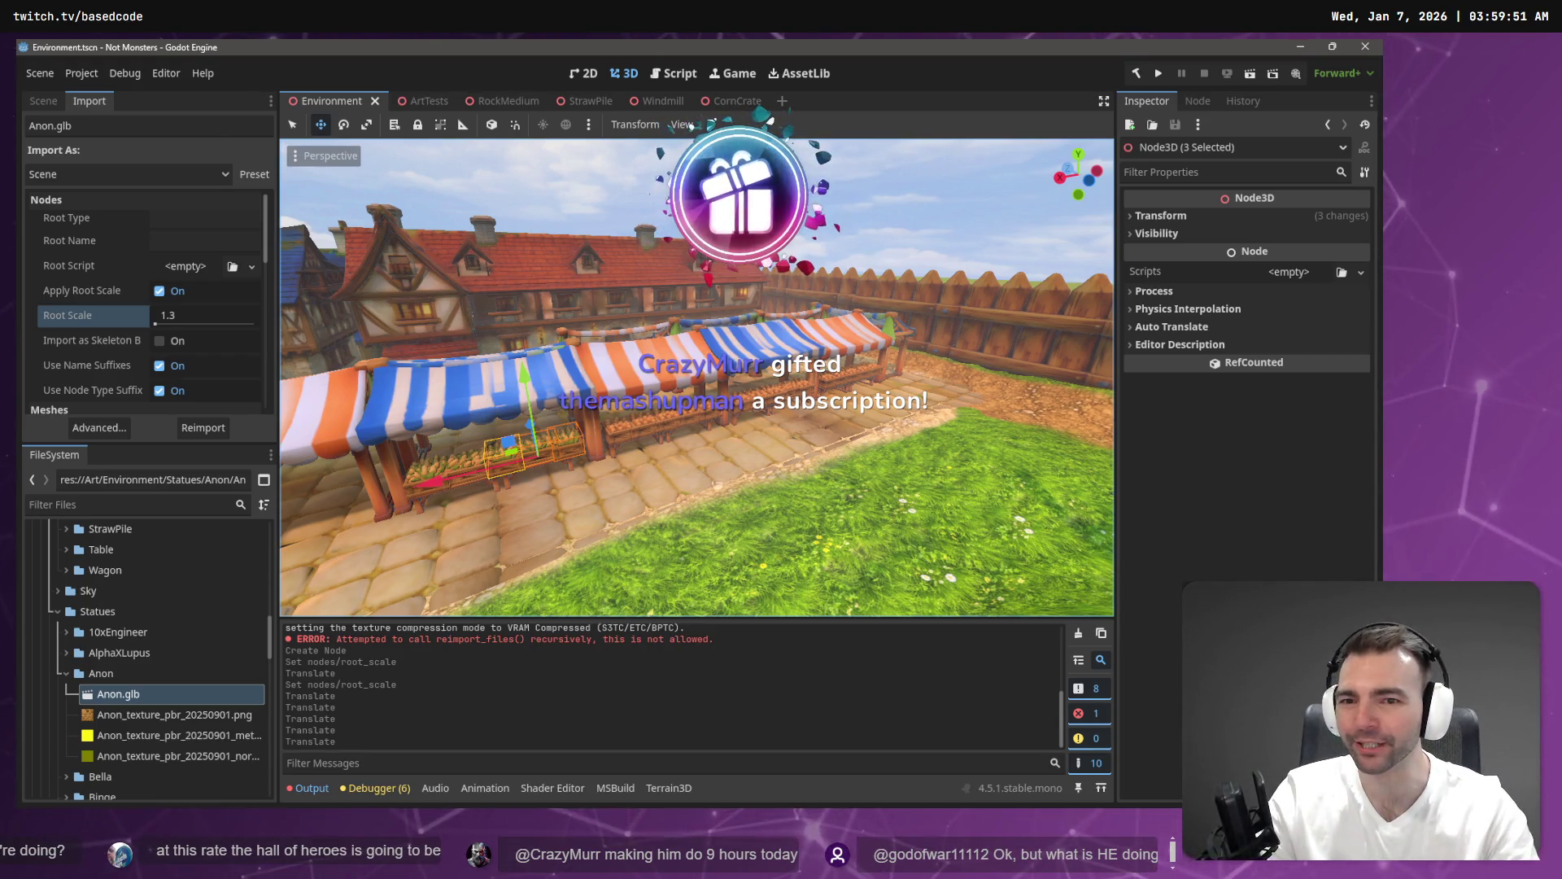
Fly the view forward past the market stalls and down the village street.
mouse_move(697, 377)
left_mouse_down()
mouse_move(569, 373)
mouse_move(691, 376)
mouse_move(635, 376)
mouse_move(684, 376)
mouse_move(759, 423)
left_mouse_up()
key("w")
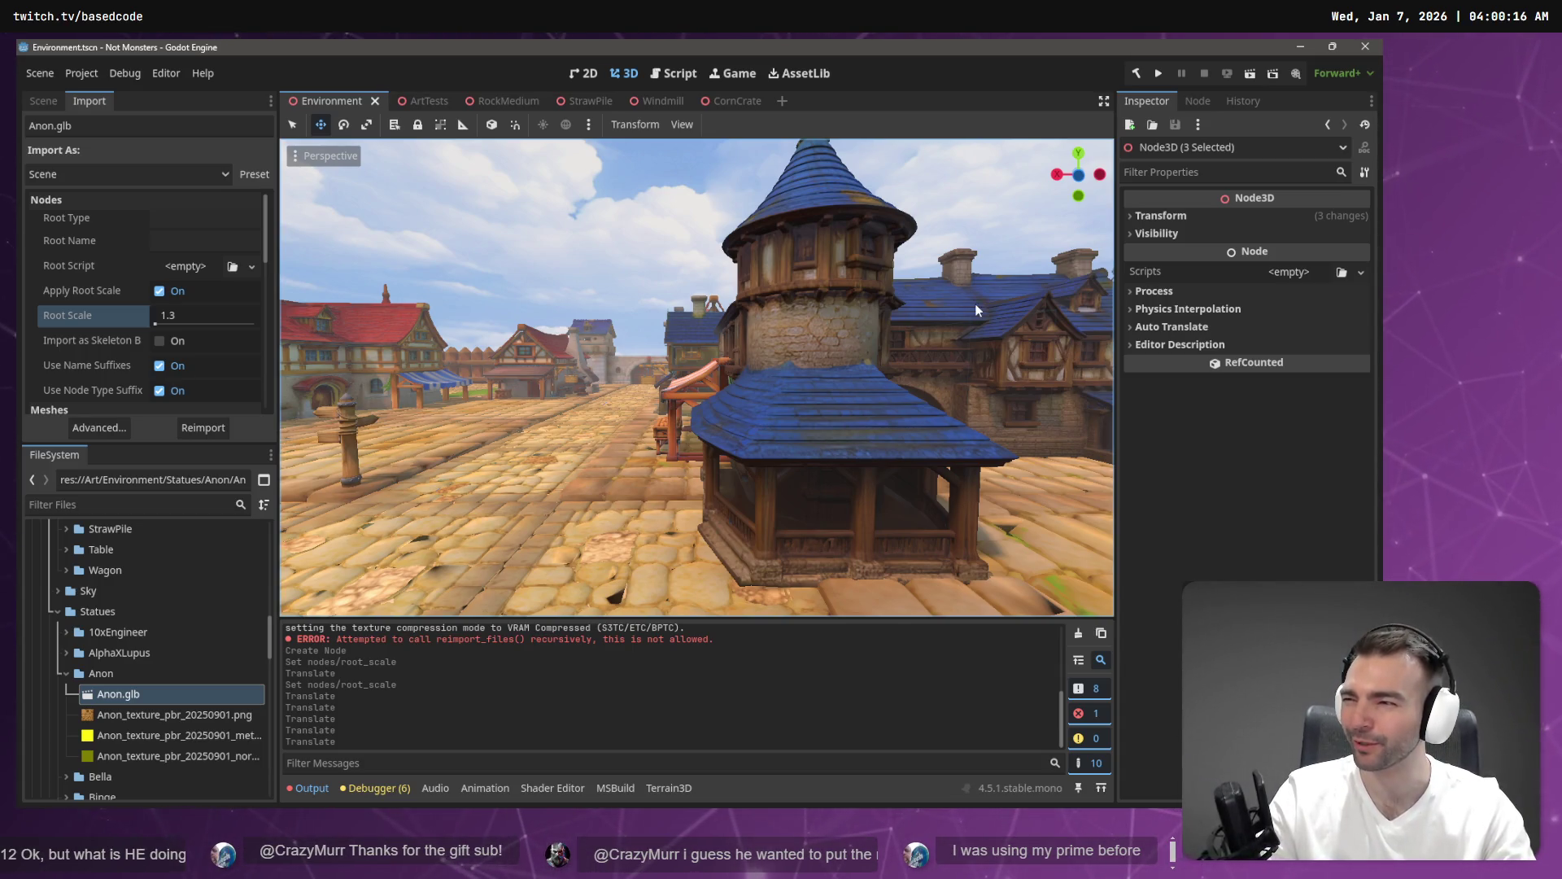
right_click(857, 374)
right_click(829, 364)
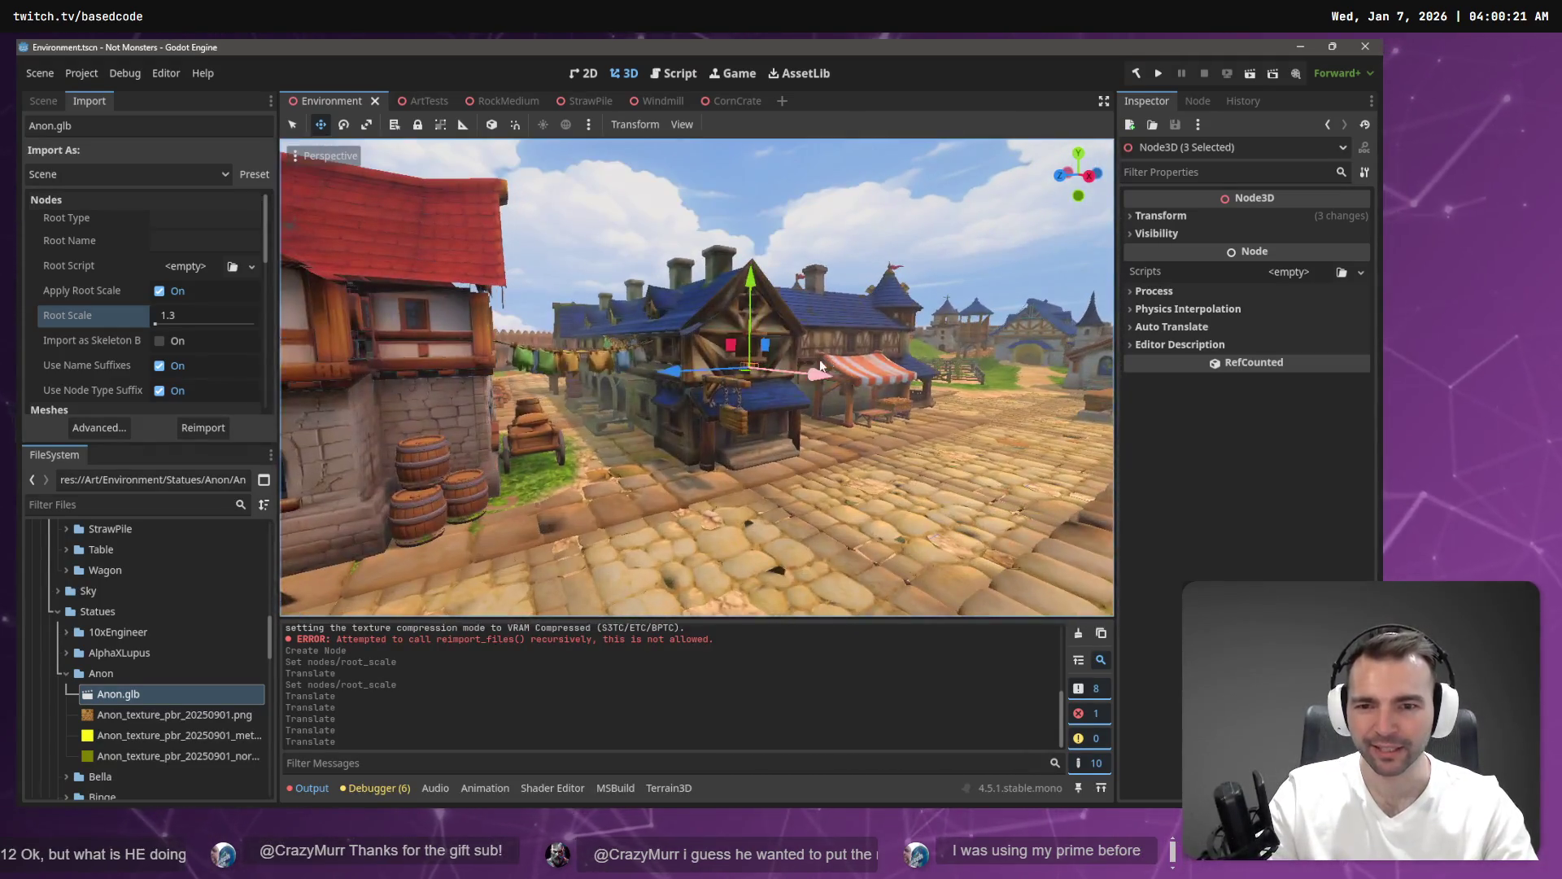
Select the Tenement2 building and fly up close over its roofs.
left_click(783, 442)
right_click(783, 442)
right_click(783, 441)
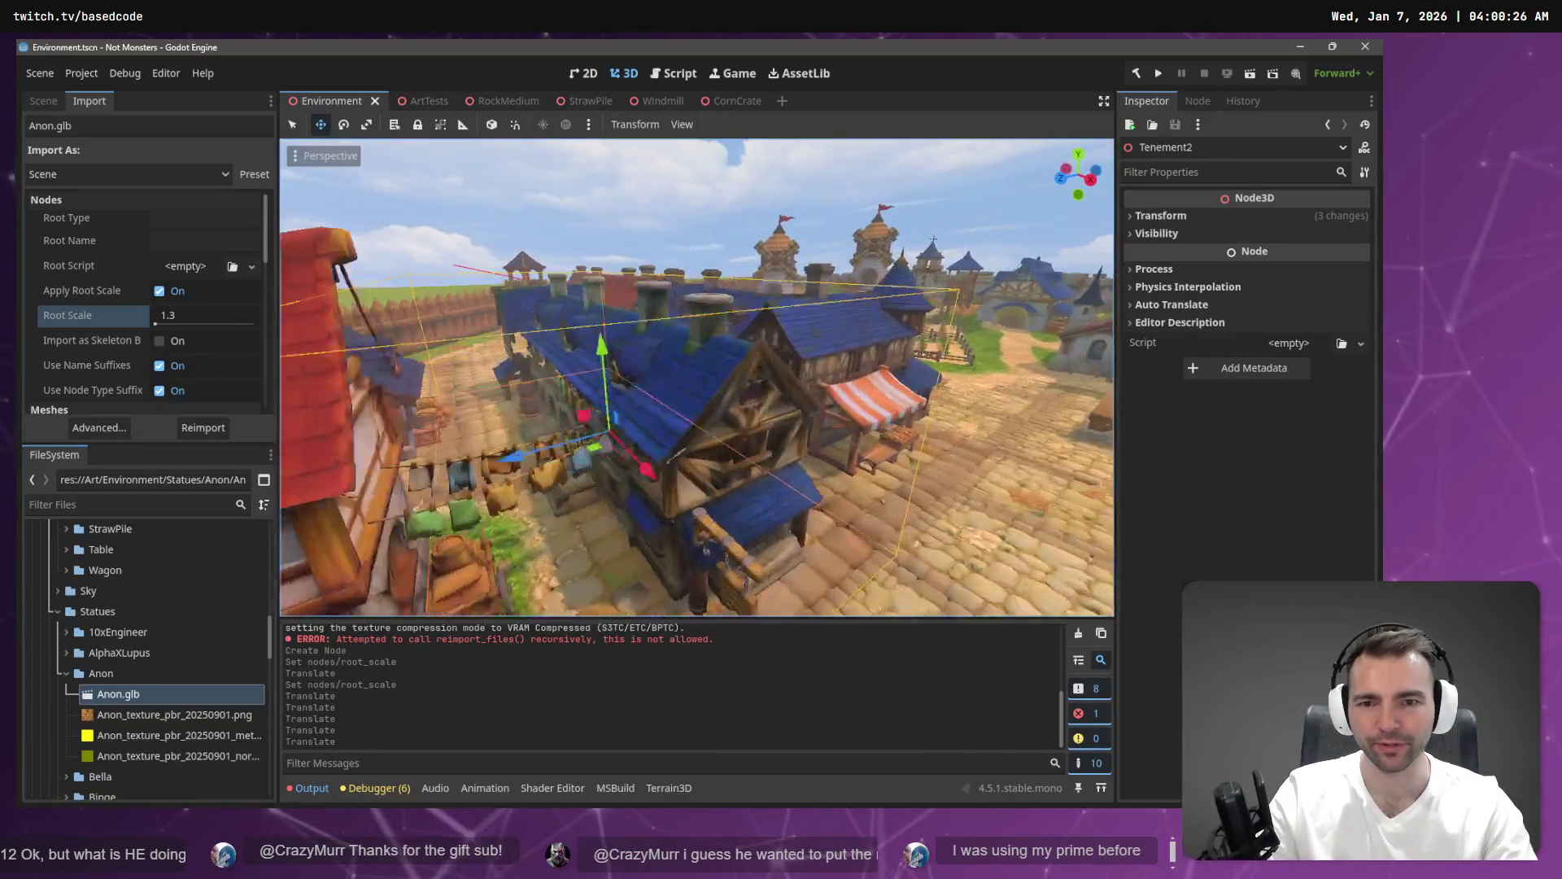
right_click(663, 388)
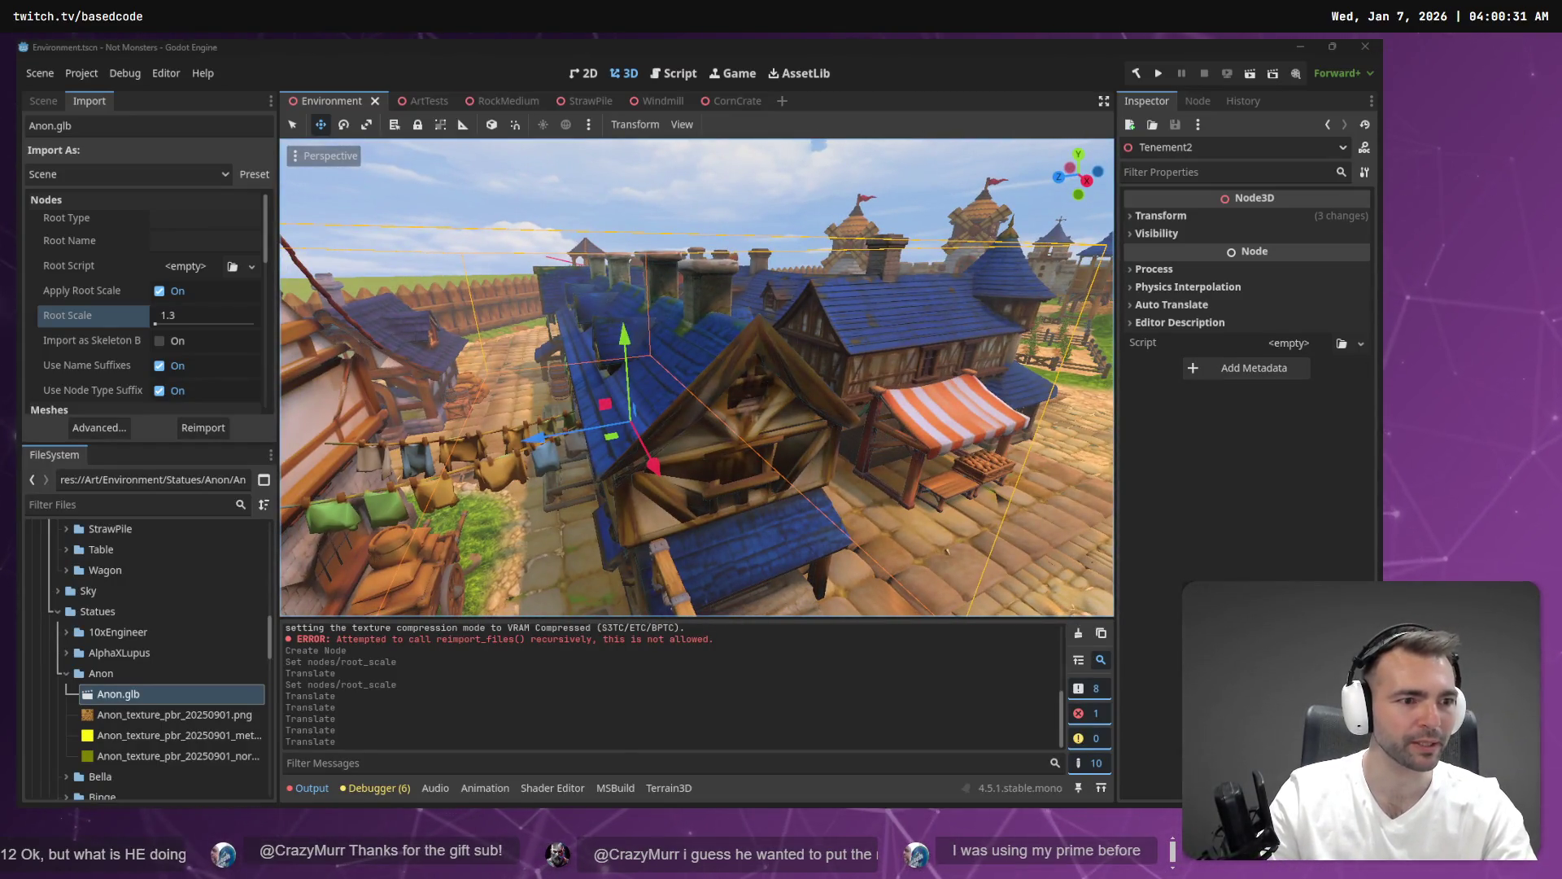
key("alt+Tab")
Pan up the board to the Architecture frame's building images.
scroll(516, 199, "up", 3)
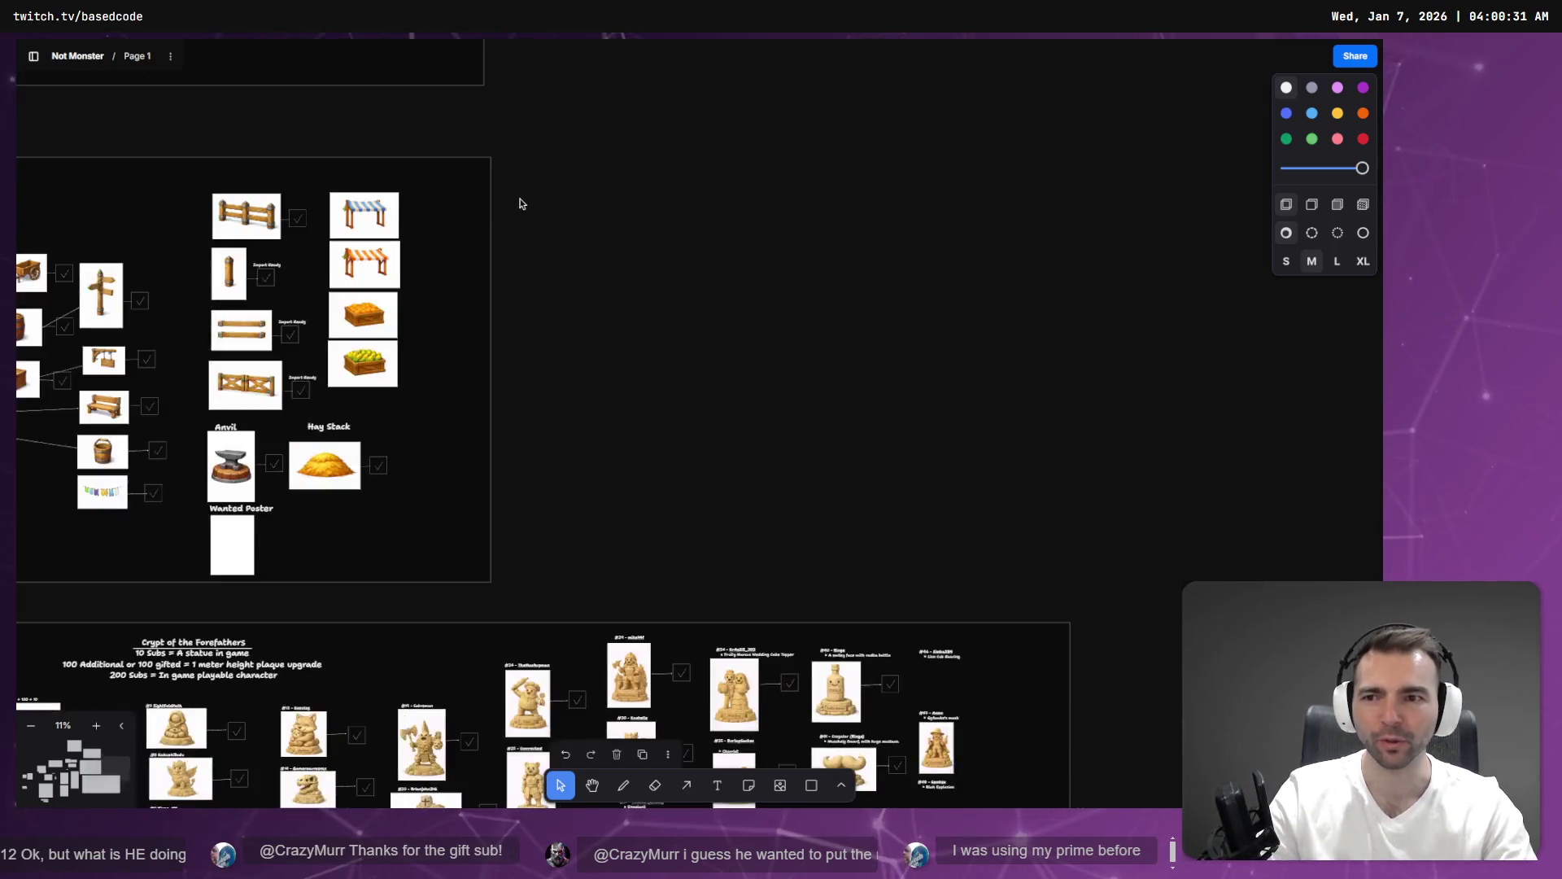
scroll(522, 203, "up", 5)
scroll(494, 254, "up", 5)
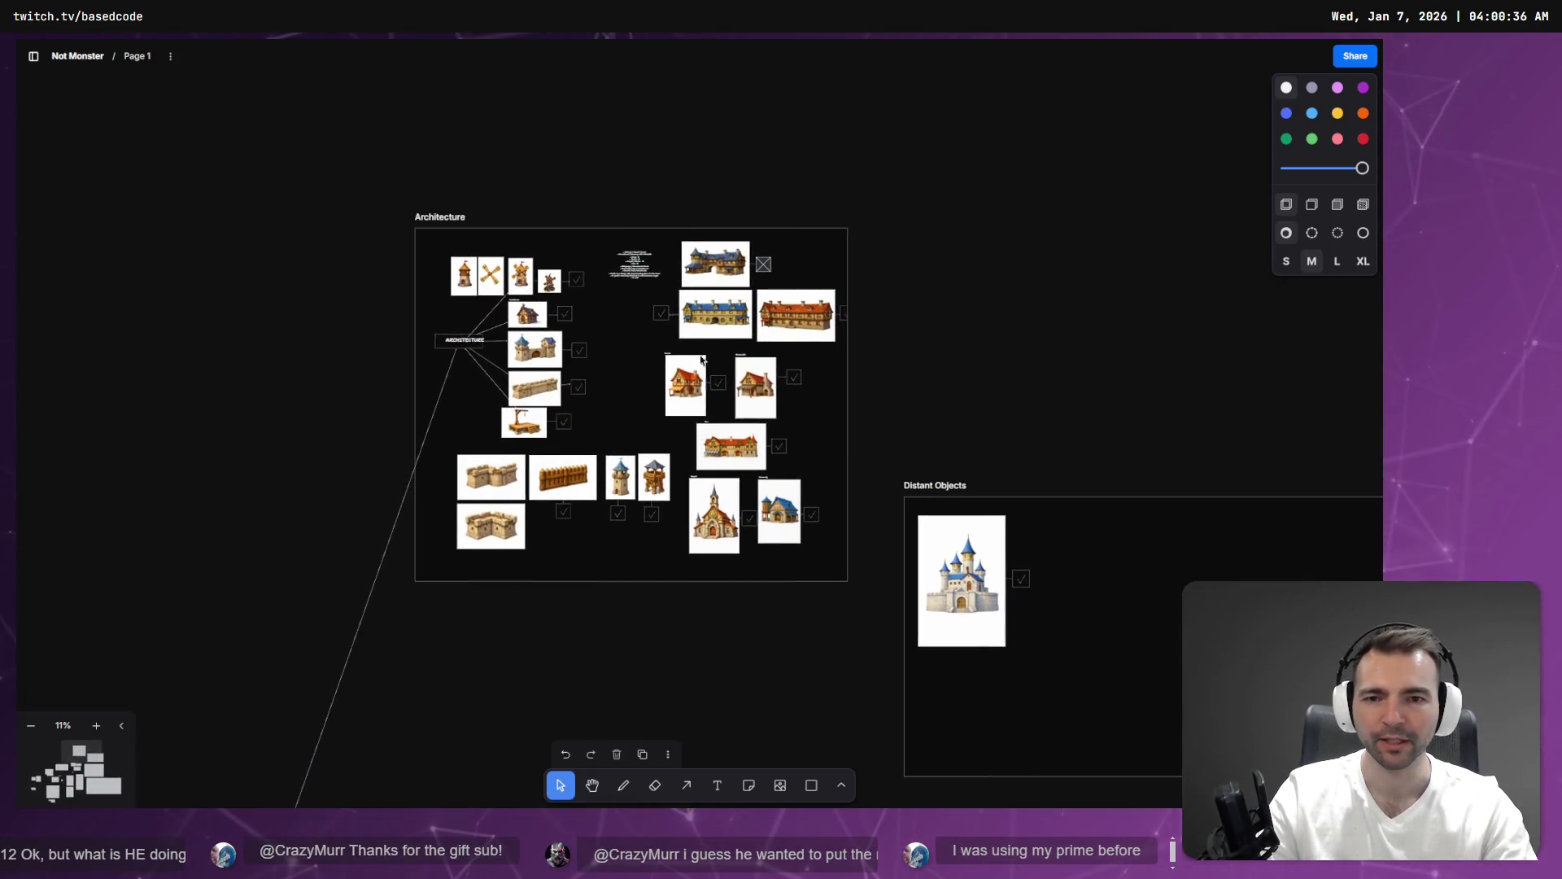
left_click(721, 363)
key("alt+Tab")
key("alt+Tab")
scroll(731, 252, "up", 3)
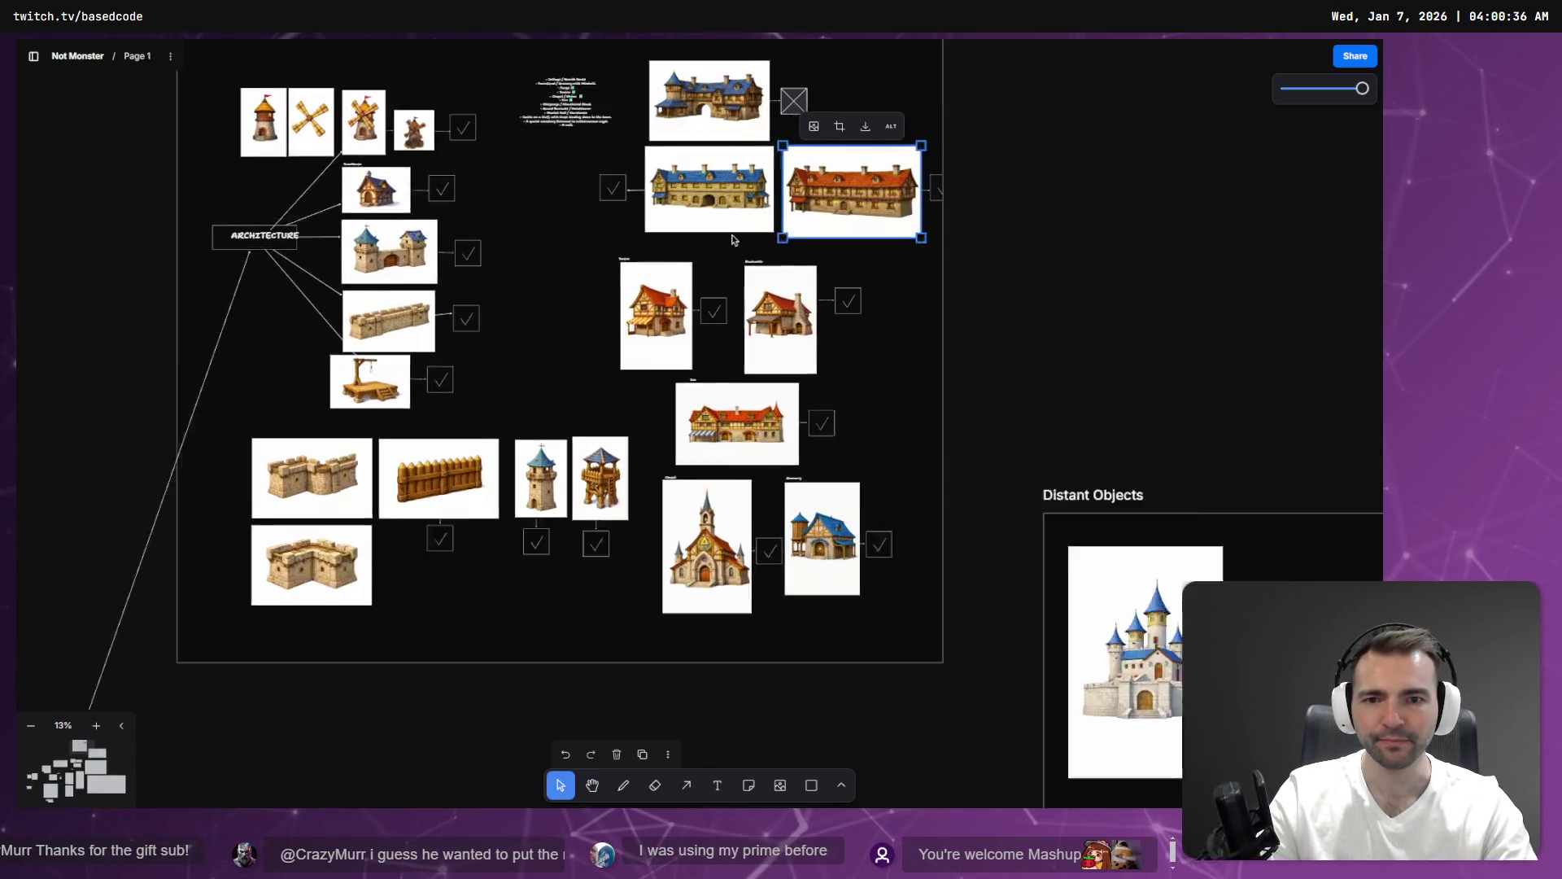
scroll(731, 252, "up", 1)
Download the original image of the long blue-roofed building.
left_click(724, 192)
right_click(729, 191)
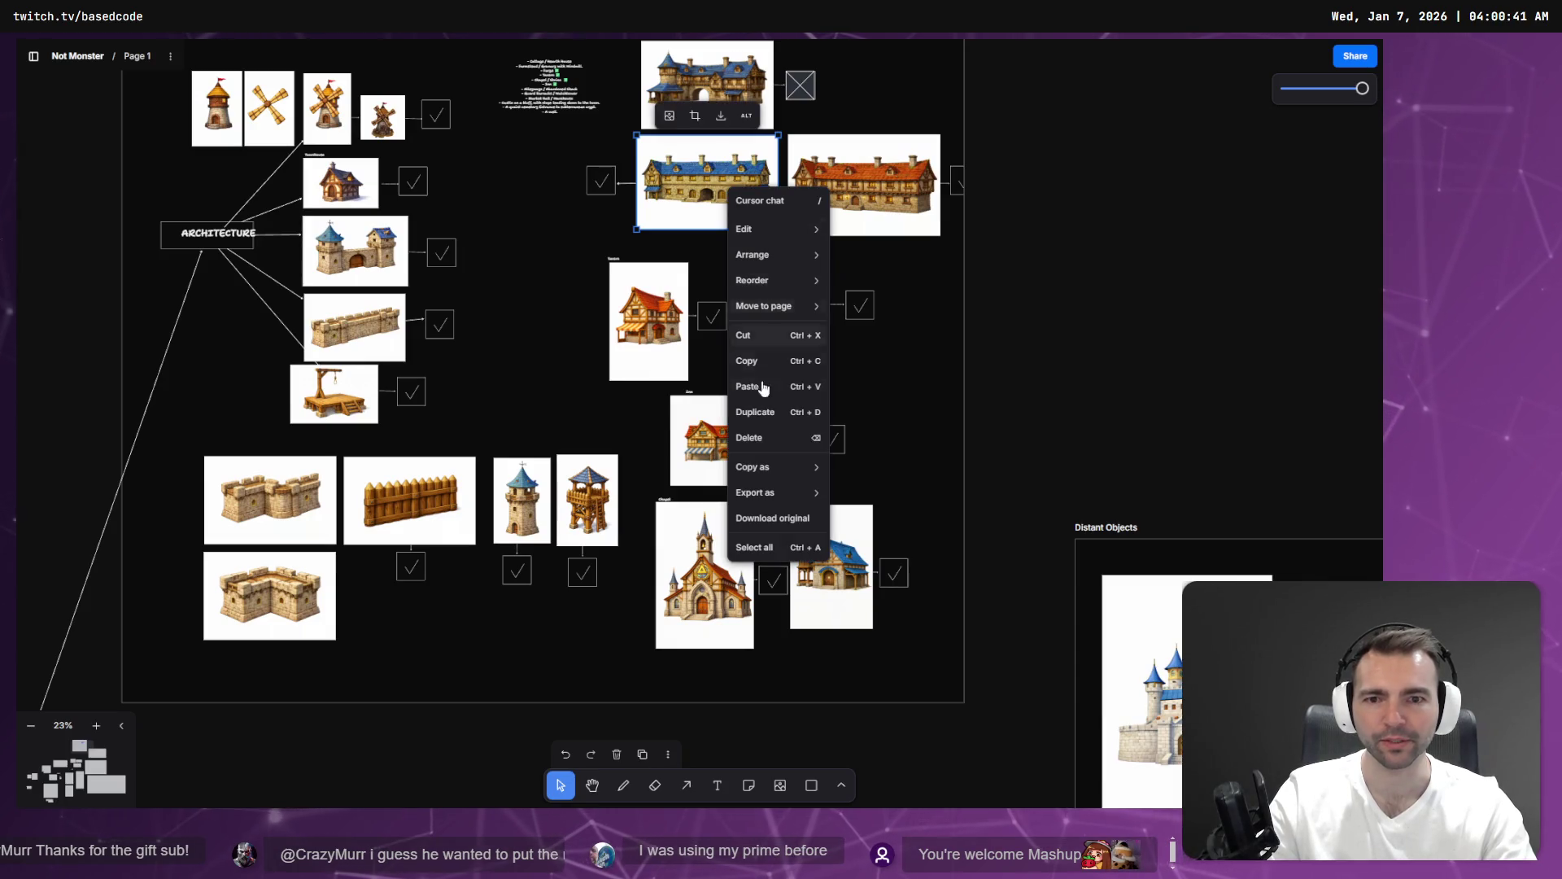
left_click(769, 518)
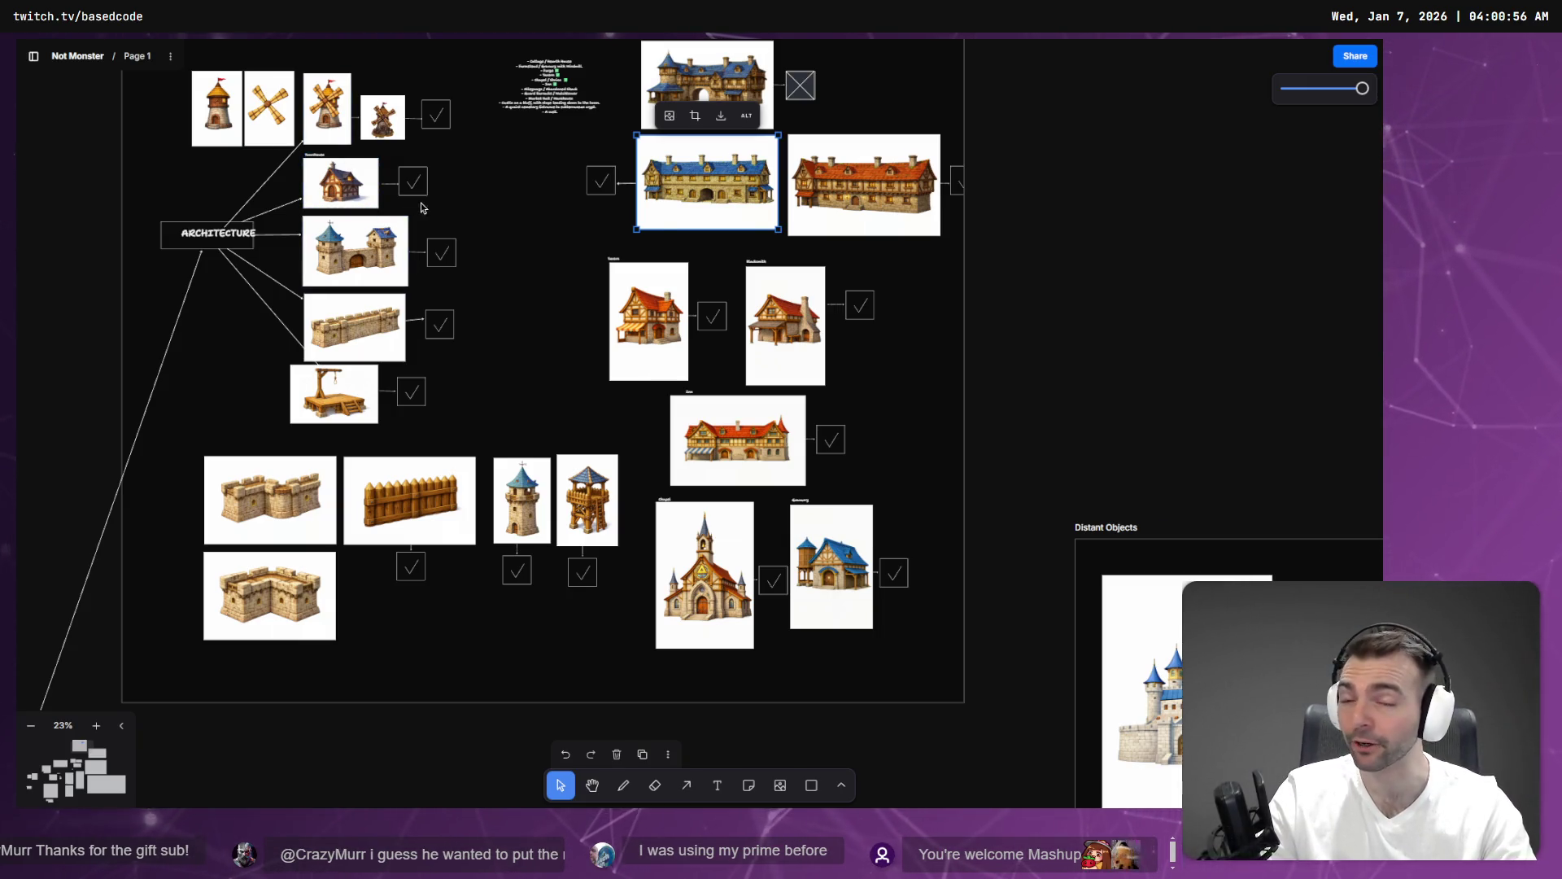
Scroll the board over to the NOT MONSTERS title card.
scroll(579, 268, "down", 5)
scroll(831, 145, "down", 10)
scroll(832, 145, "up", 5)
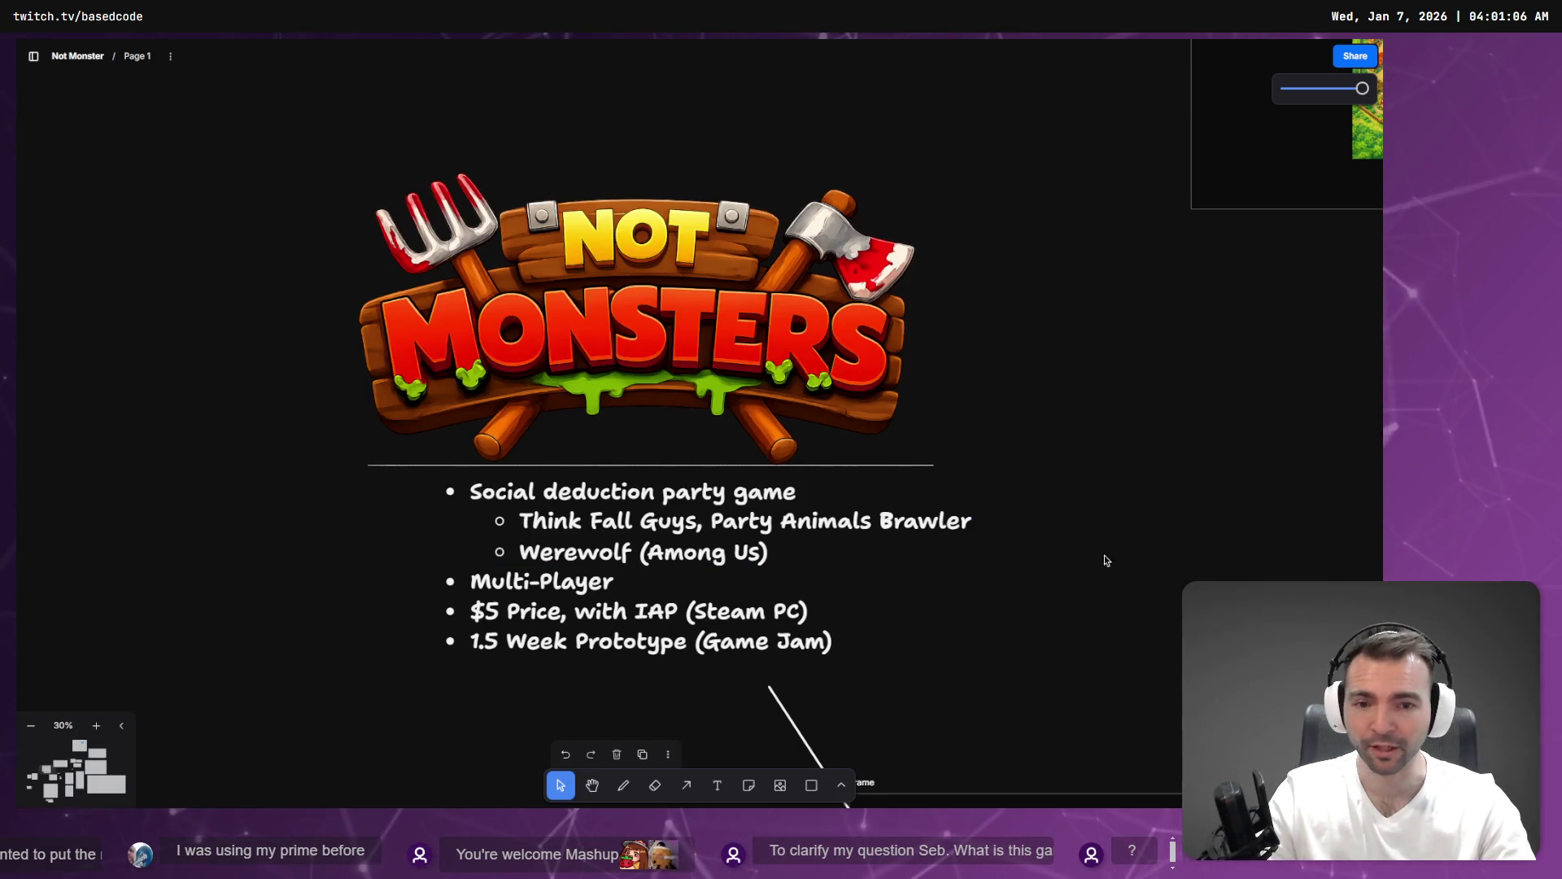
Insert 'Medievil' after 'Think' in the pitch card's bullet list.
left_click_drag(1107, 574, 1112, 569)
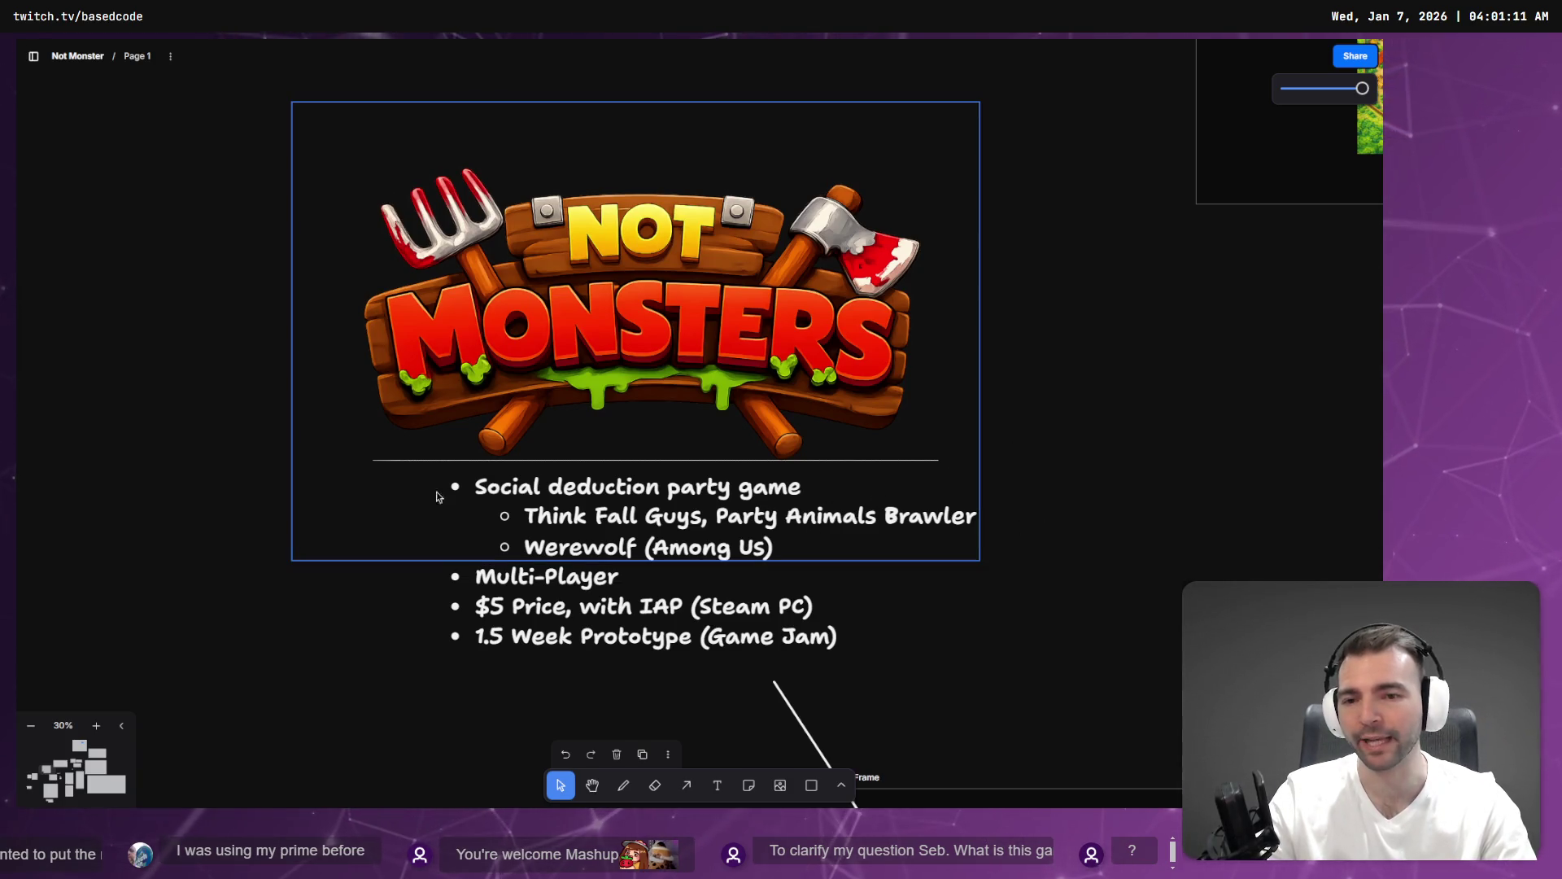
double_click(561, 520)
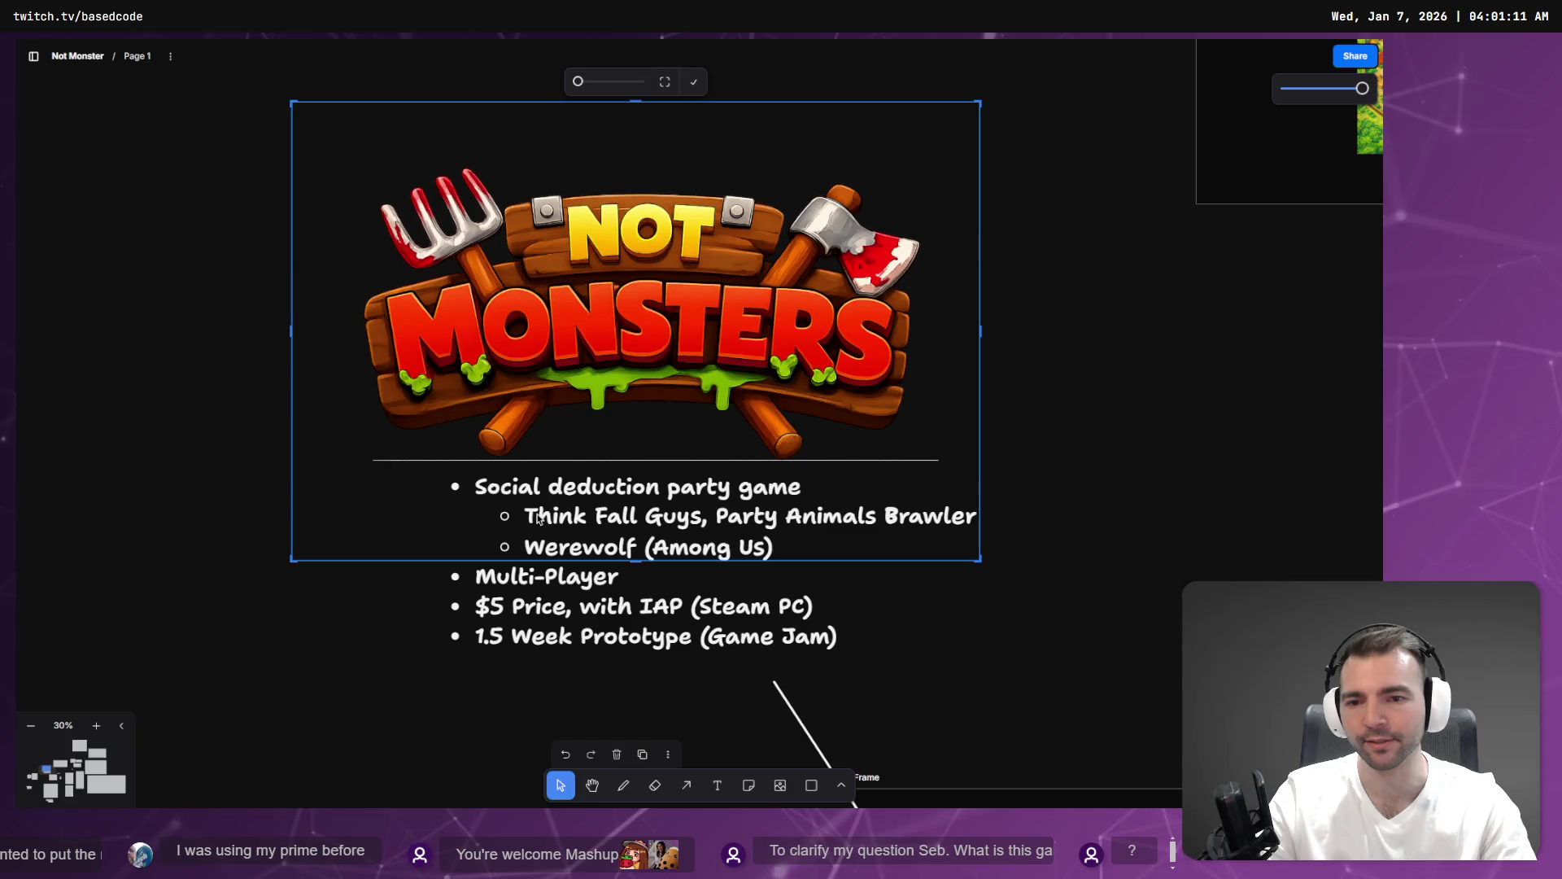
left_click(429, 661)
double_click(429, 660)
left_click(554, 520)
left_click(573, 608)
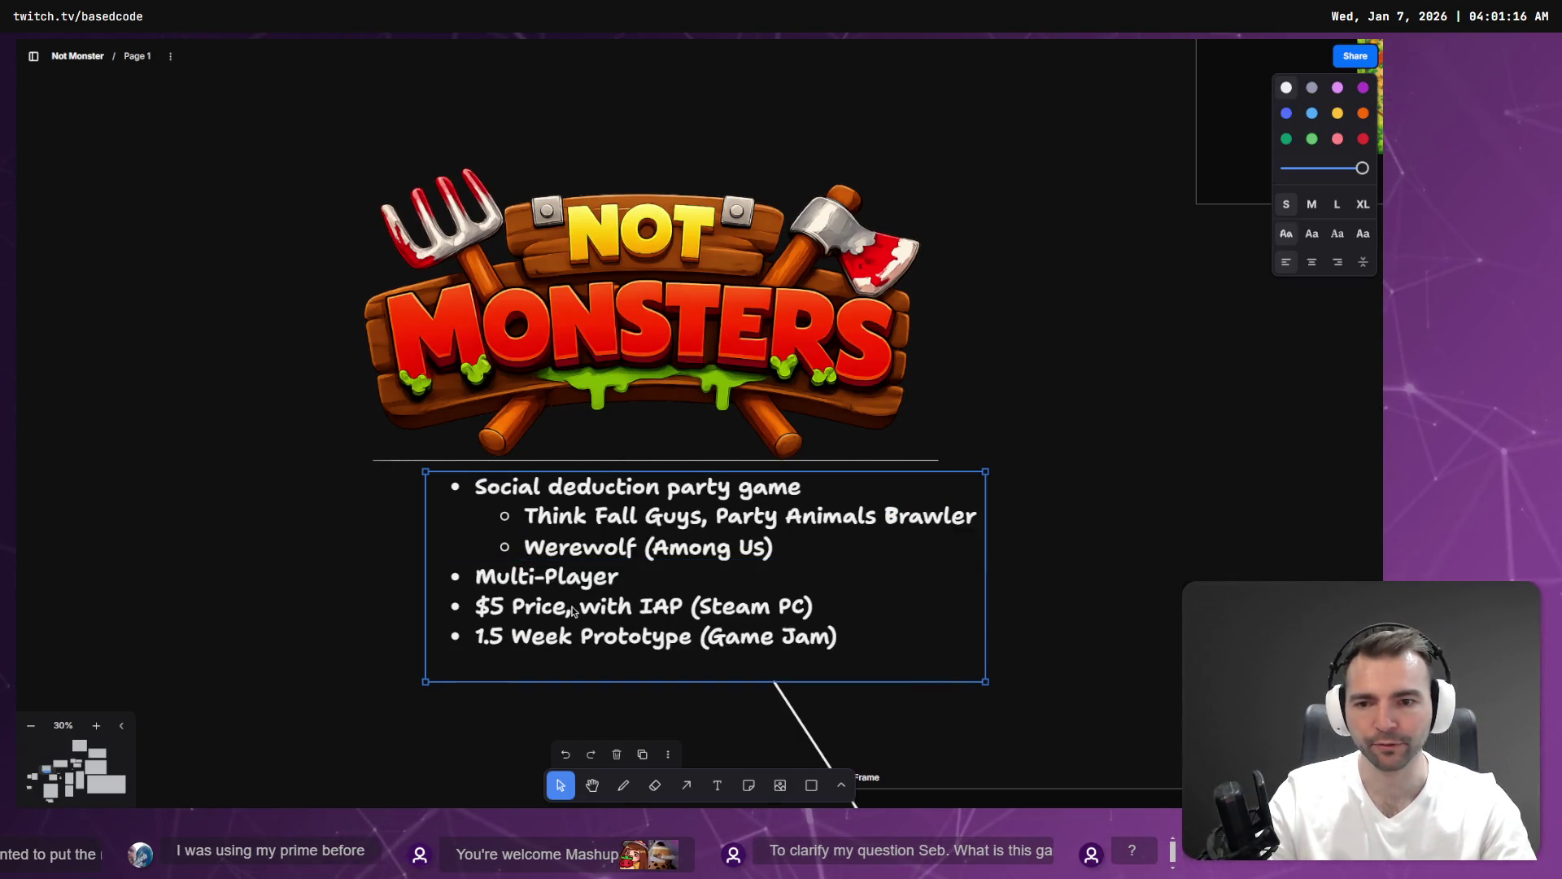
left_click(572, 609)
key("Right")
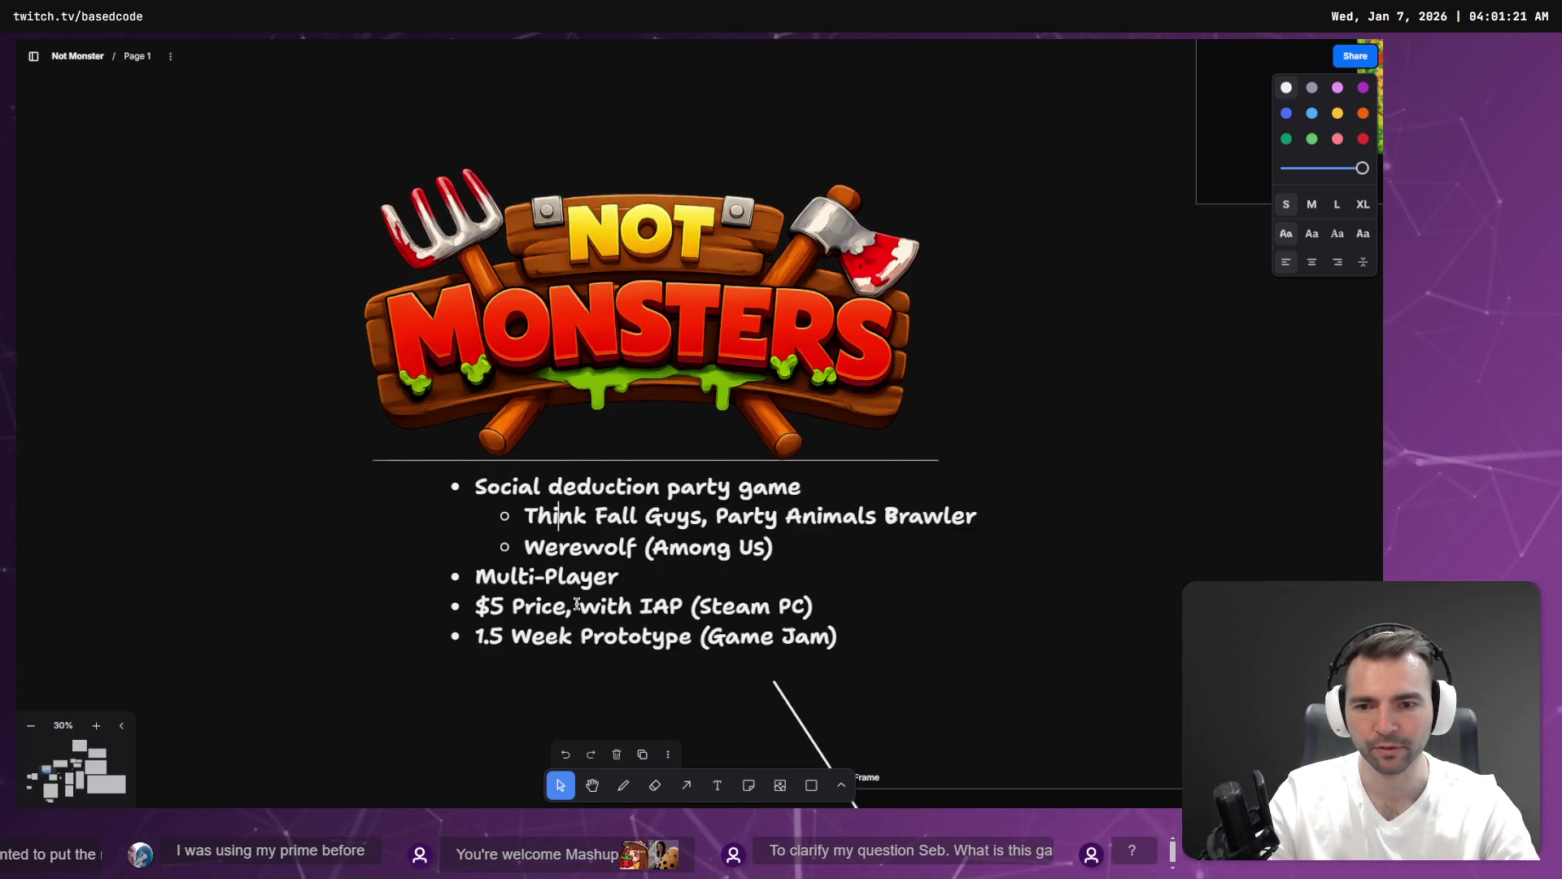
type("Medievil")
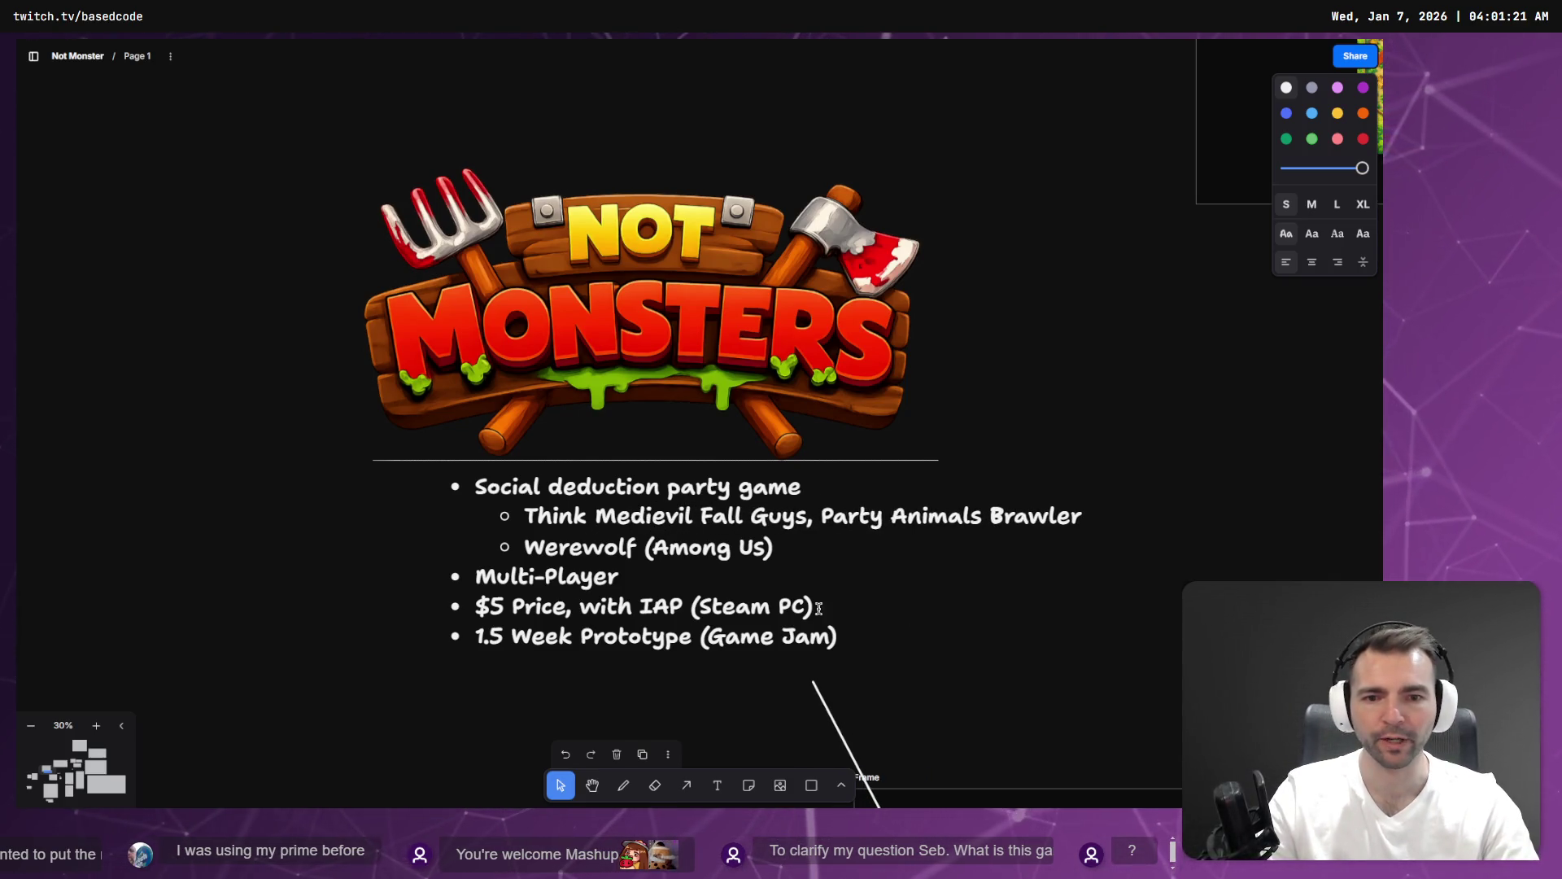
left_click(815, 533)
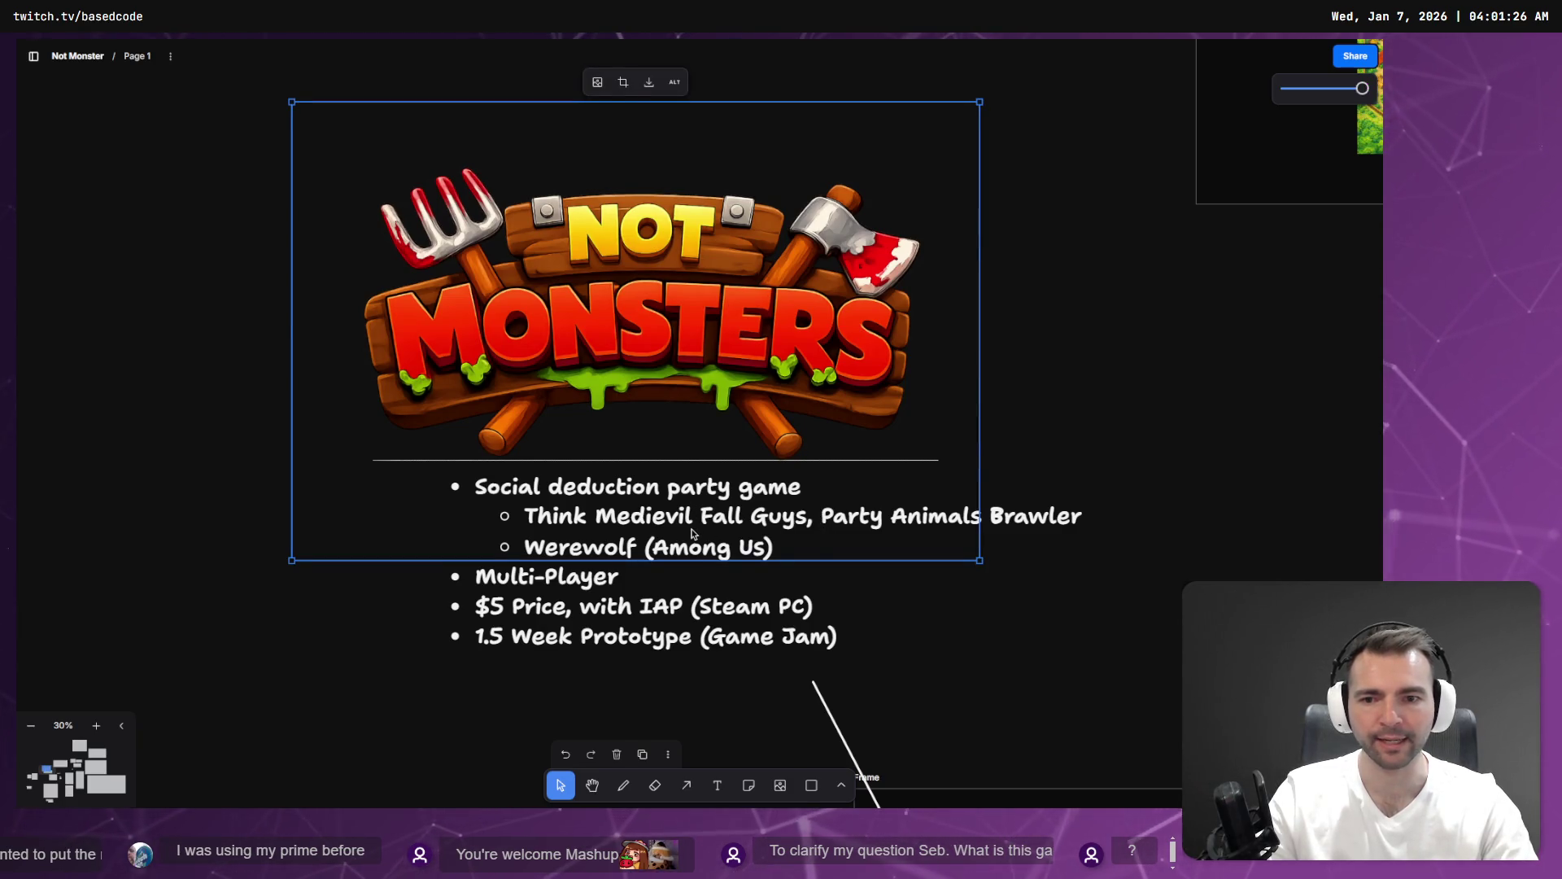
Move 'Party Animals Brawler' onto its own sub-bullet.
left_click(1050, 517)
double_click(1051, 516)
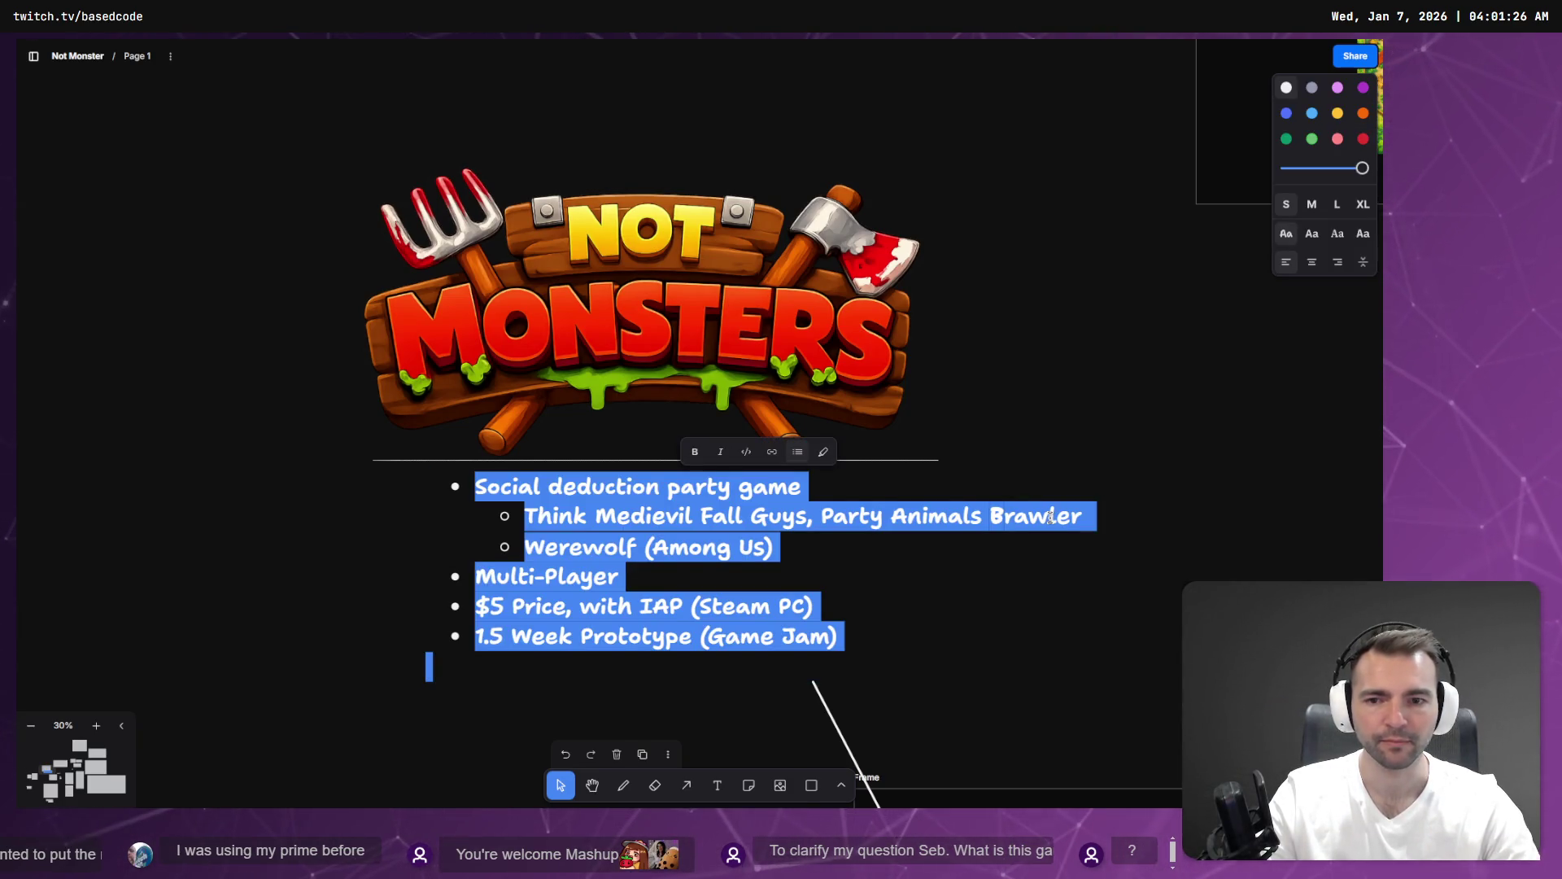
key("Right")
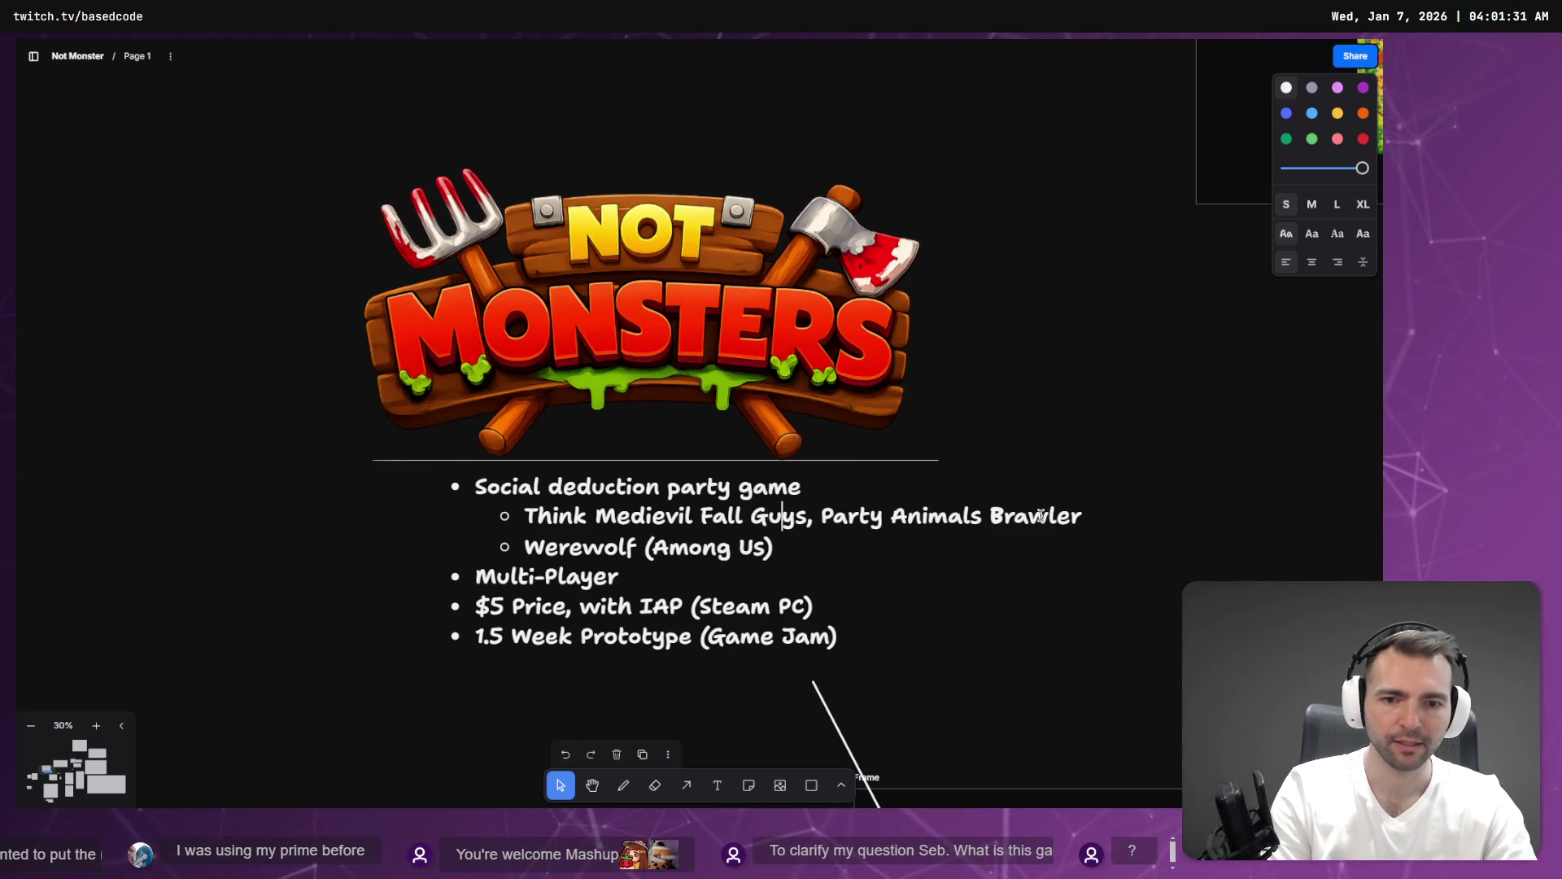
key("Return")
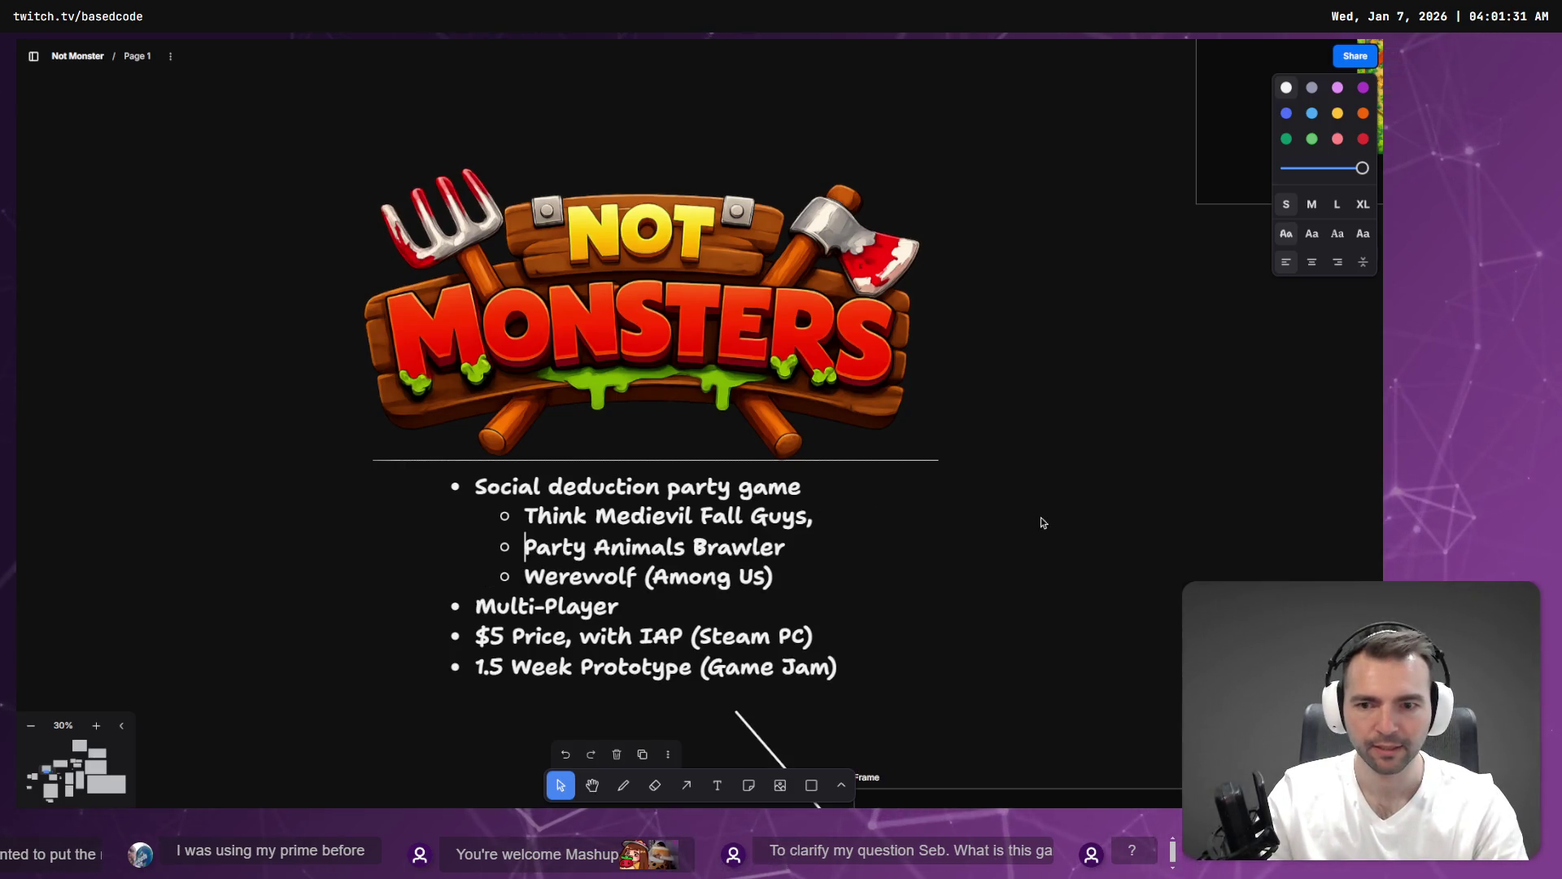
left_click(1022, 516)
left_click(628, 585)
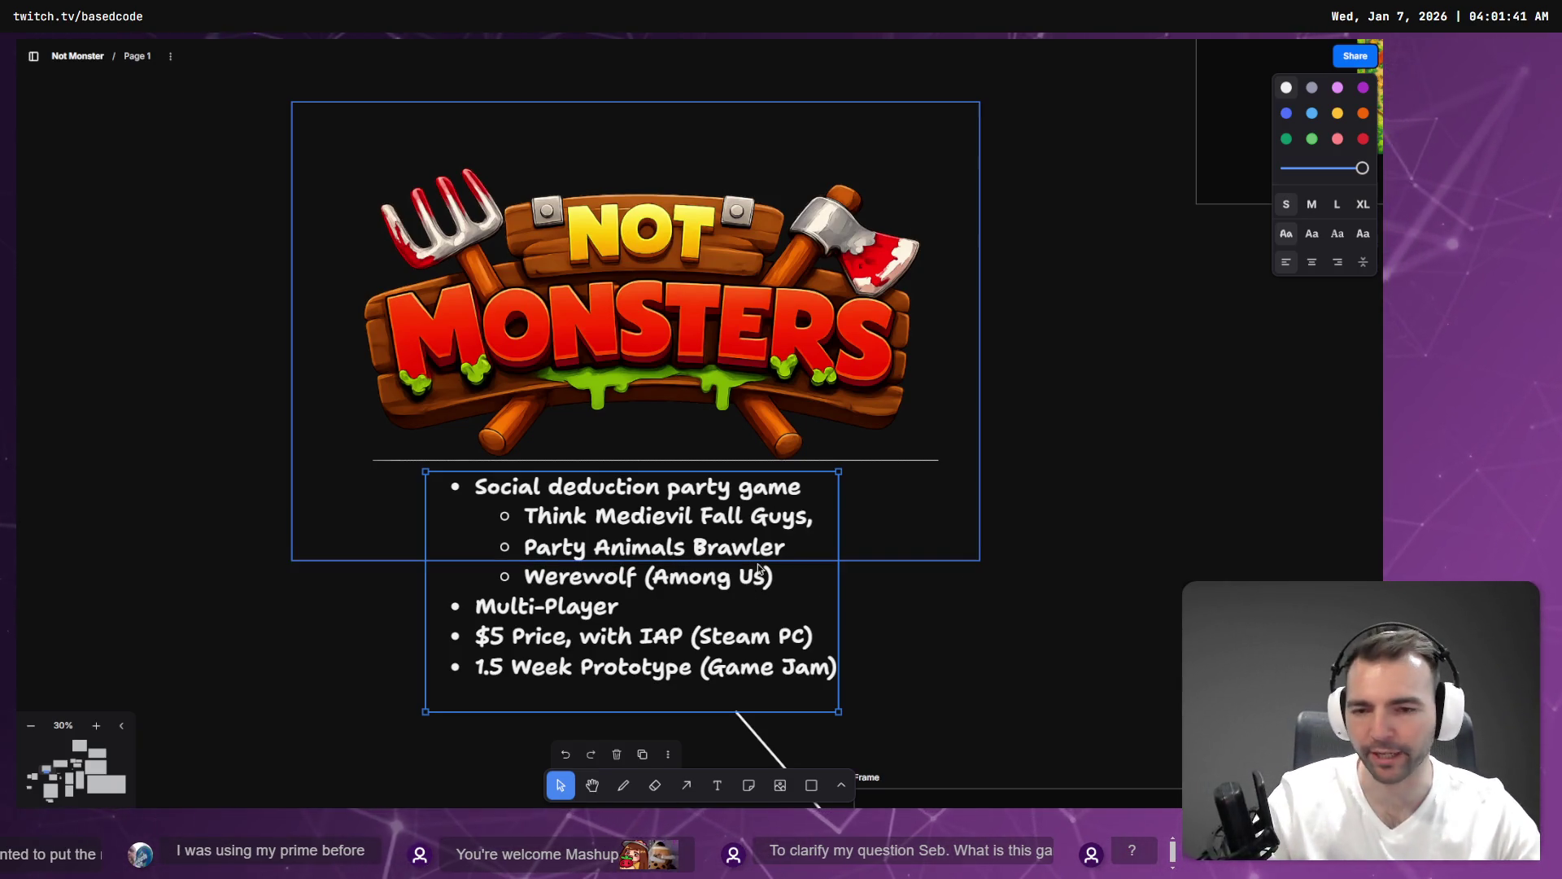
scroll(1018, 593, "down", 5)
scroll(716, 488, "down", 2)
scroll(875, 497, "up", 10)
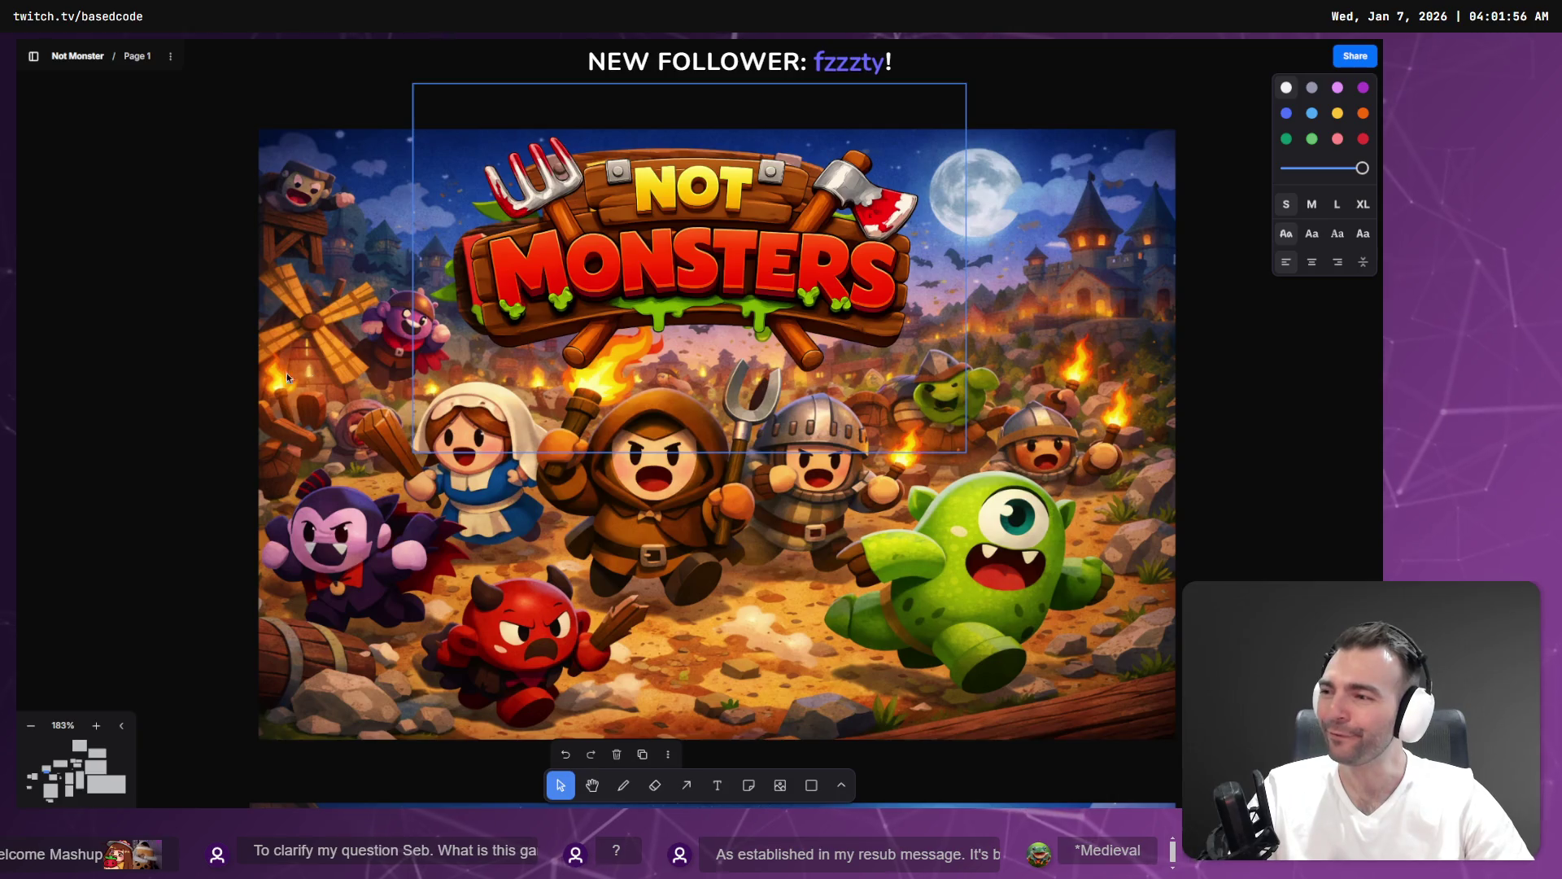
scroll(535, 388, "down", 5)
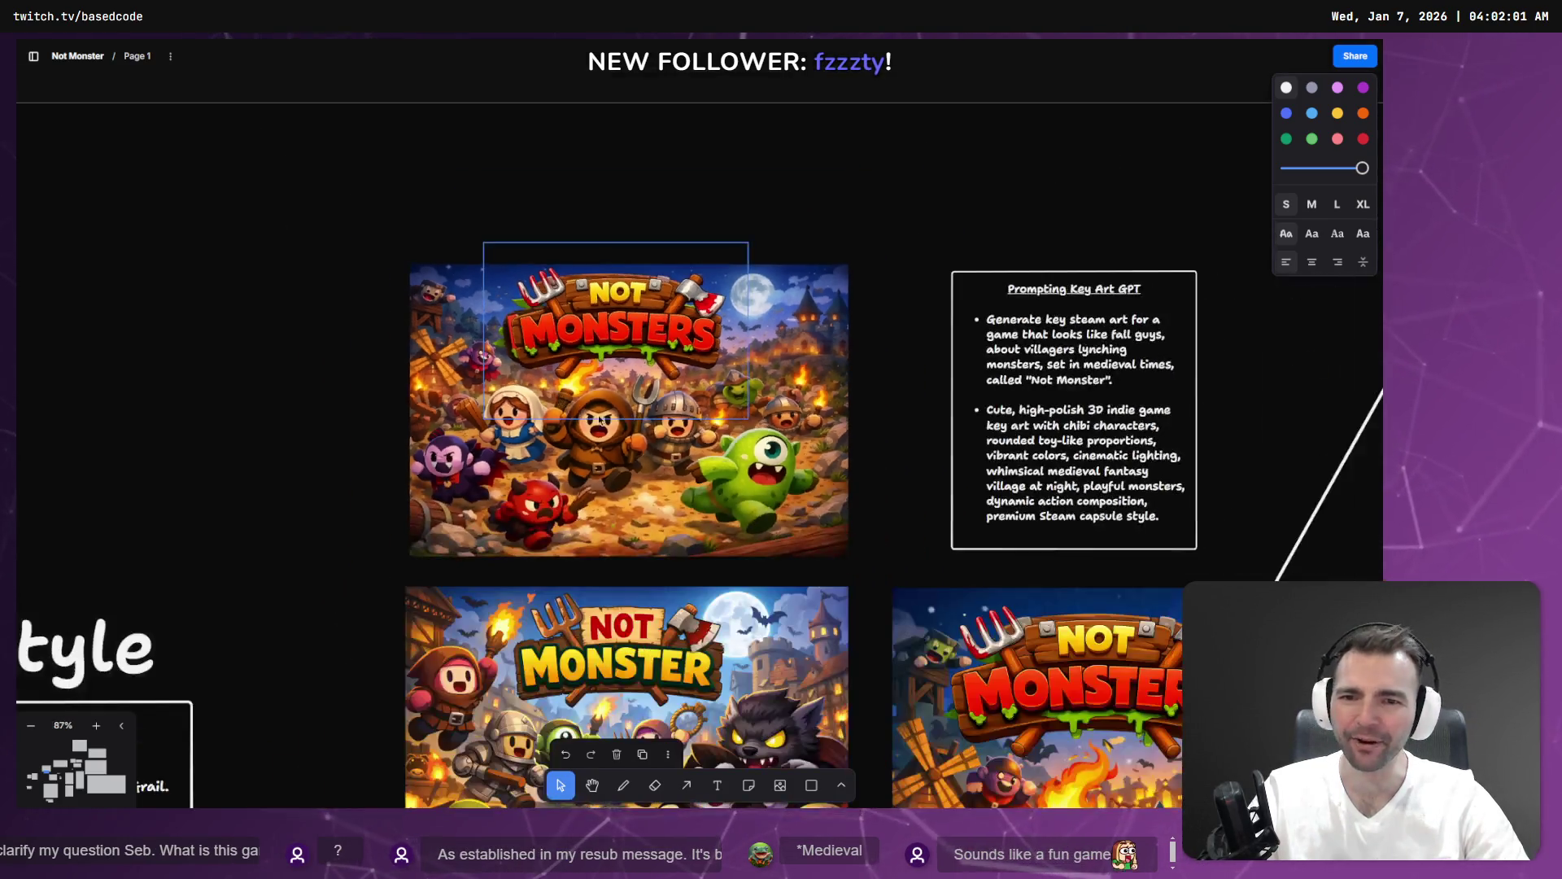
scroll(714, 462, "down", 5)
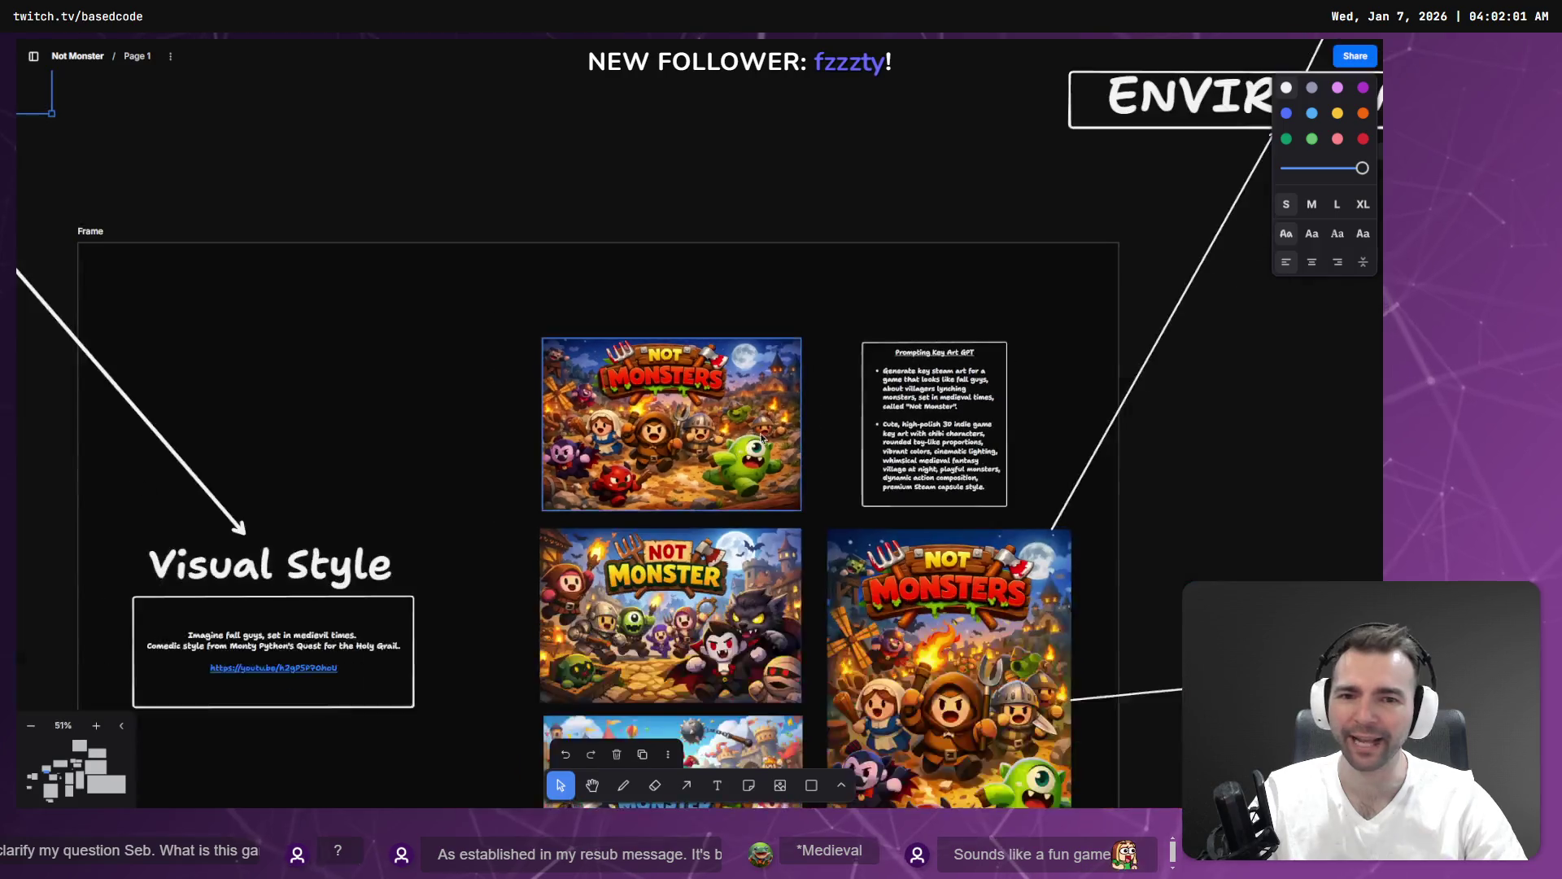
scroll(757, 437, "up", 2)
scroll(663, 273, "down", 3)
scroll(464, 480, "up", 3)
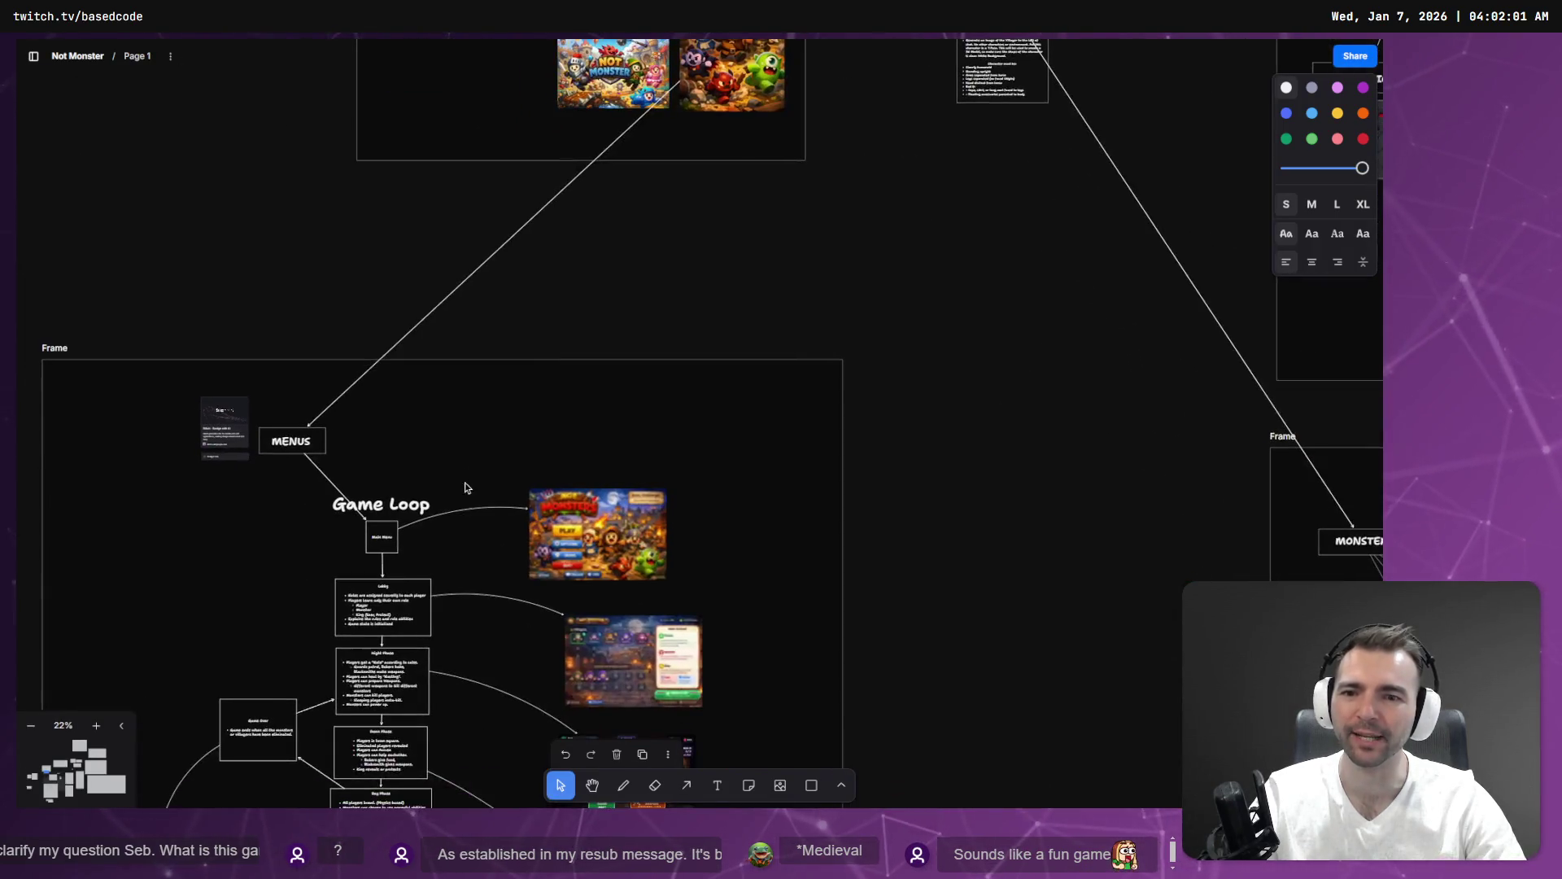
left_click_drag(464, 481, 562, 307)
scroll(630, 537, "down", 3)
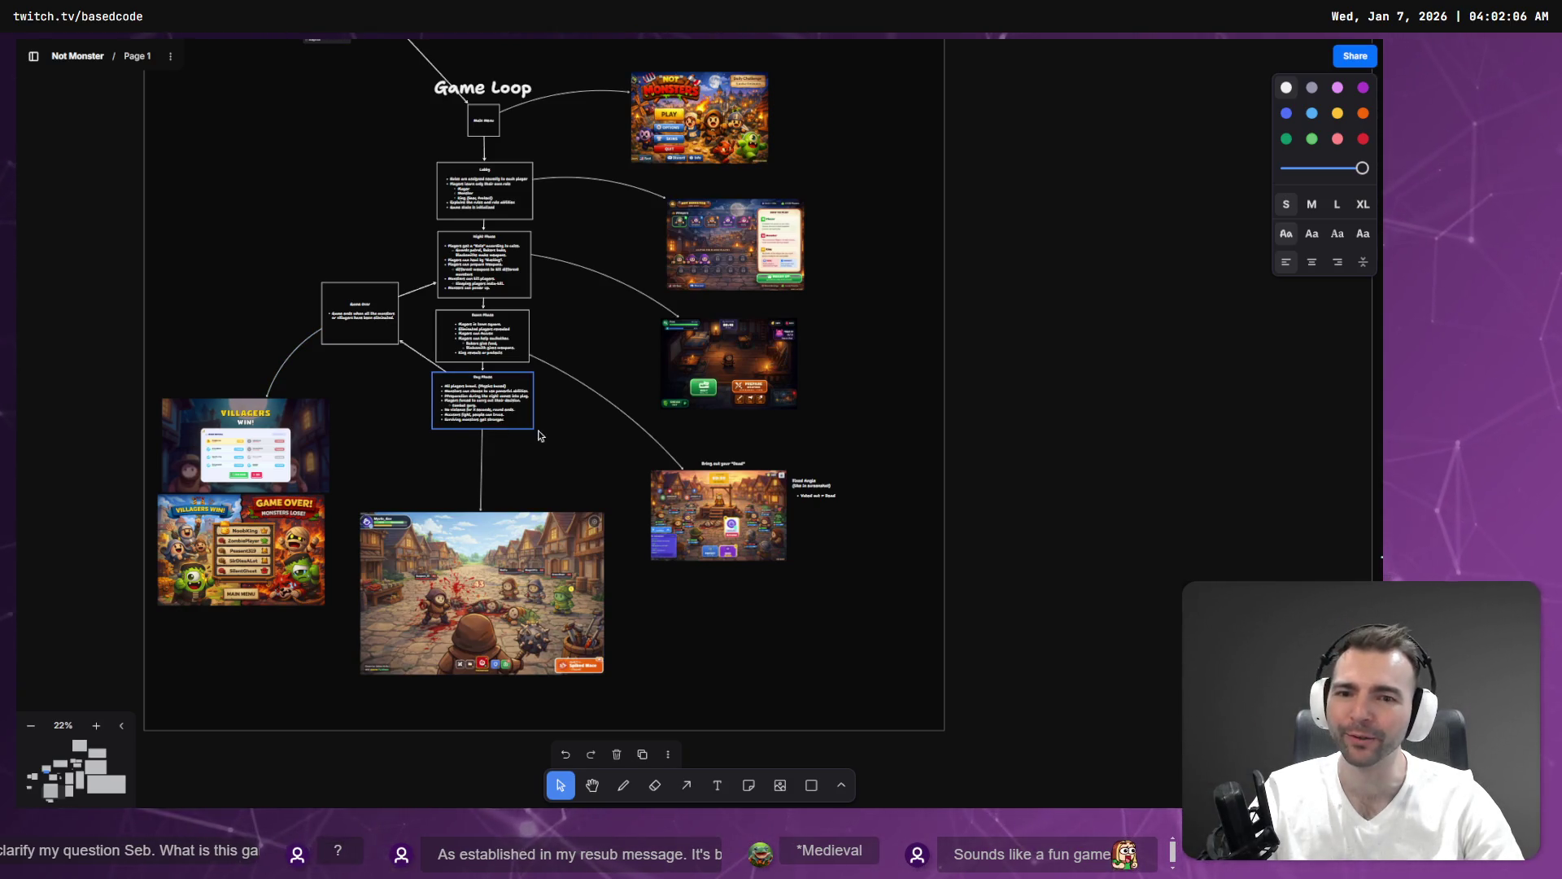
scroll(632, 394, "up", 5)
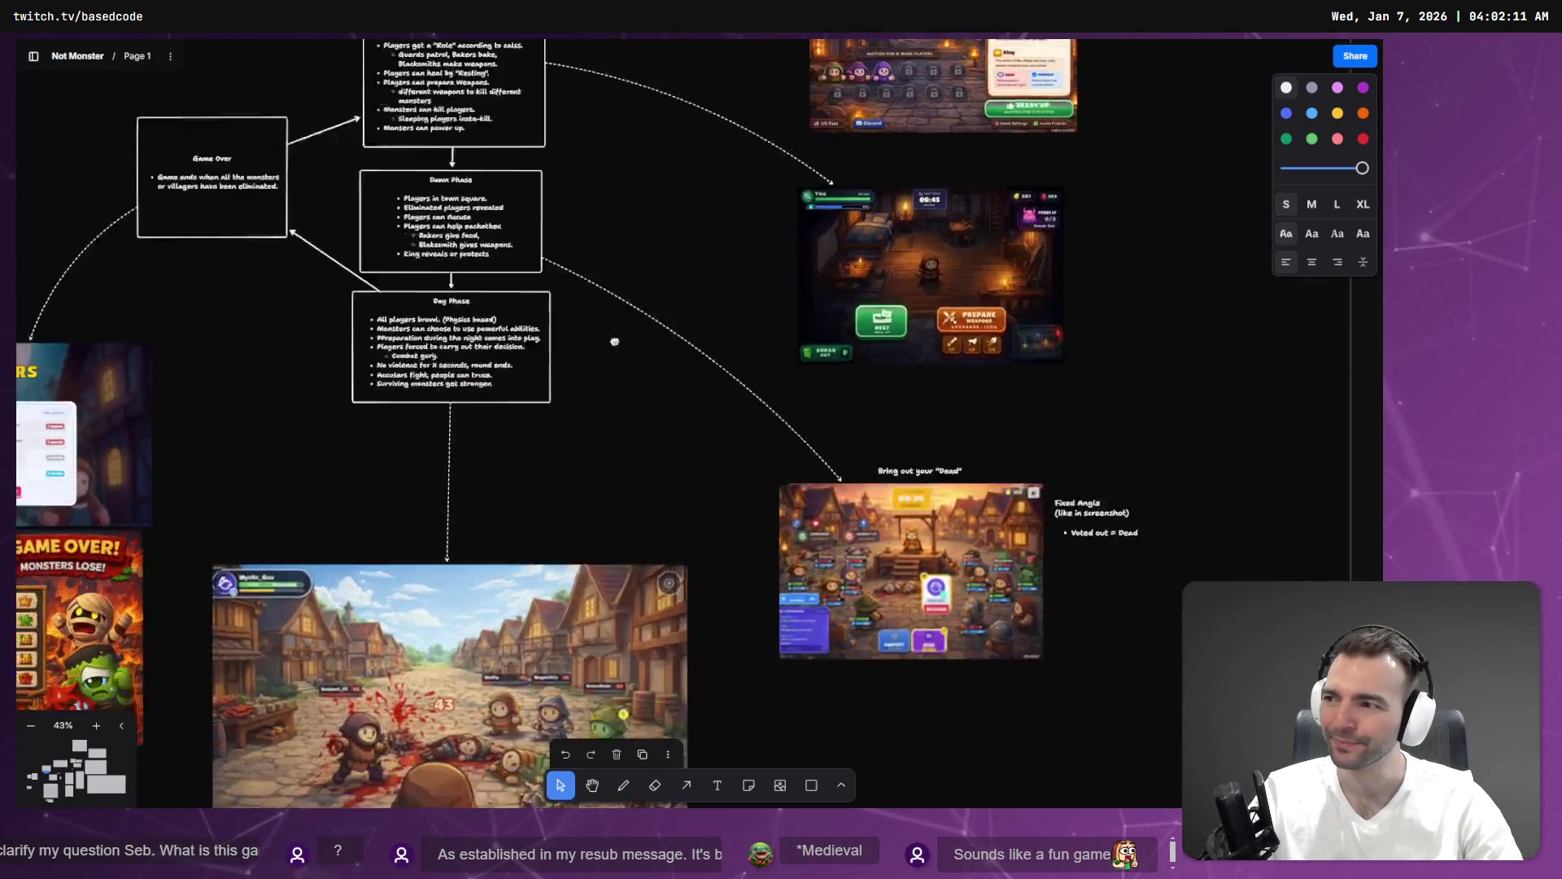
scroll(895, 374, "down", 3)
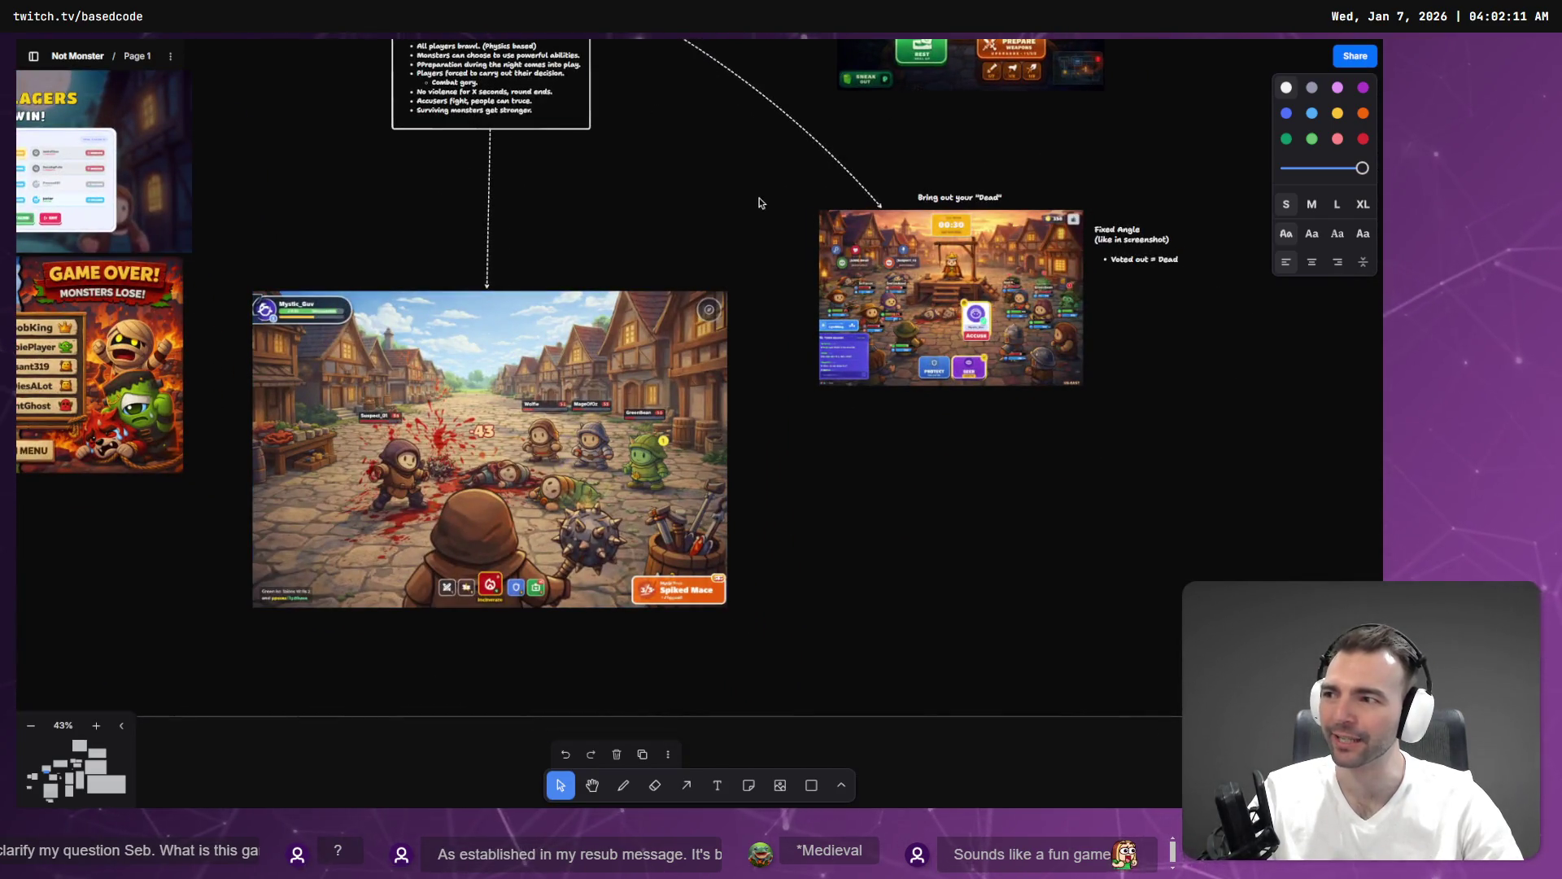
scroll(711, 275, "down", 5)
scroll(592, 175, "up", 15)
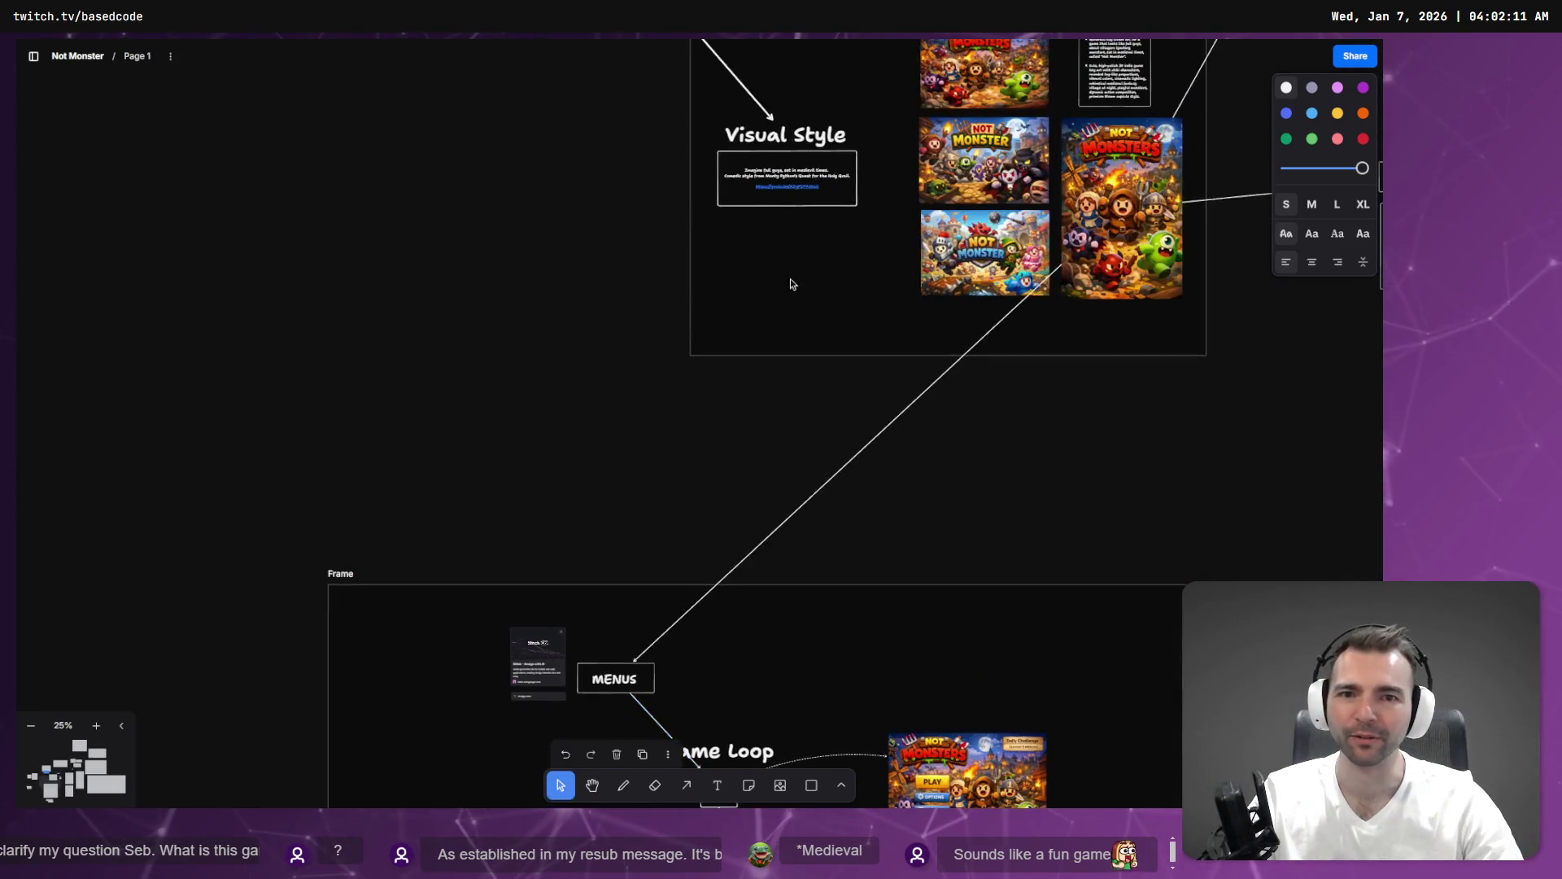
scroll(474, 326, "up", 1)
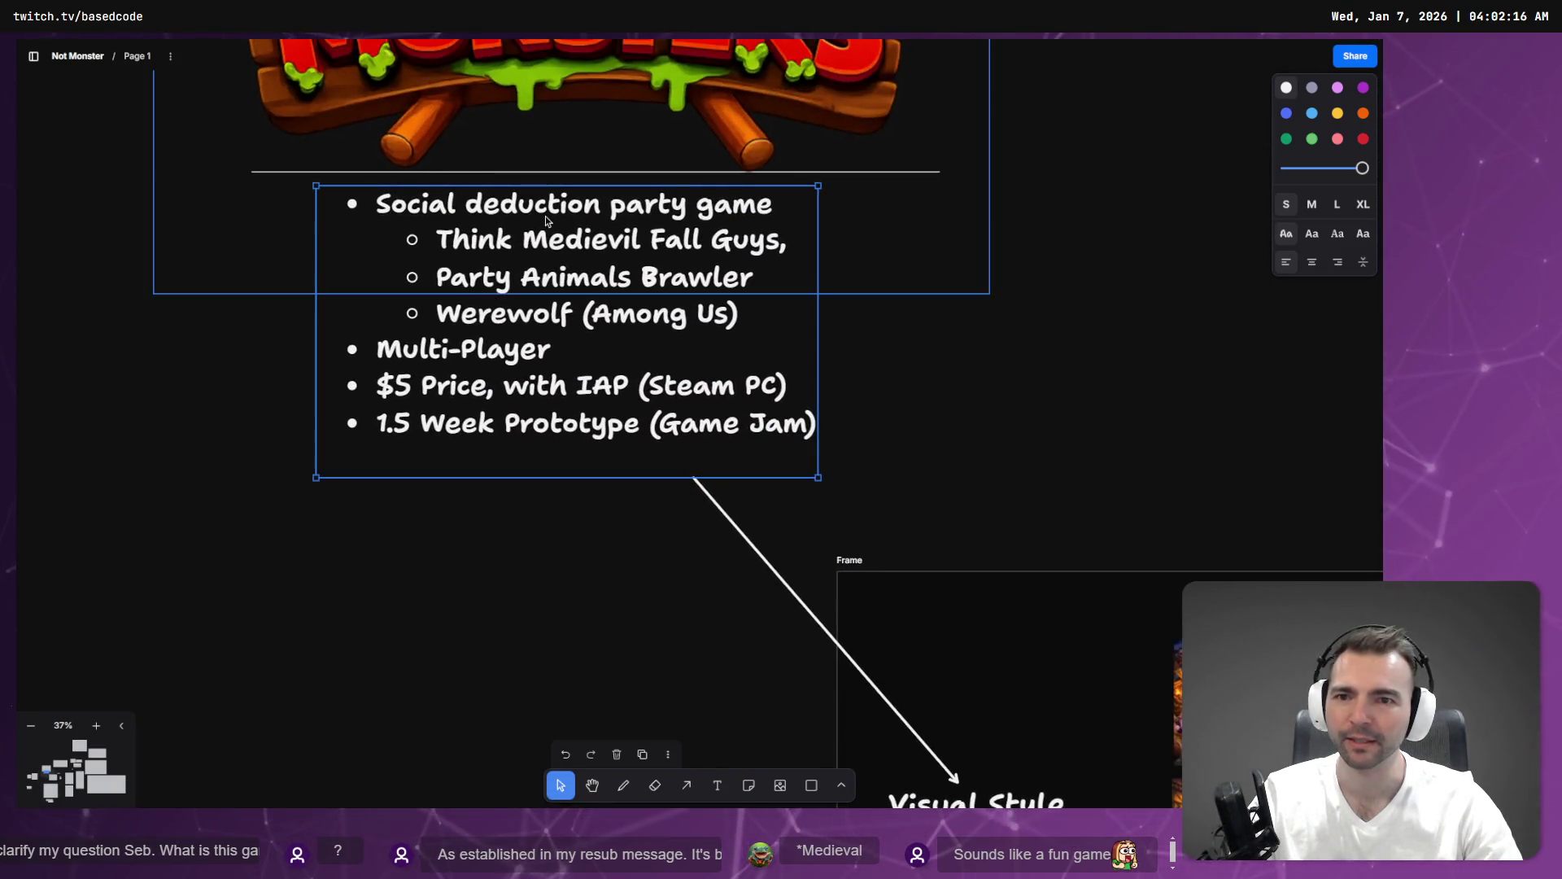
Replace the 'i' in 'Medievil' with 'a' so the sub-bullet reads 'Medieval'.
double_click(755, 385)
key("Escape")
key("Escape")
left_click(568, 311)
left_click(568, 311)
left_click(561, 344)
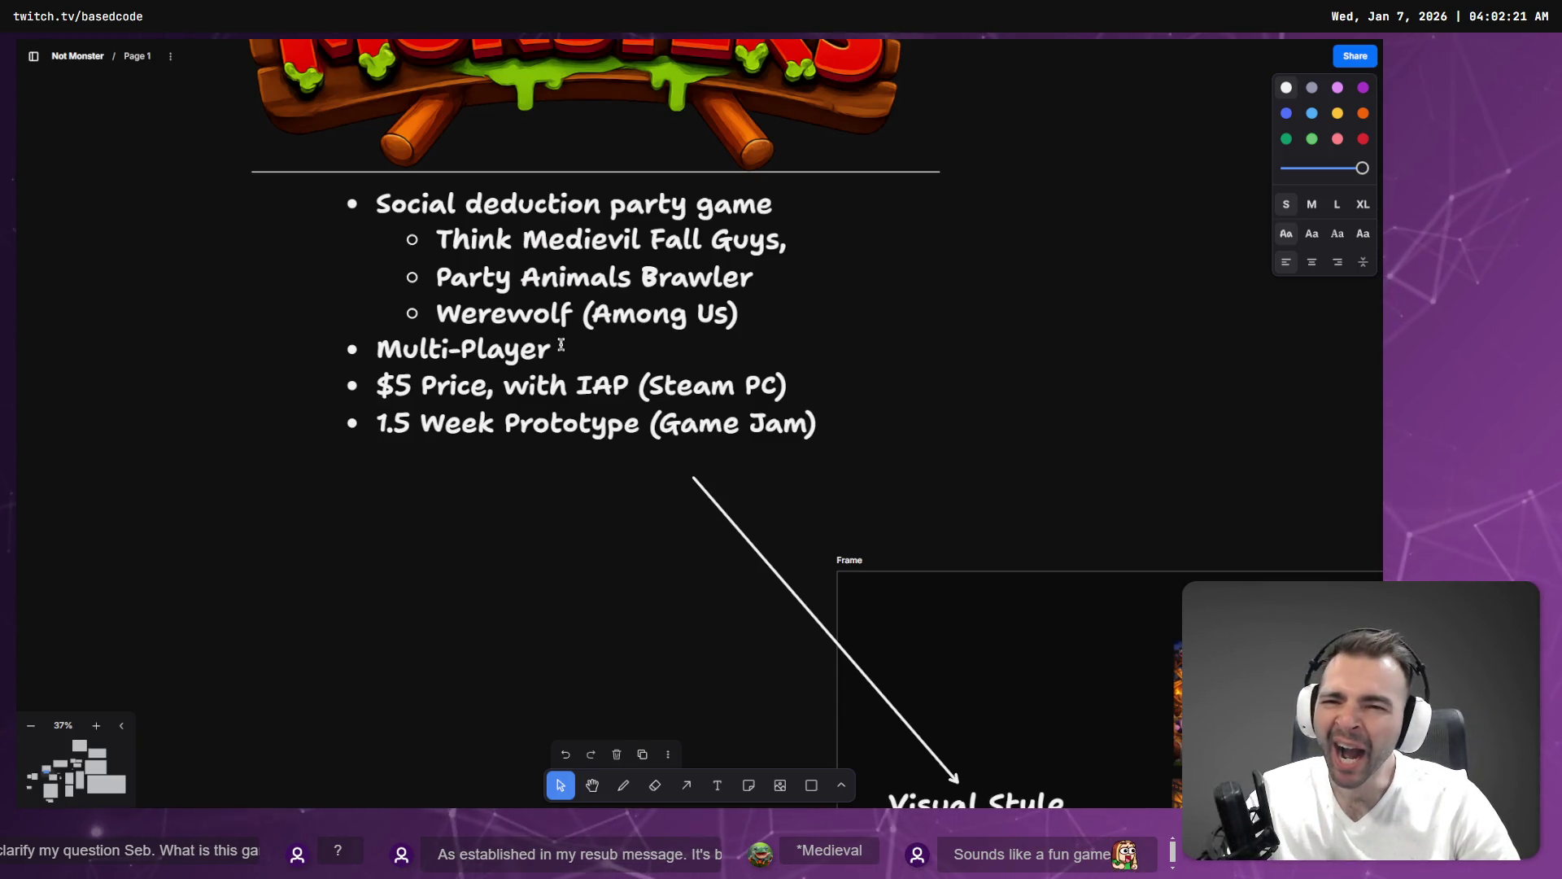
key("Up")
key("Up")
key("Up")
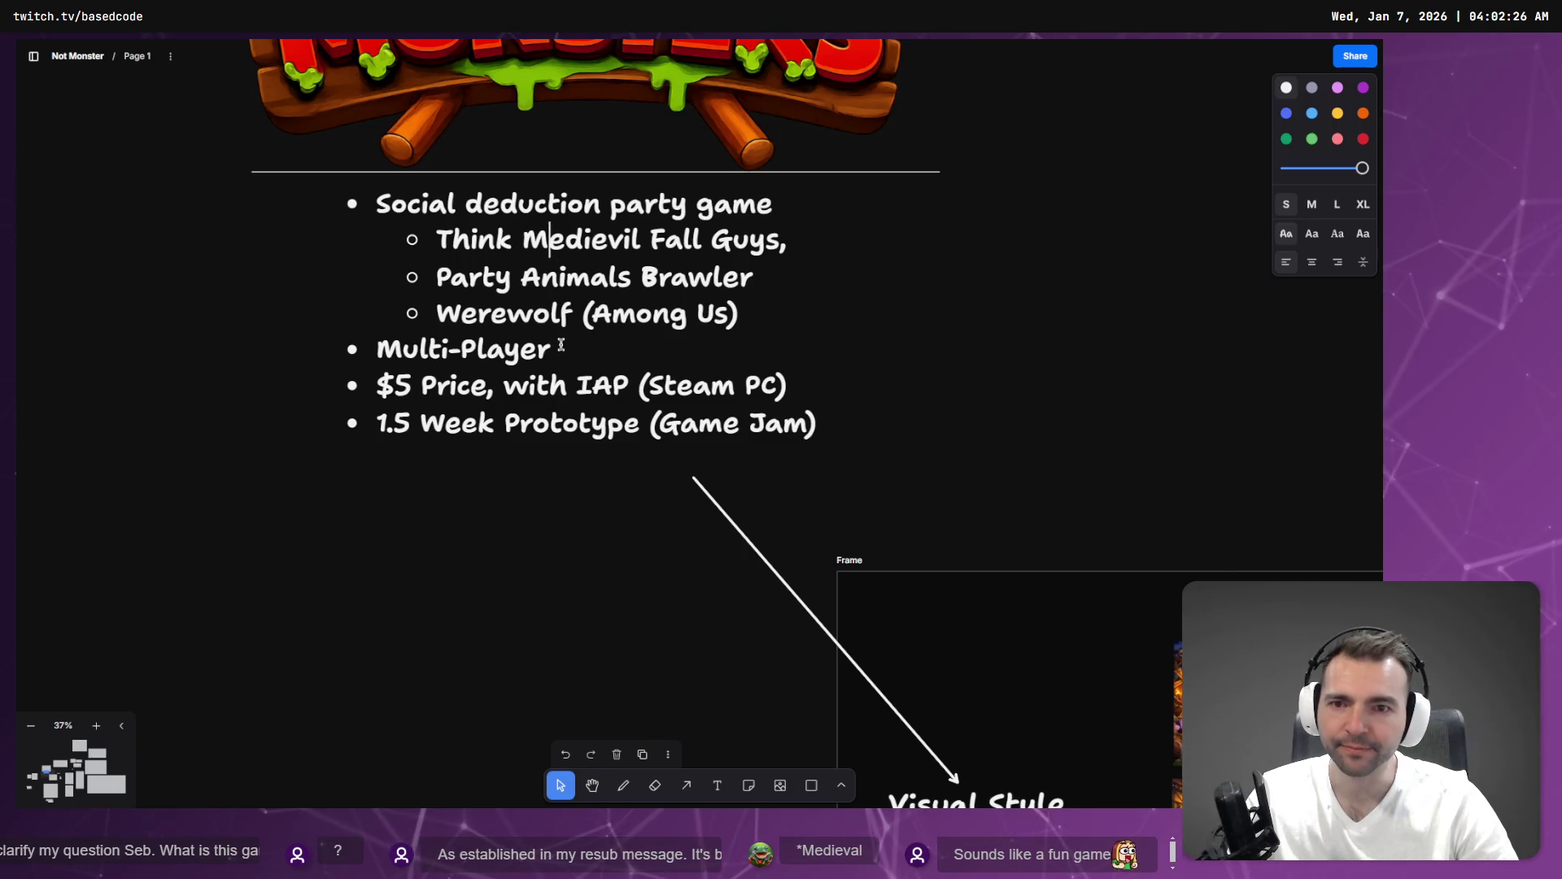
key("Right")
key("Right")
key("Right")
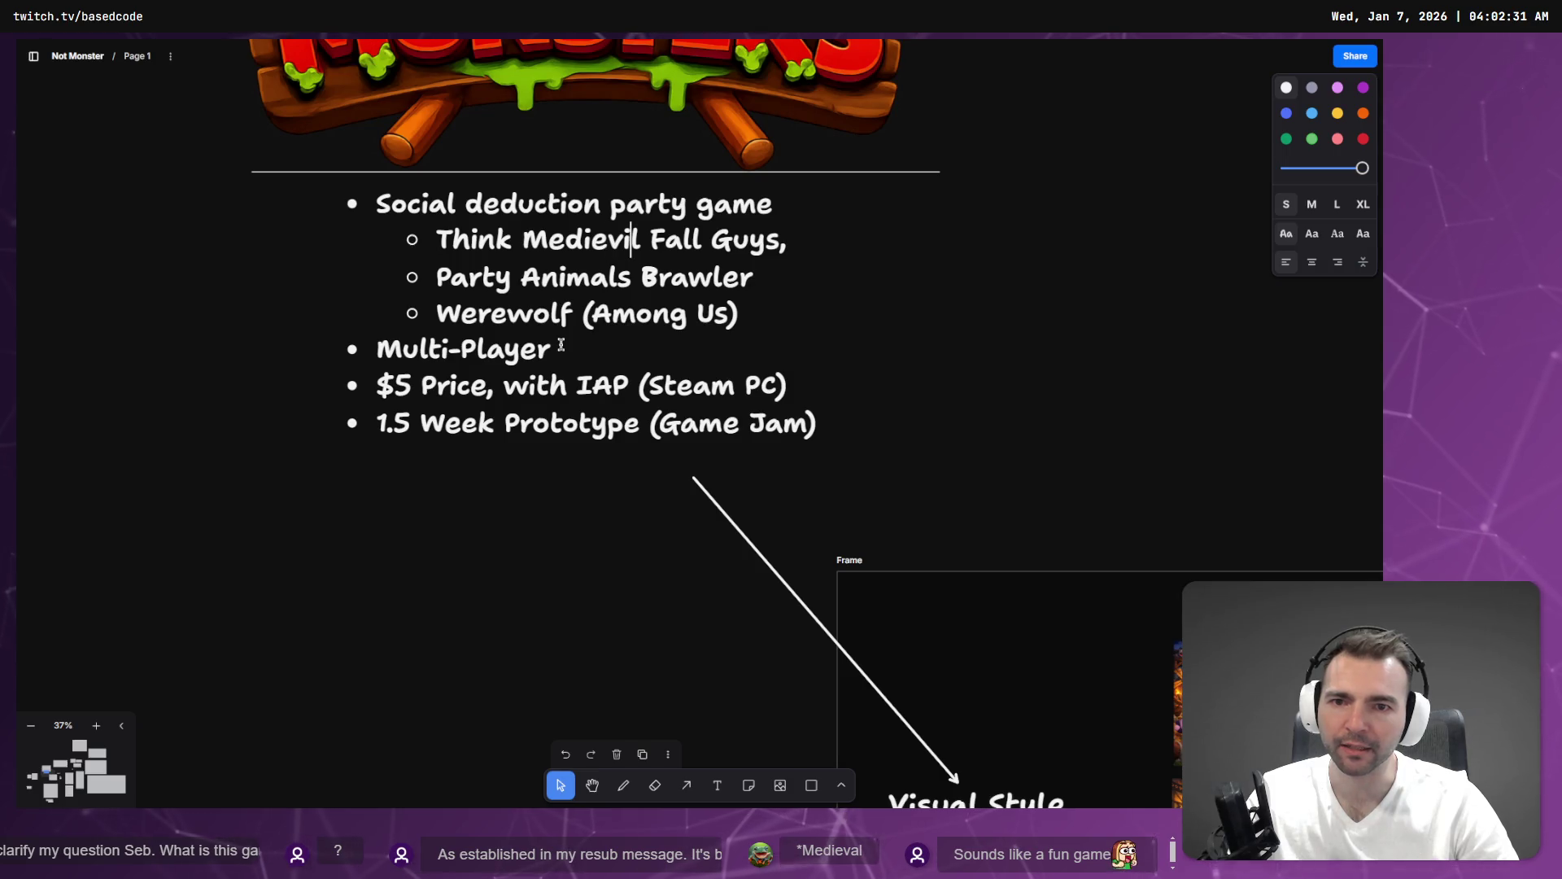
key("Right")
key("Right")
key("Right")
key("BackSpace")
type("a")
key("Right")
left_click(973, 467)
scroll(1049, 333, "down", 3)
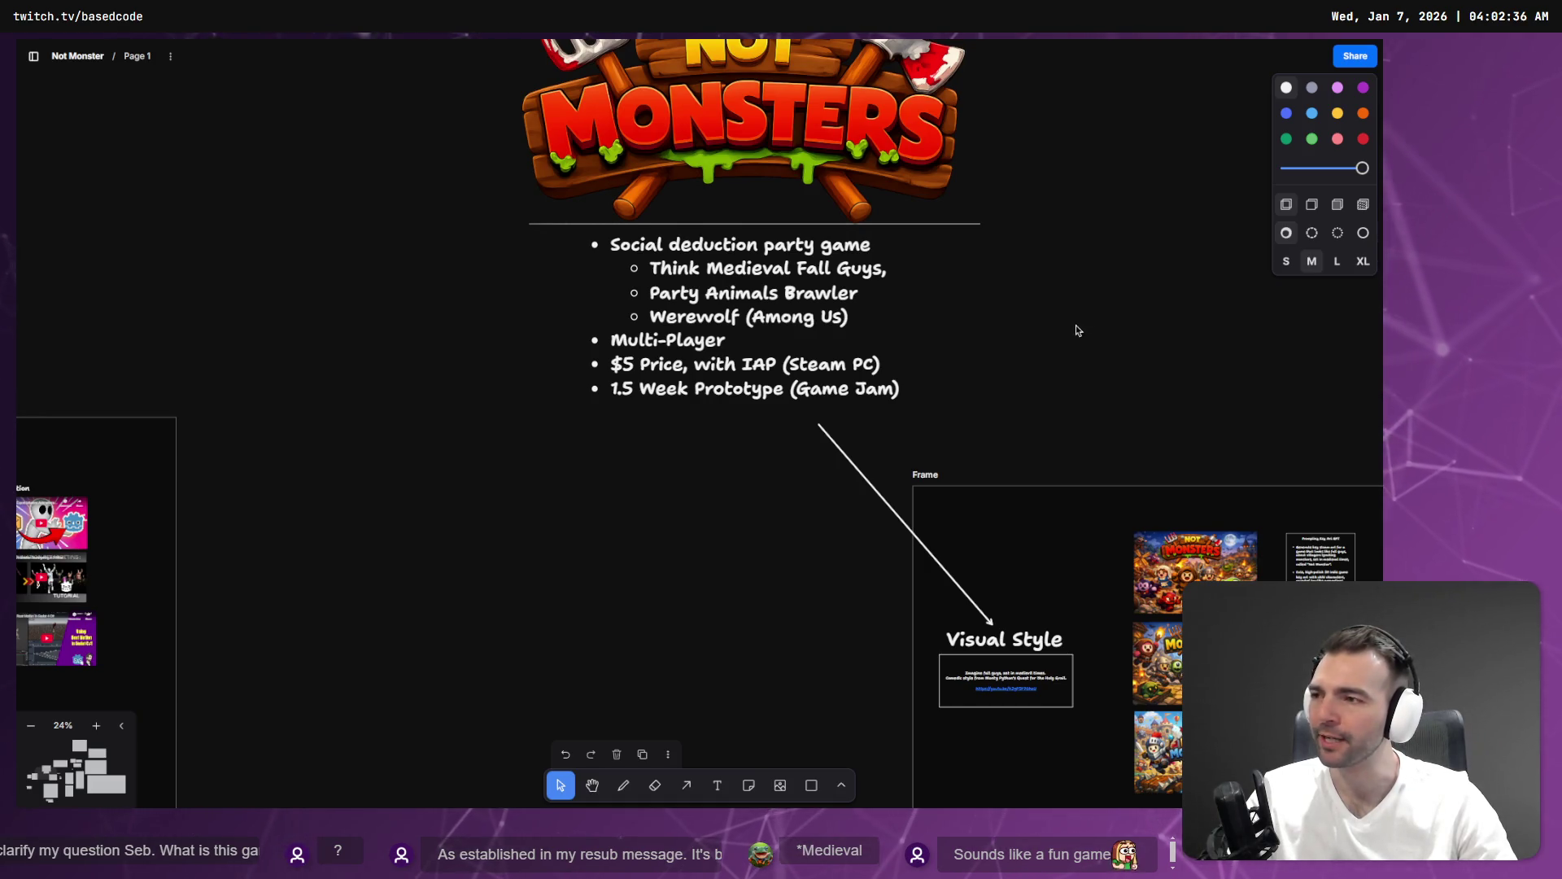
Pan to and select the Not Monsters key art, then playtest the village in Godot with F5.
scroll(1150, 338, "right", 10)
scroll(700, 397, "down", 5)
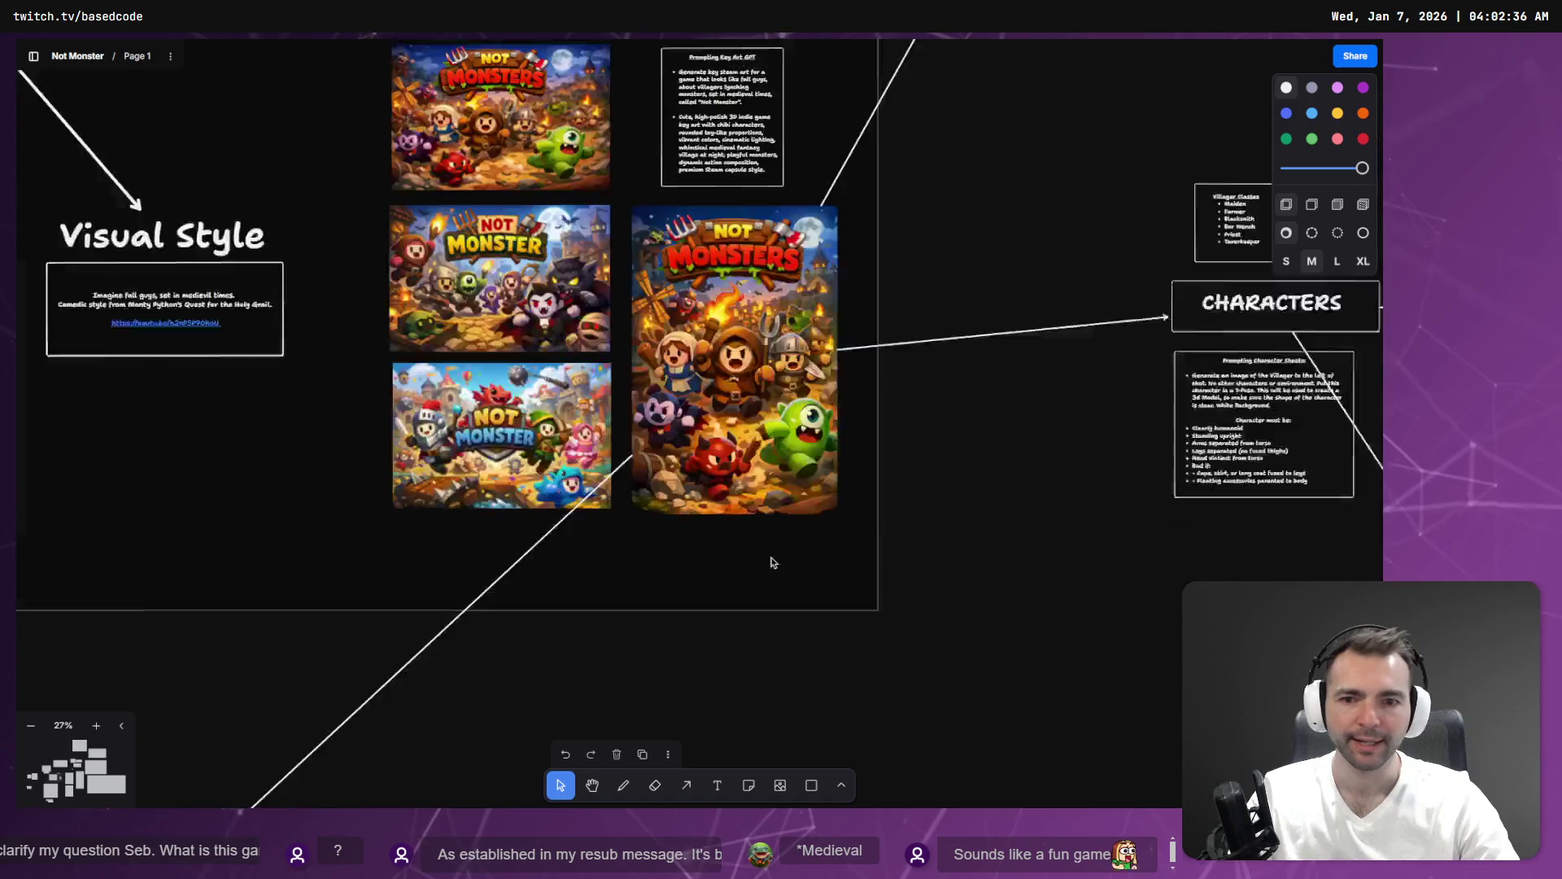
left_click(747, 375)
scroll(747, 374, "up", 5)
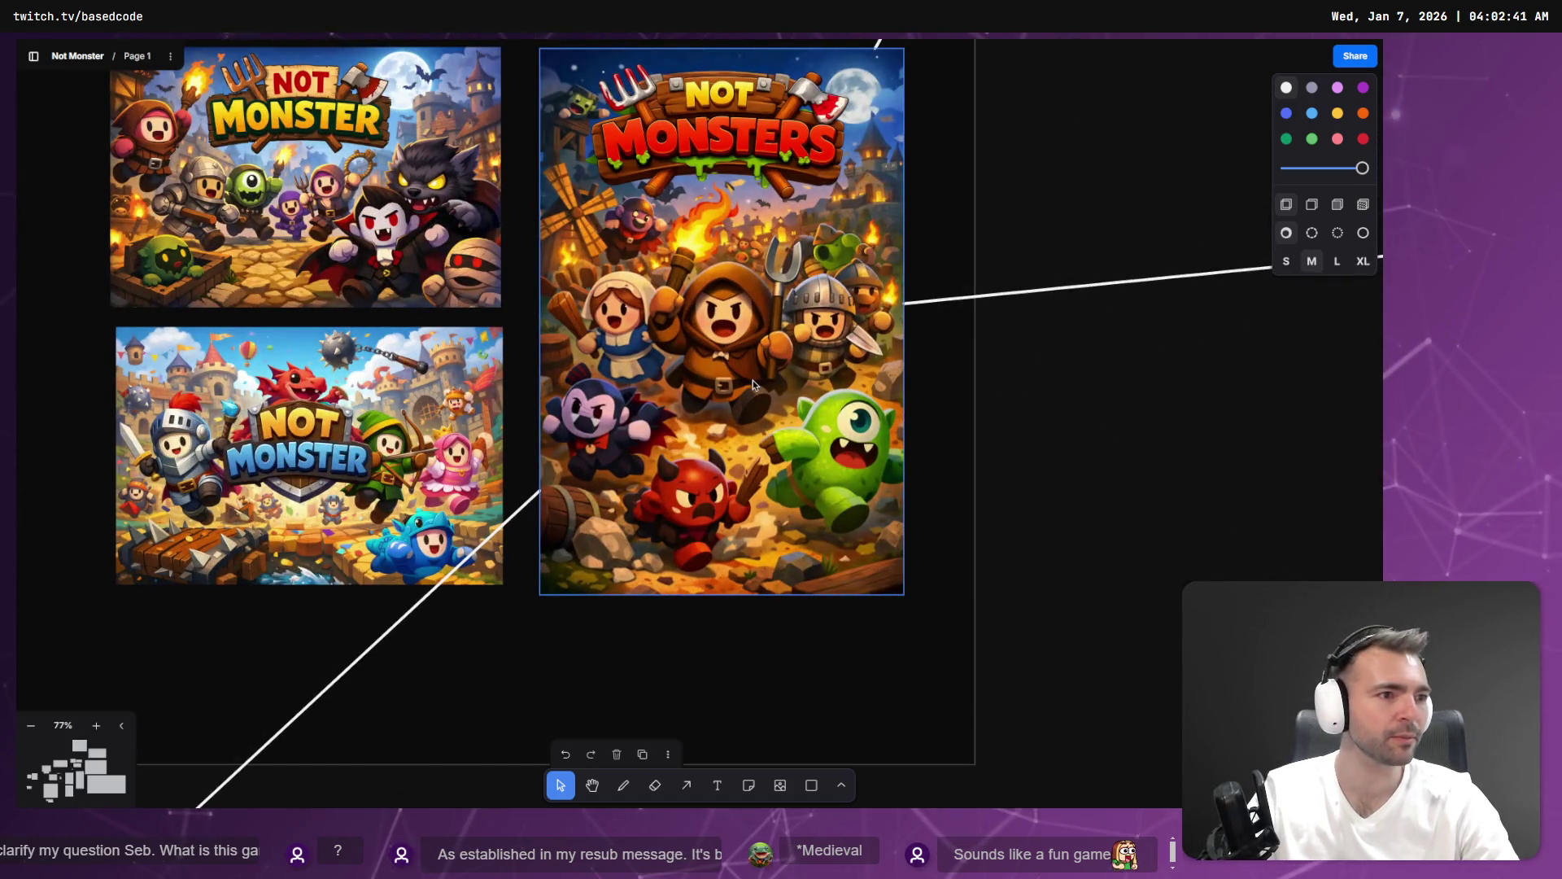
key("alt+Tab")
key("F5")
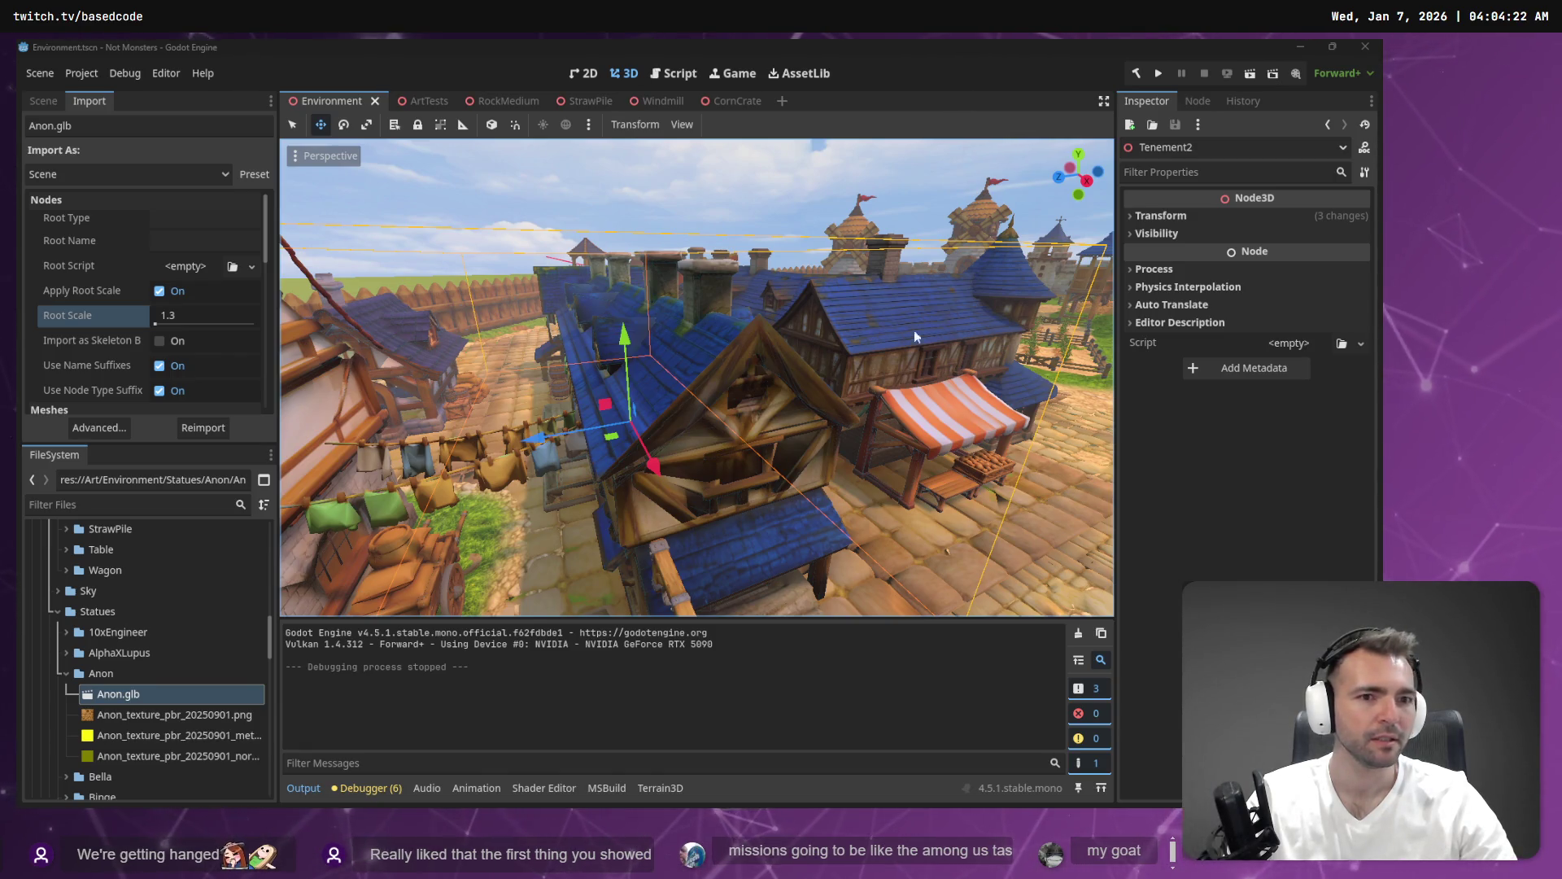
Fly over the rooftops and crop fields for a wide view of the town and castle.
key("w")
key("w")
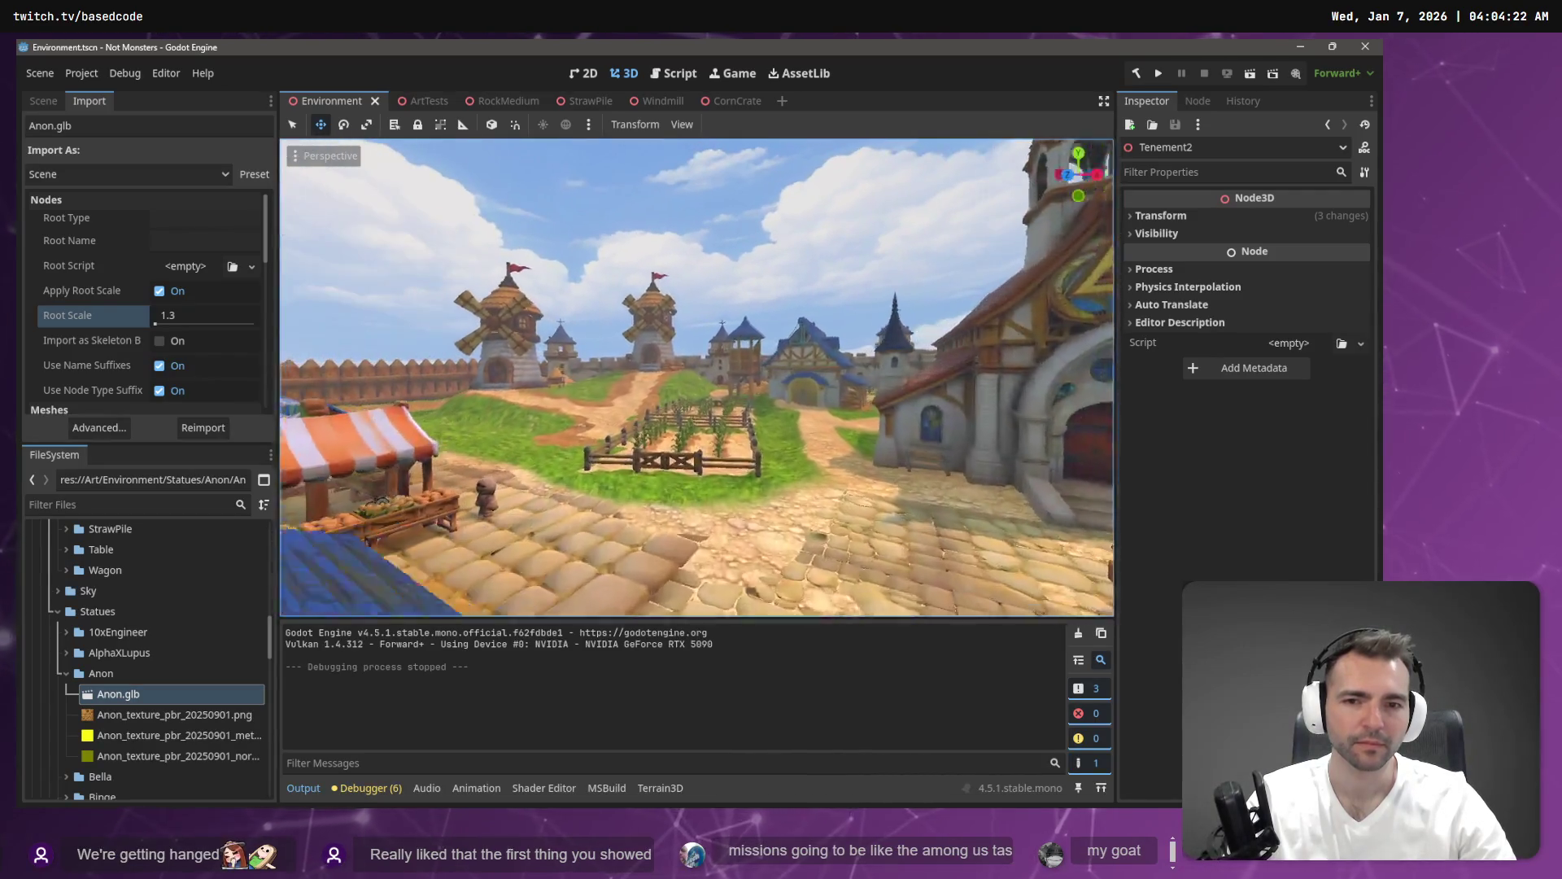
key("e")
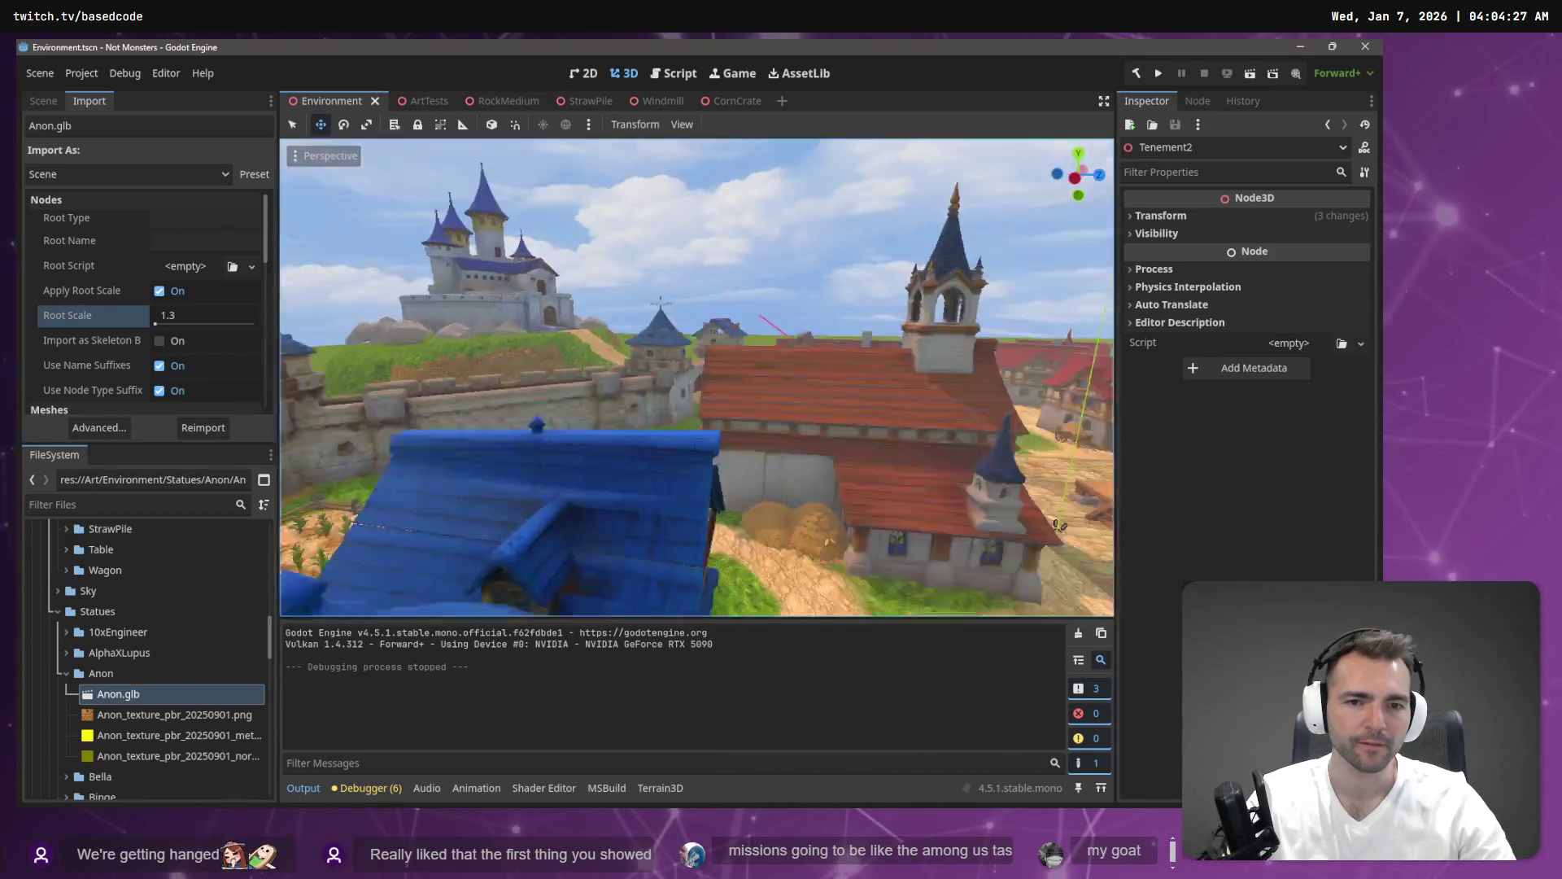
key("w")
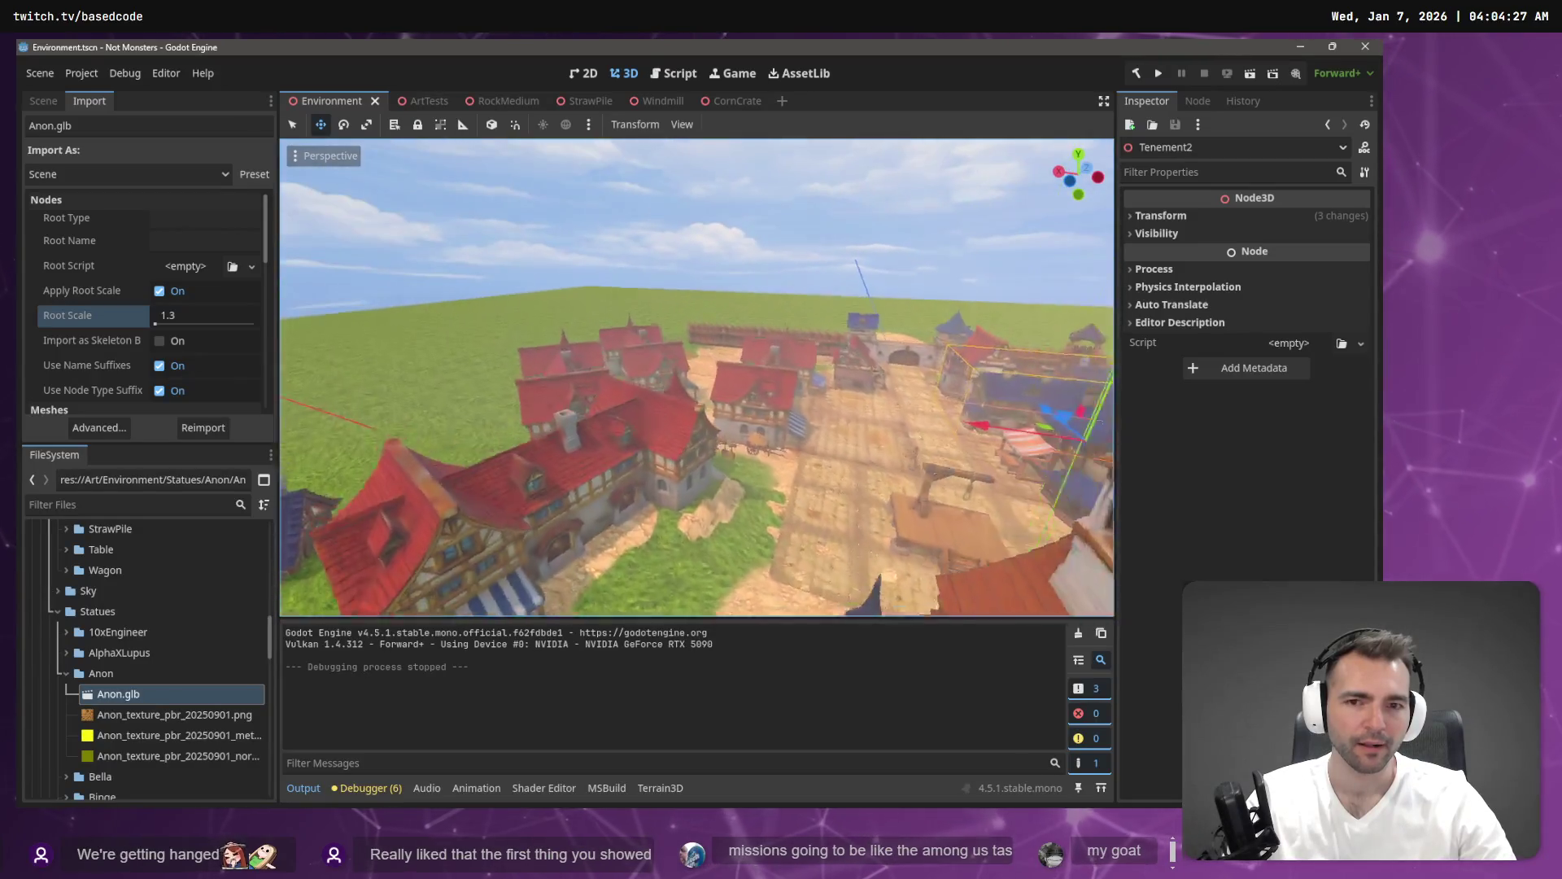
key("w")
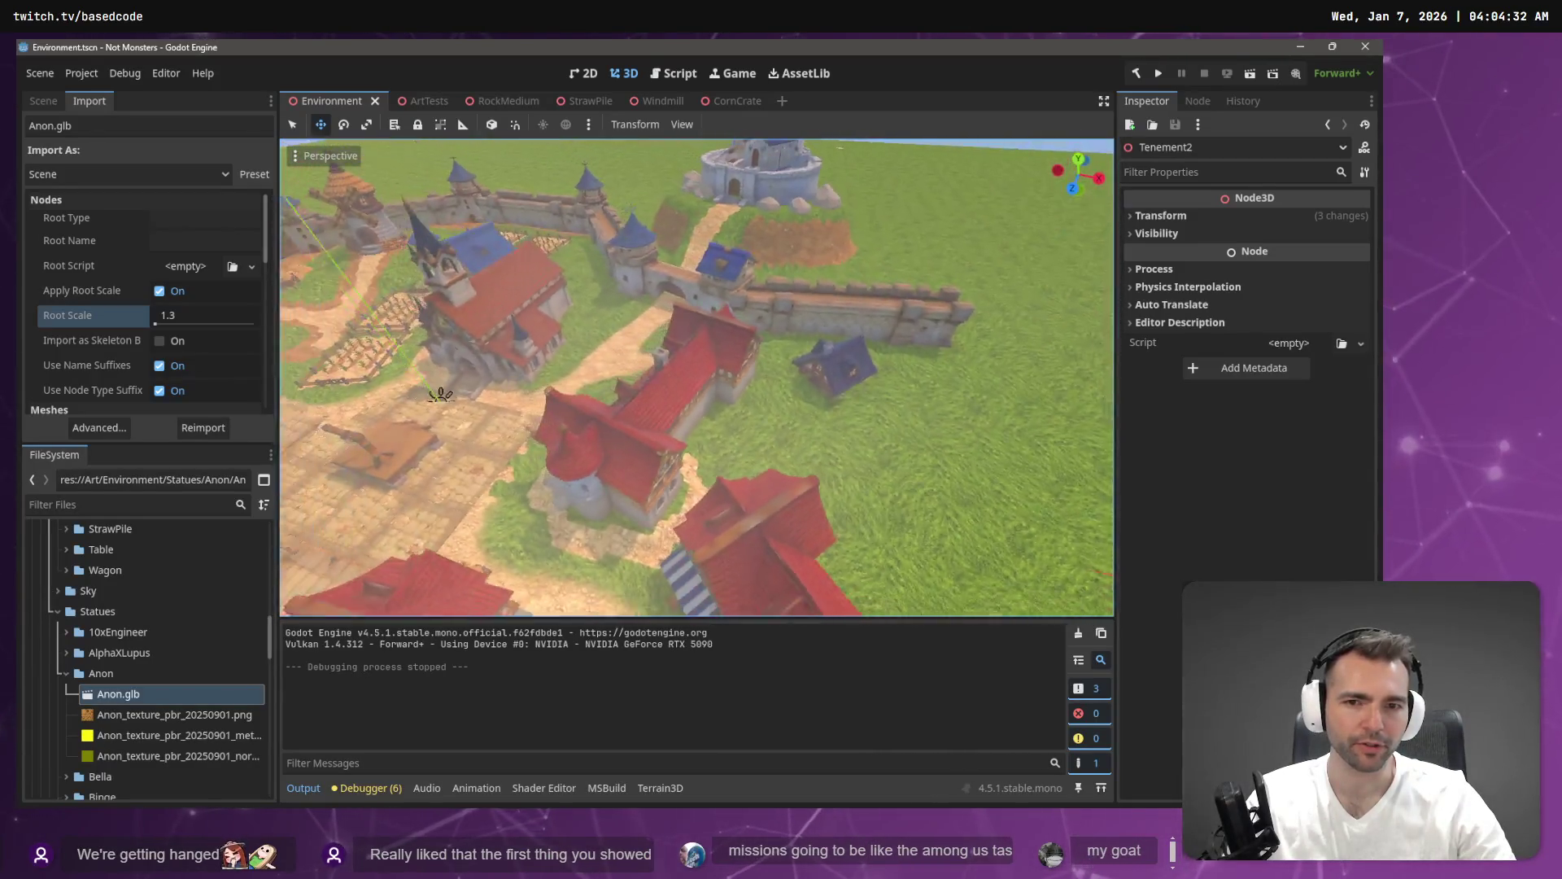
key("s")
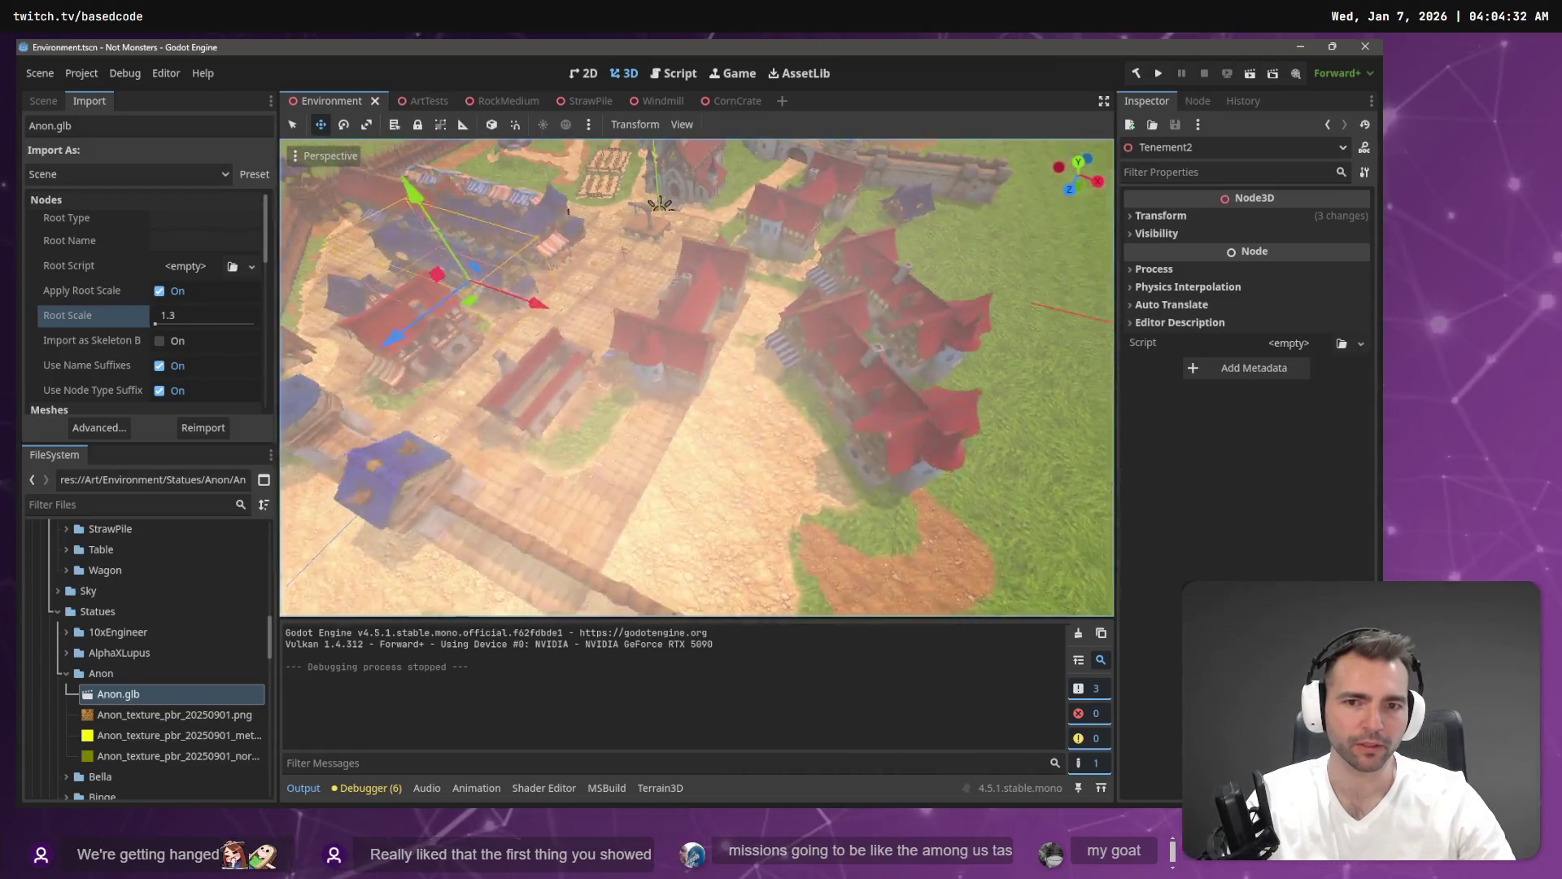
key("s")
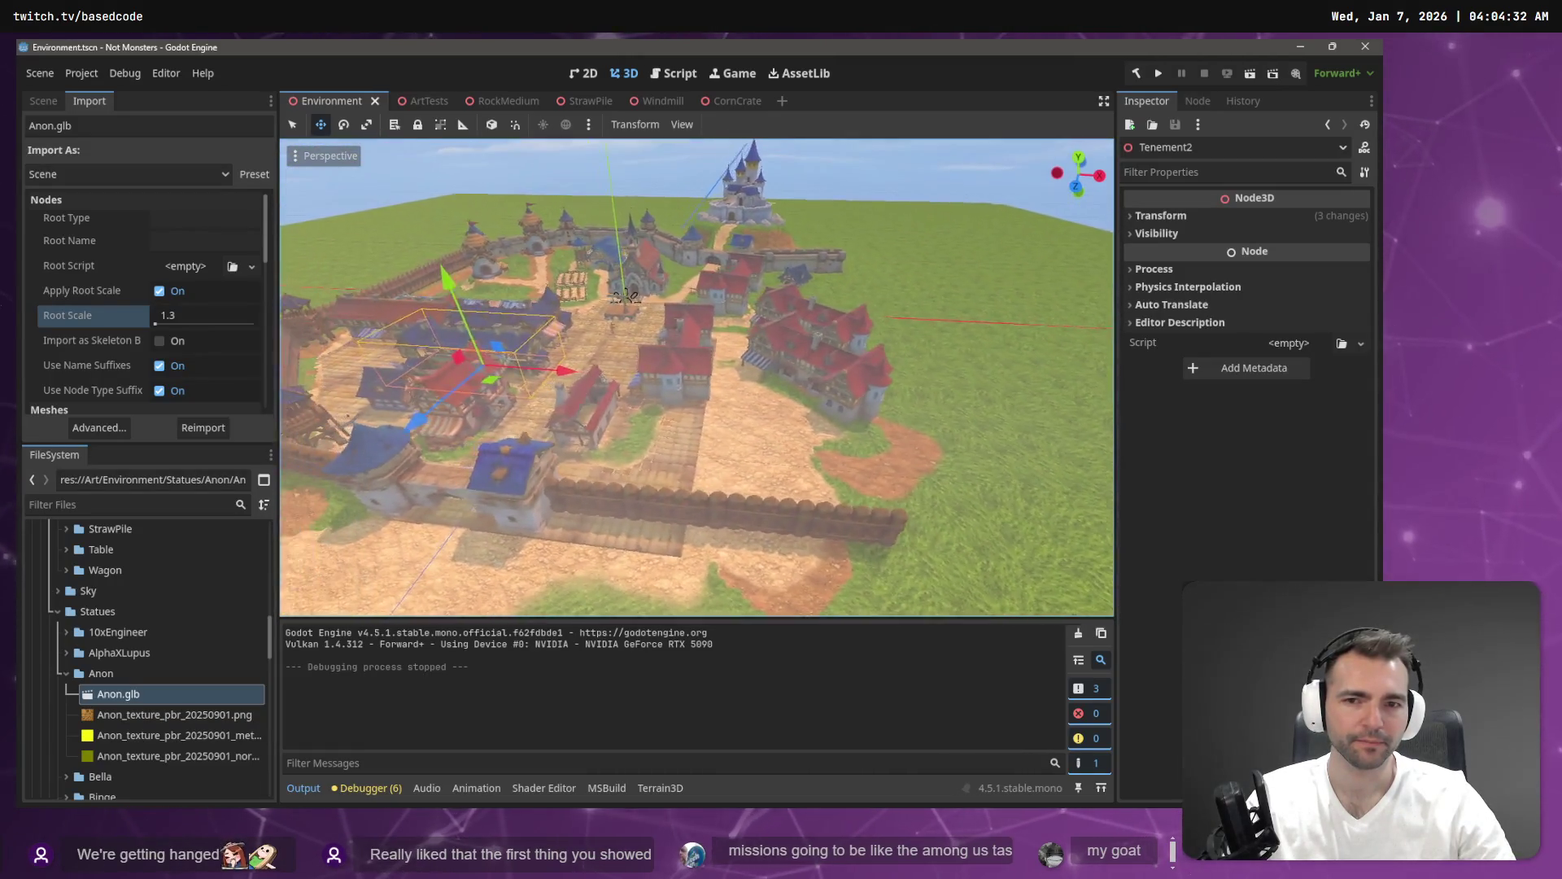
key("a")
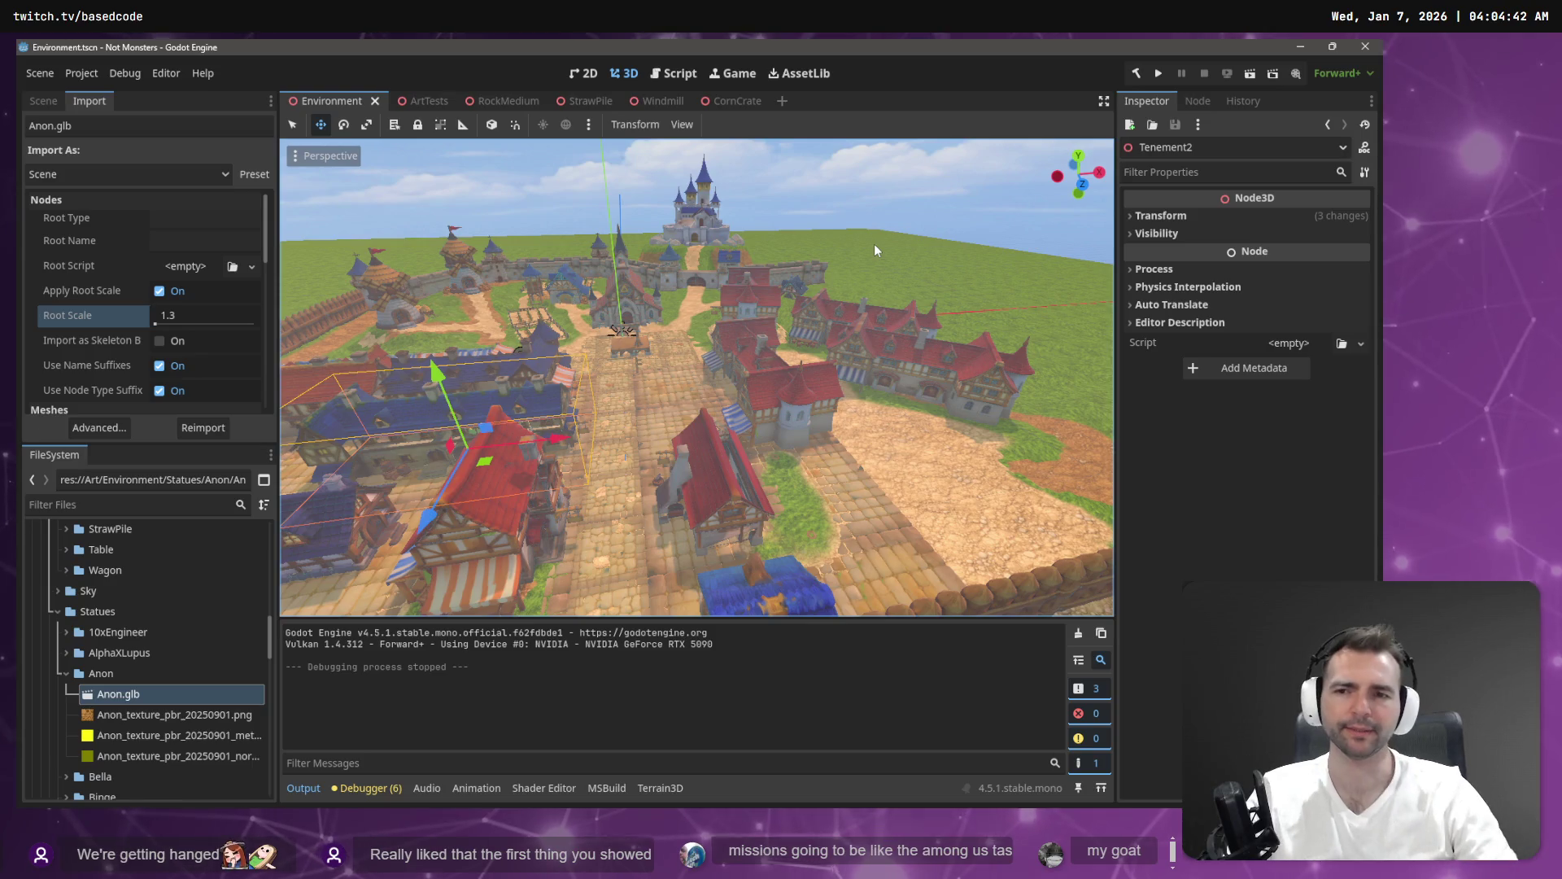
Fly toward the houses and windmills, then slide back along the fence and market stalls.
key("w")
key("w")
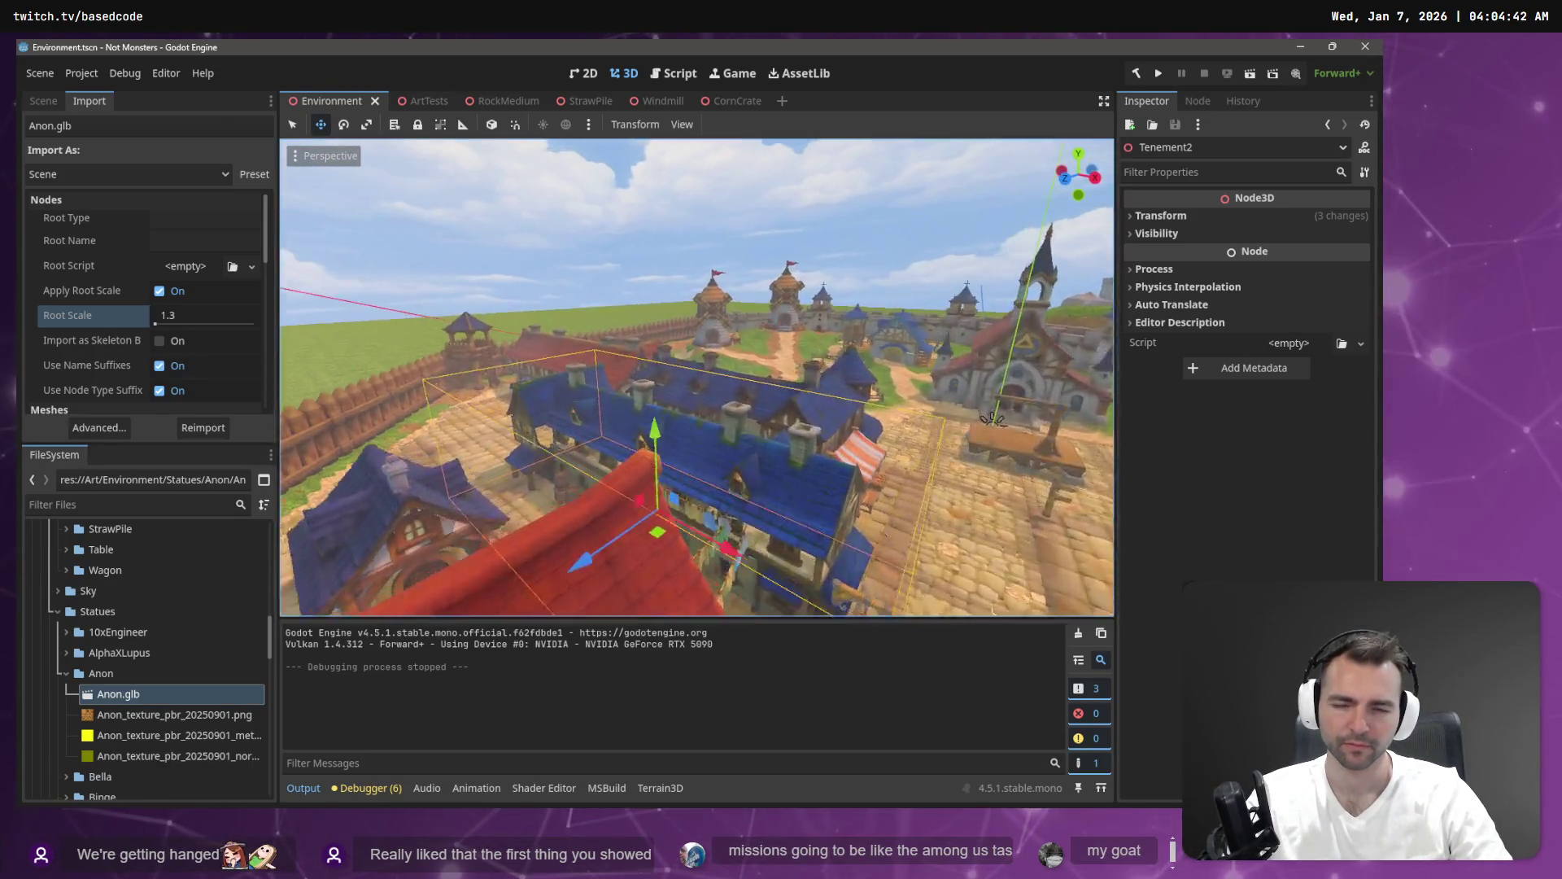
scroll(696, 376, "up", 3)
key("w")
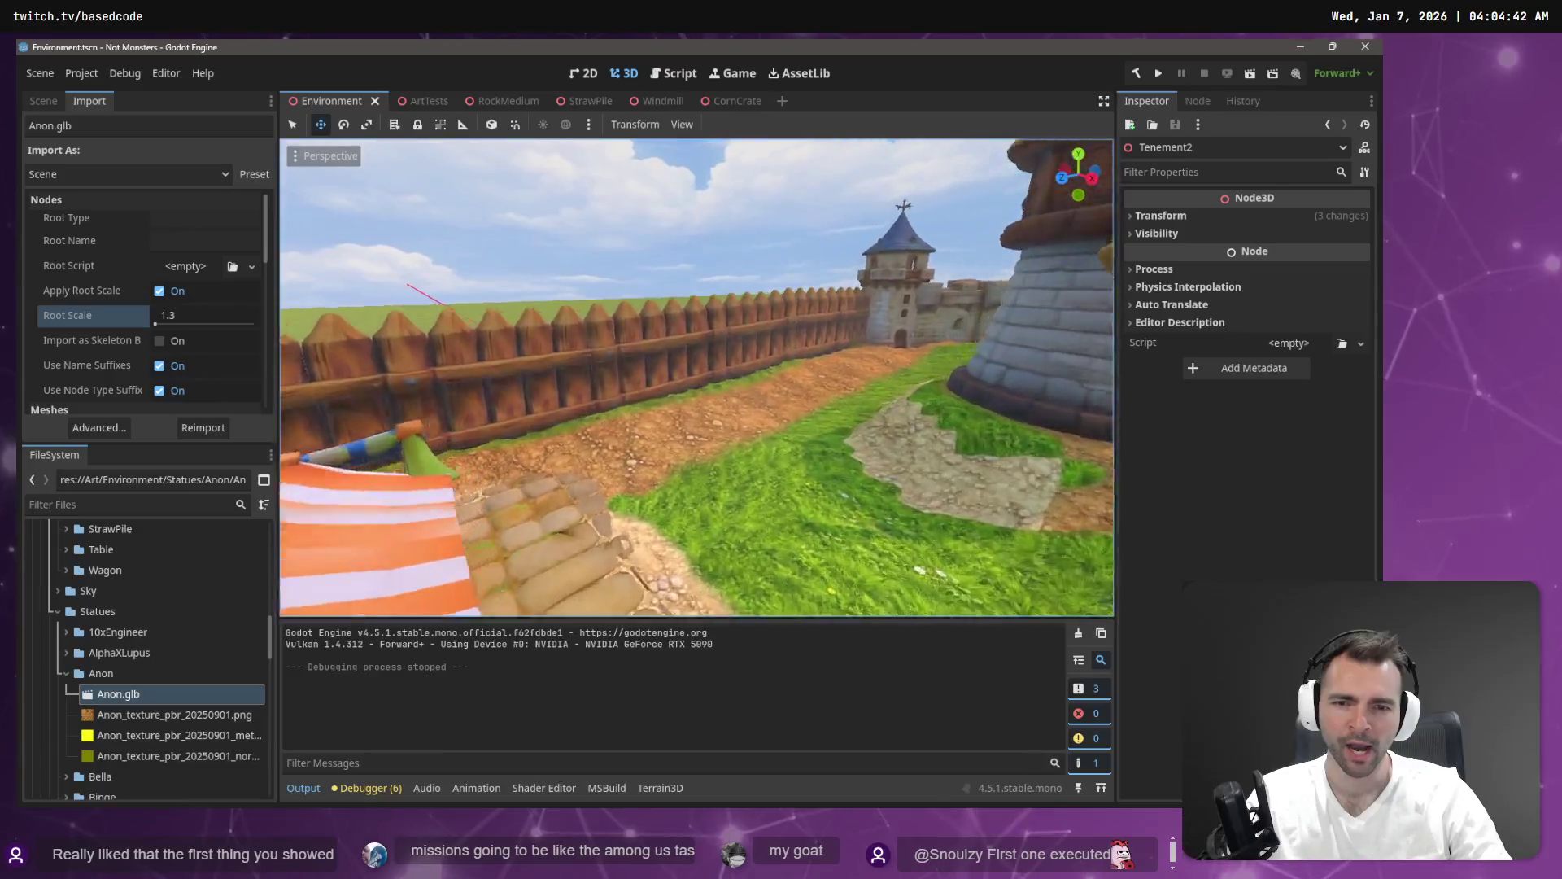
key("a")
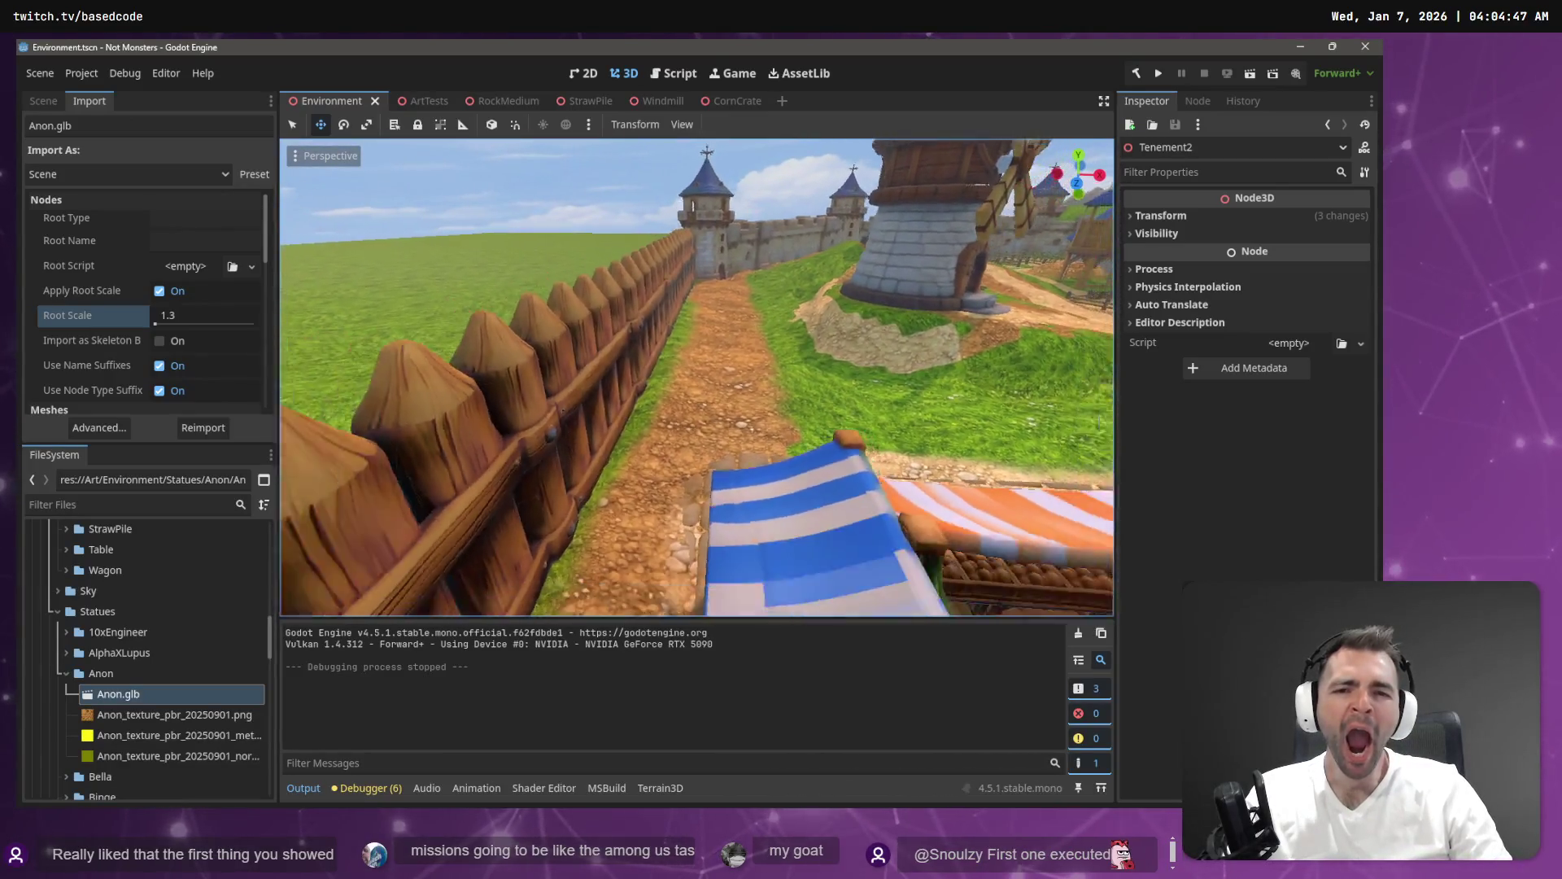
key("s")
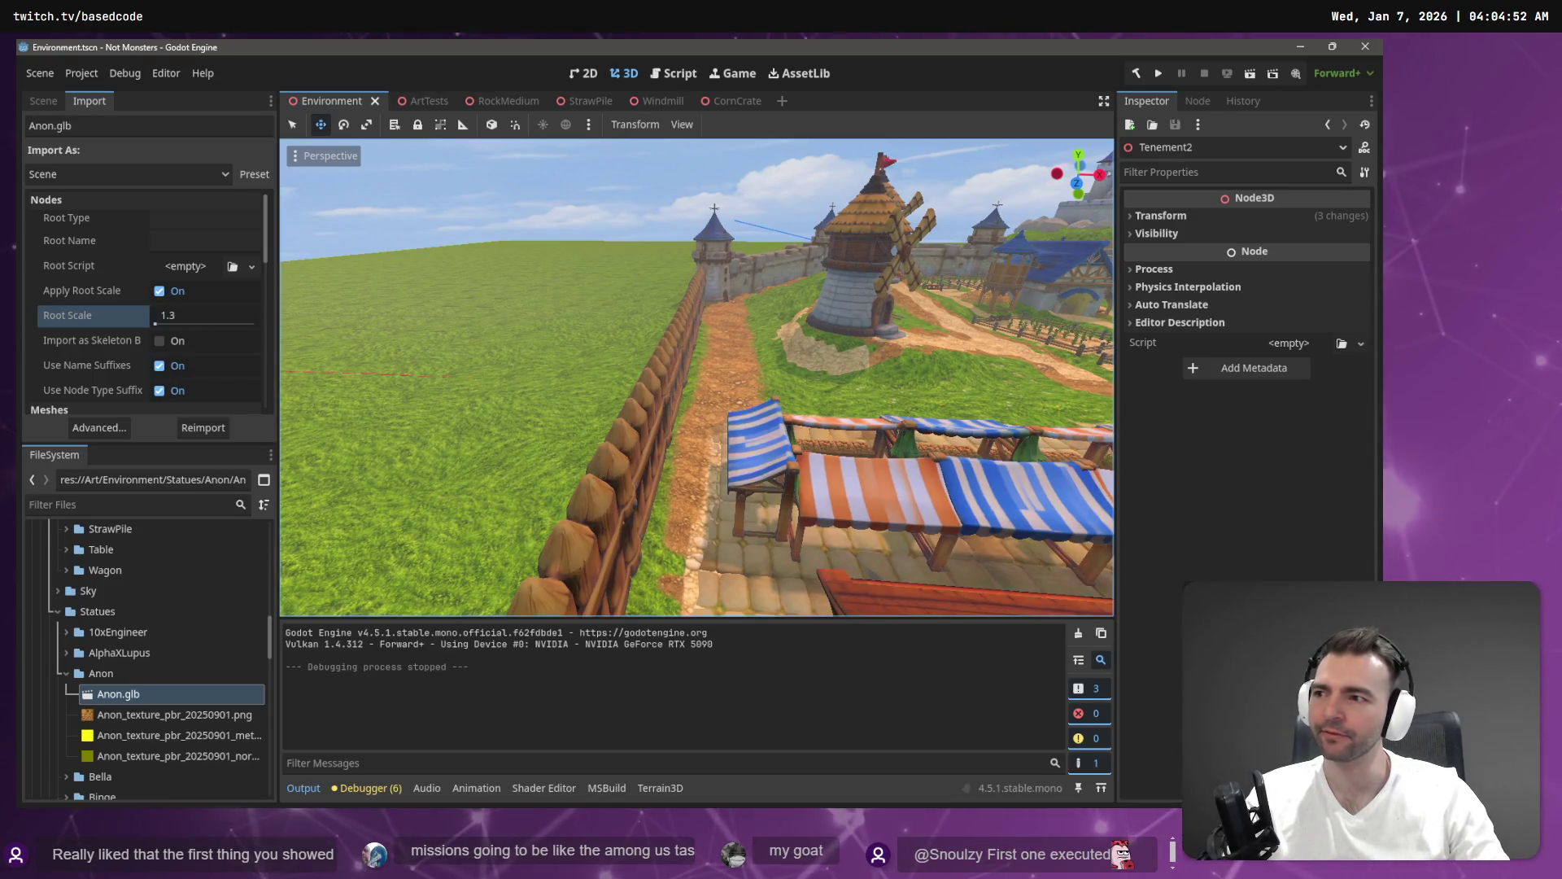
key("alt+Tab")
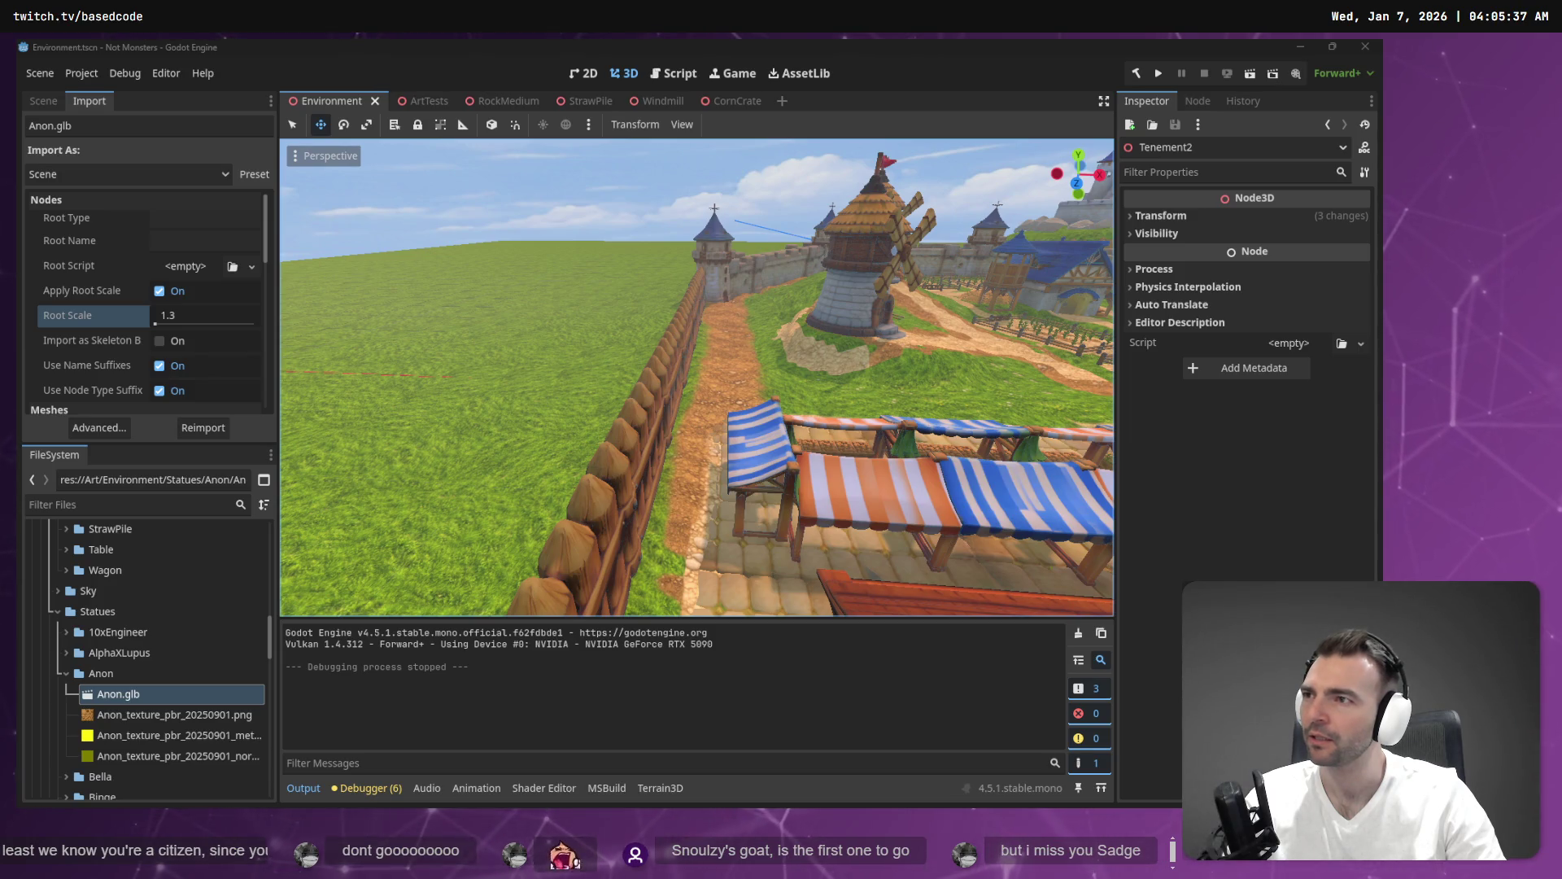
key("alt+Tab")
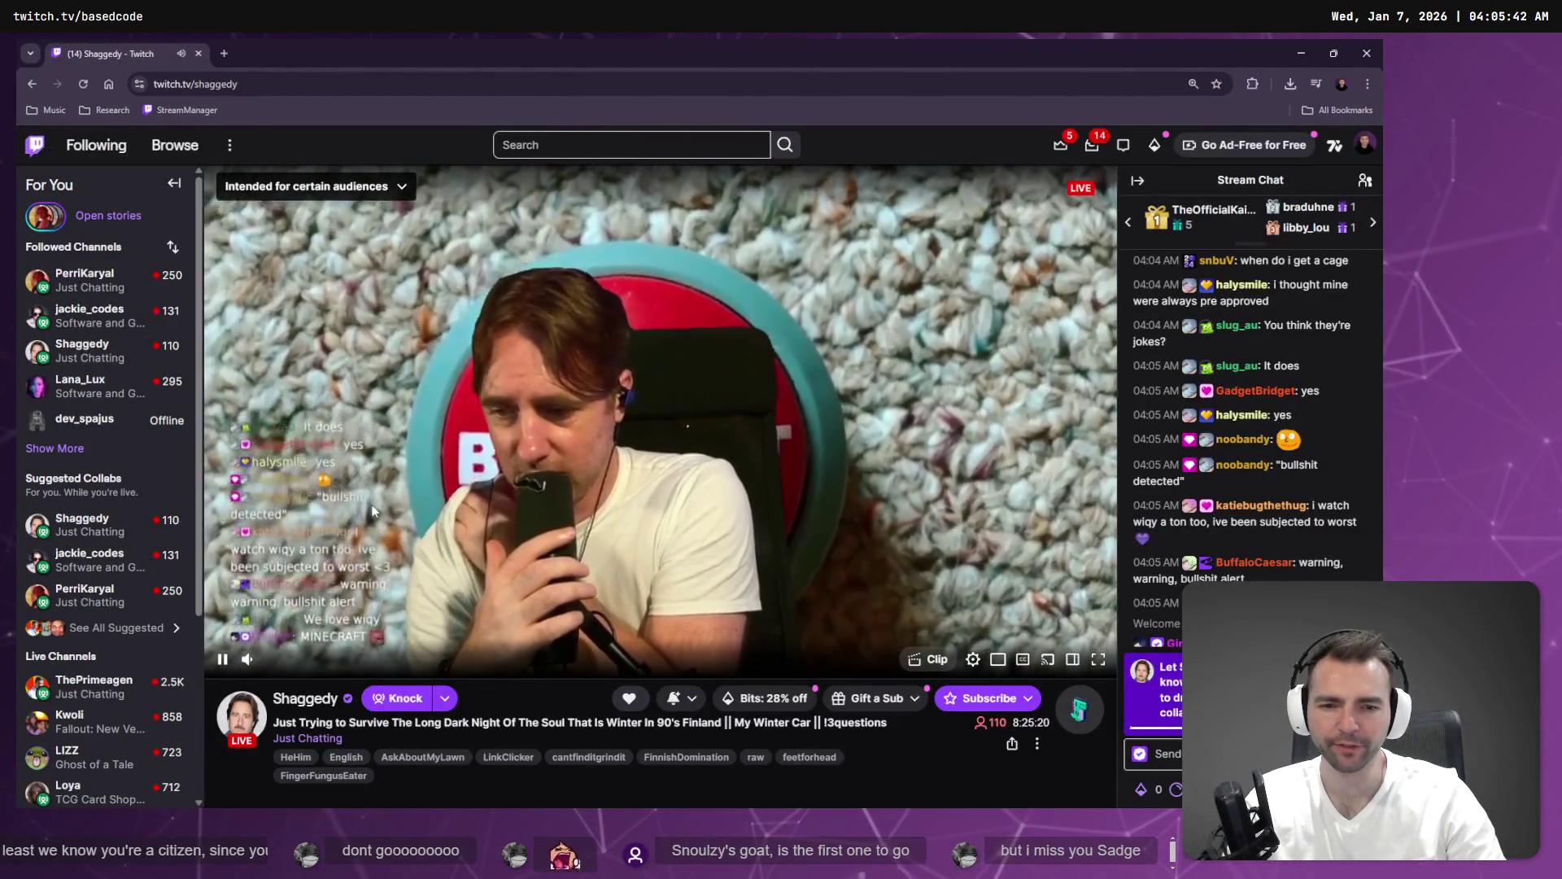
Scroll the channel page, open another followed stream, and expand the offline followed channels.
scroll(358, 525, "down", 4)
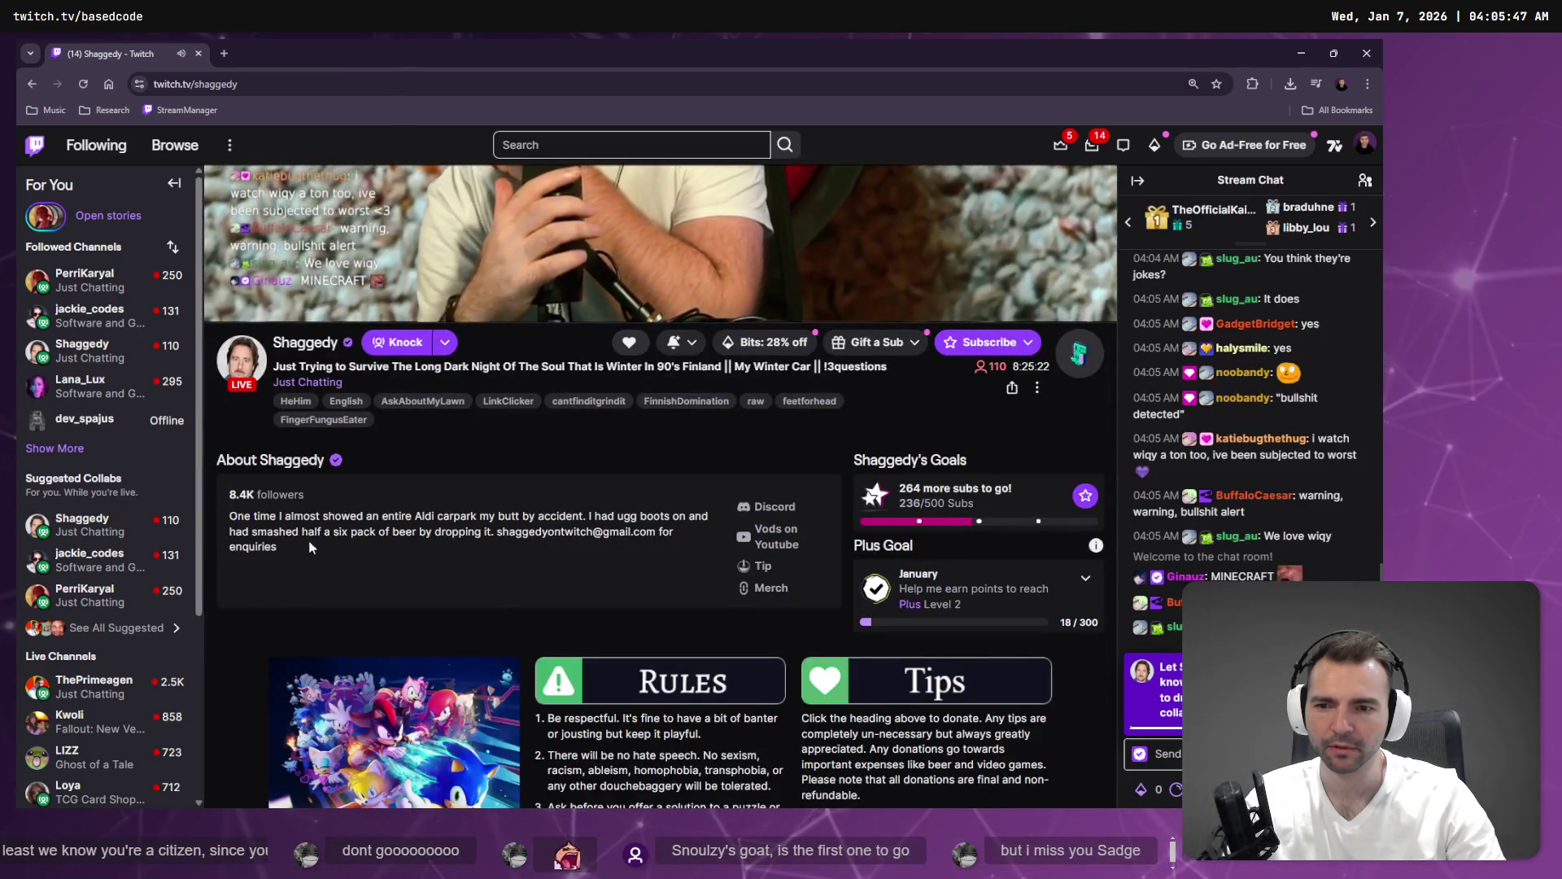
scroll(306, 541, "down", 1)
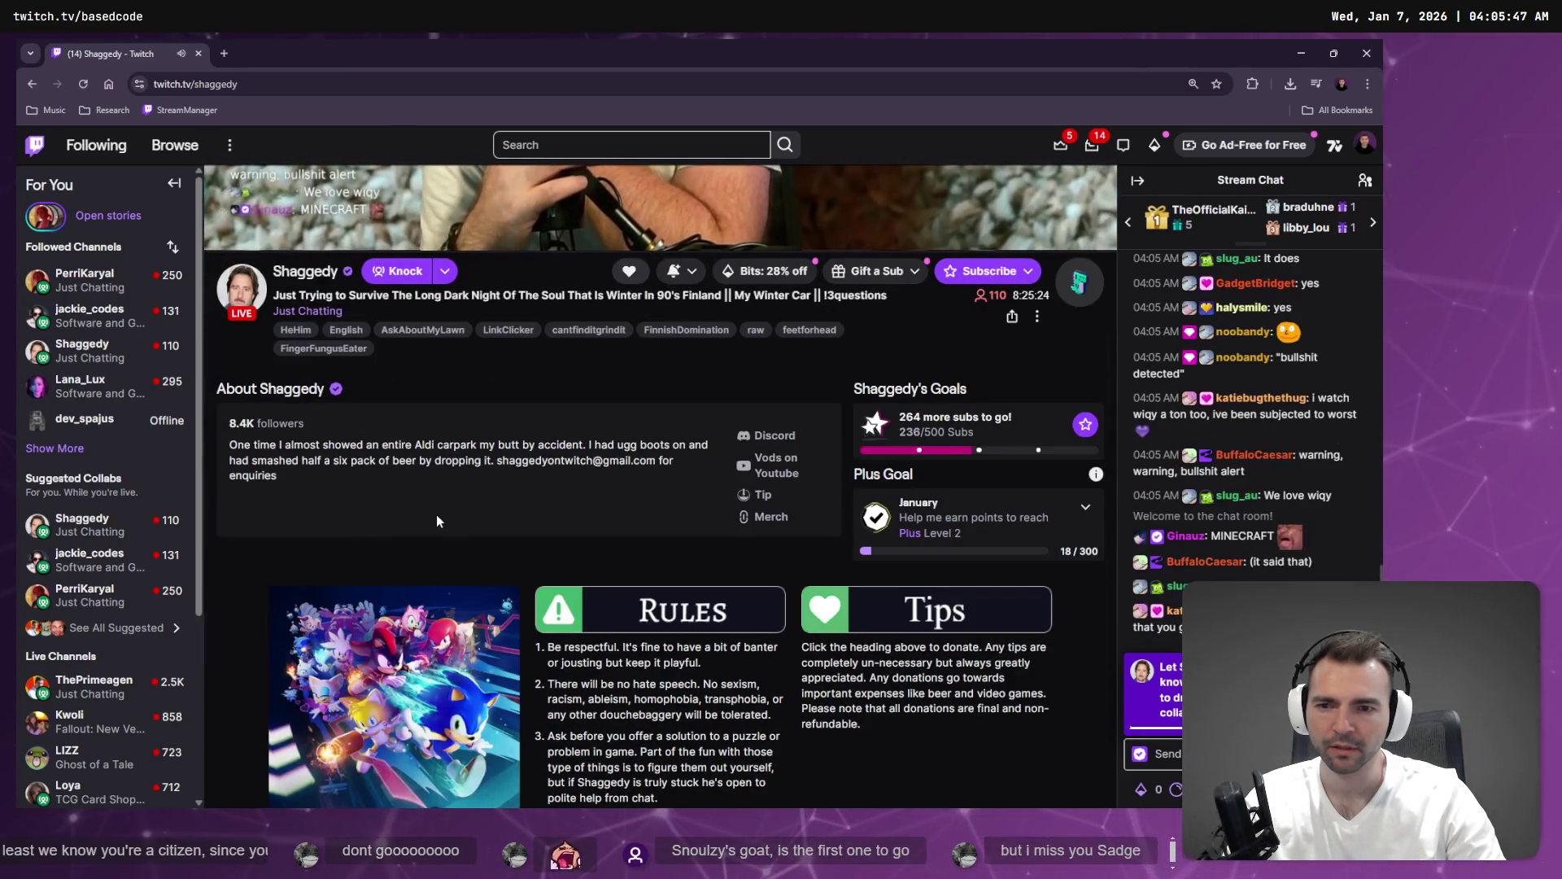
scroll(437, 519, "down", 6)
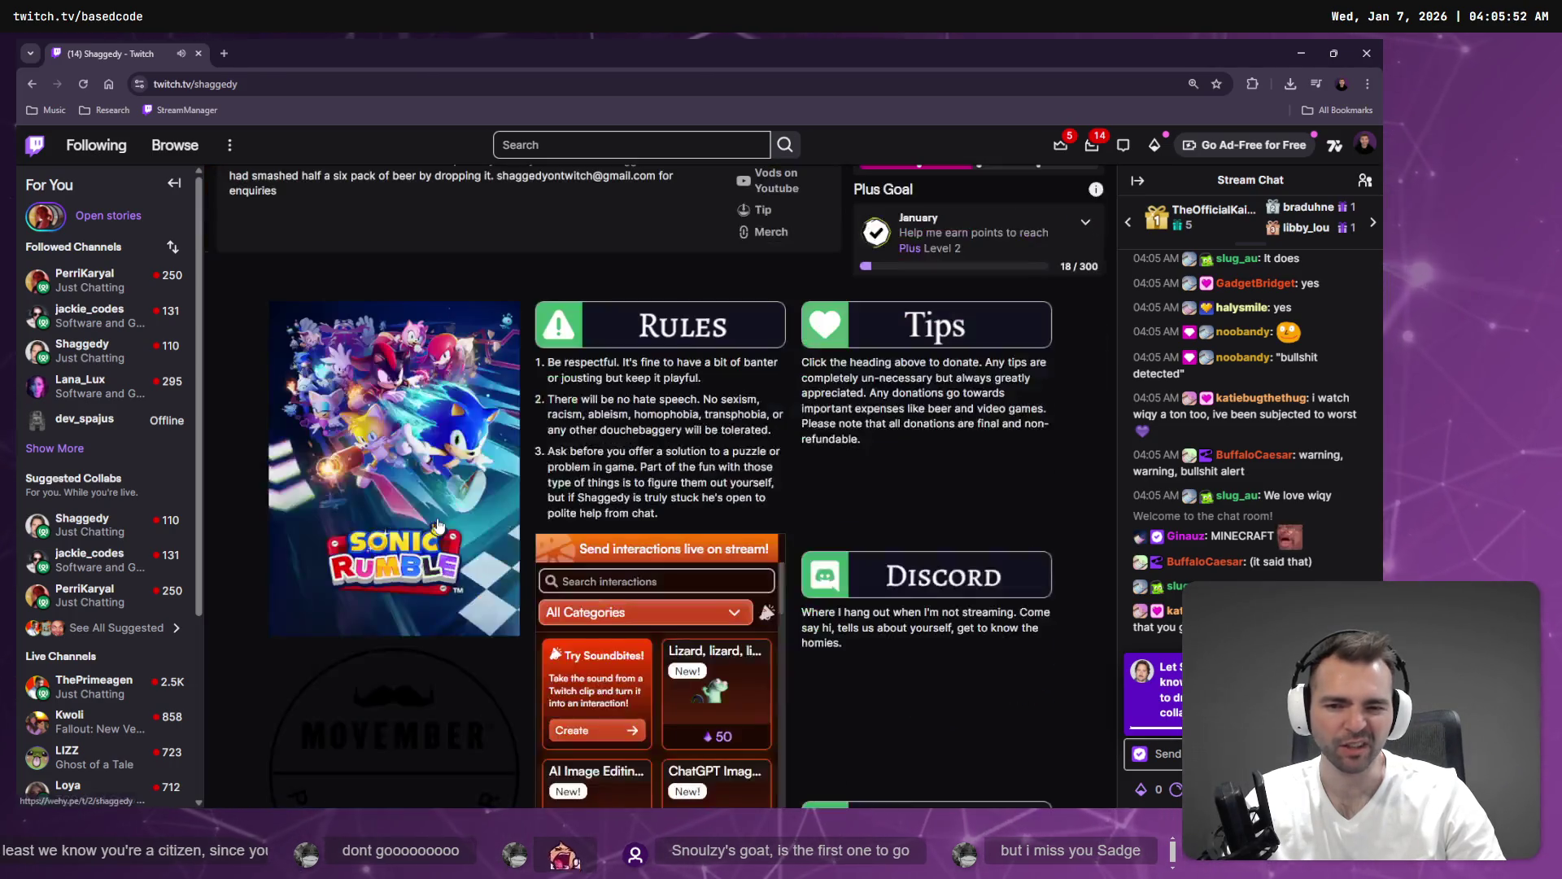
scroll(443, 530, "down", 3)
scroll(440, 521, "up", 10)
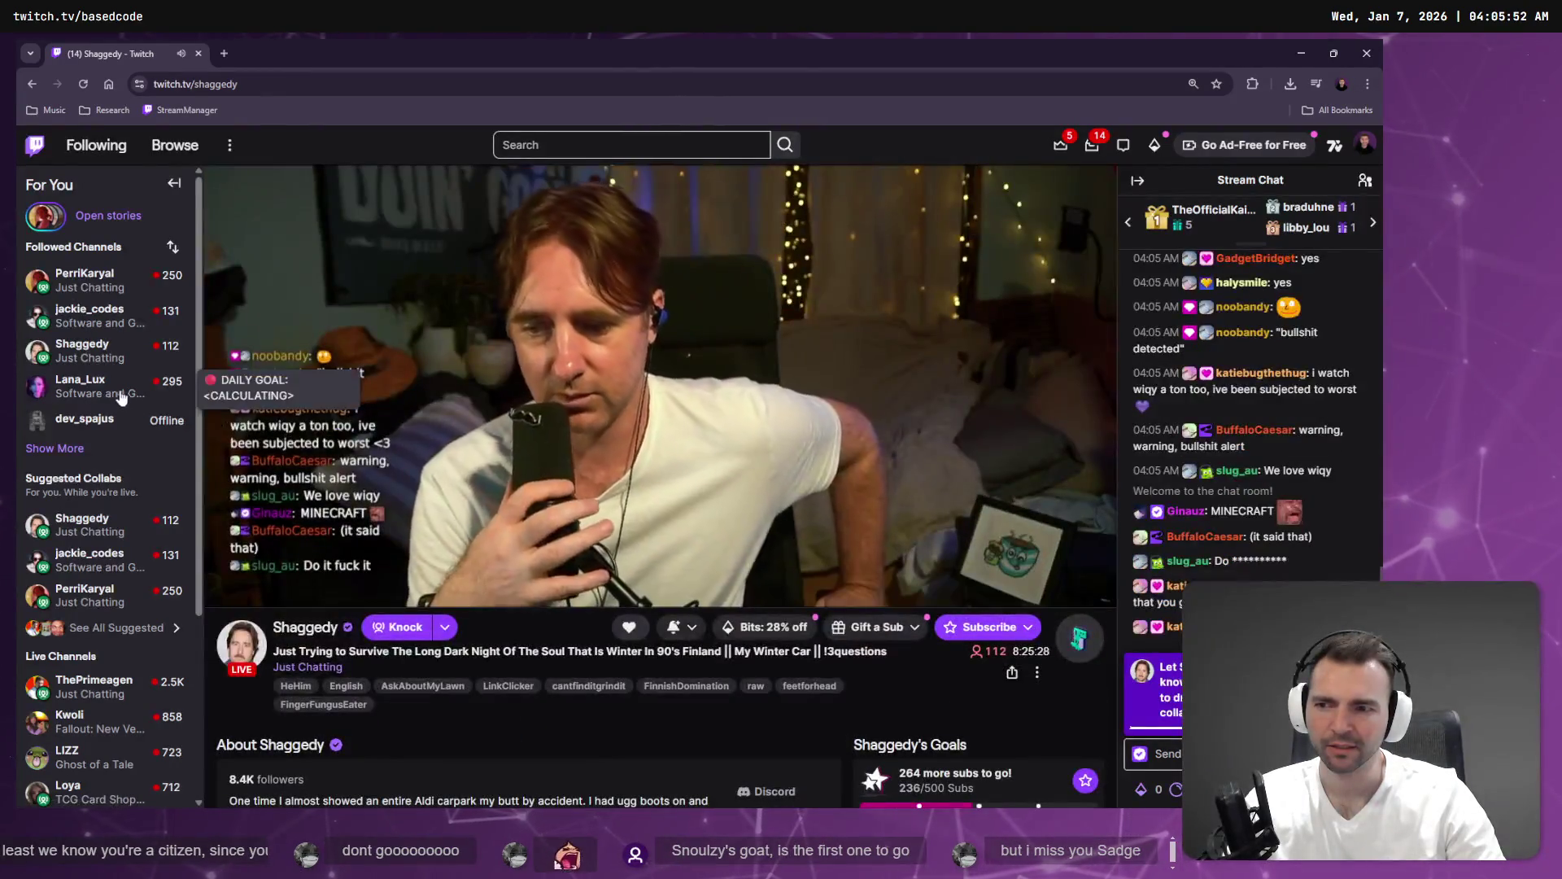
left_click(104, 316)
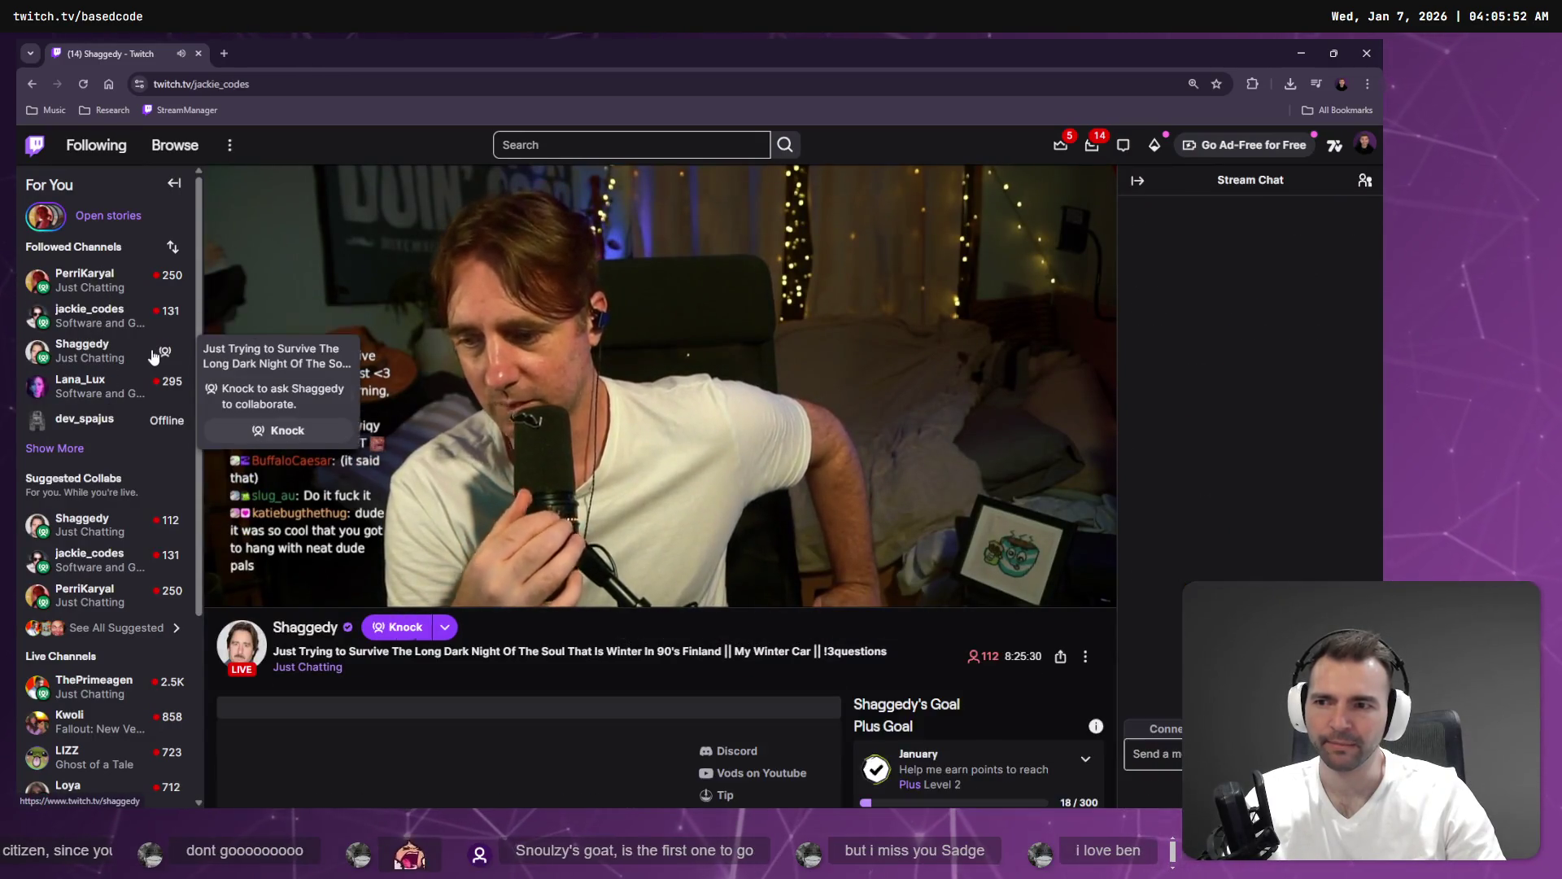
left_click(54, 449)
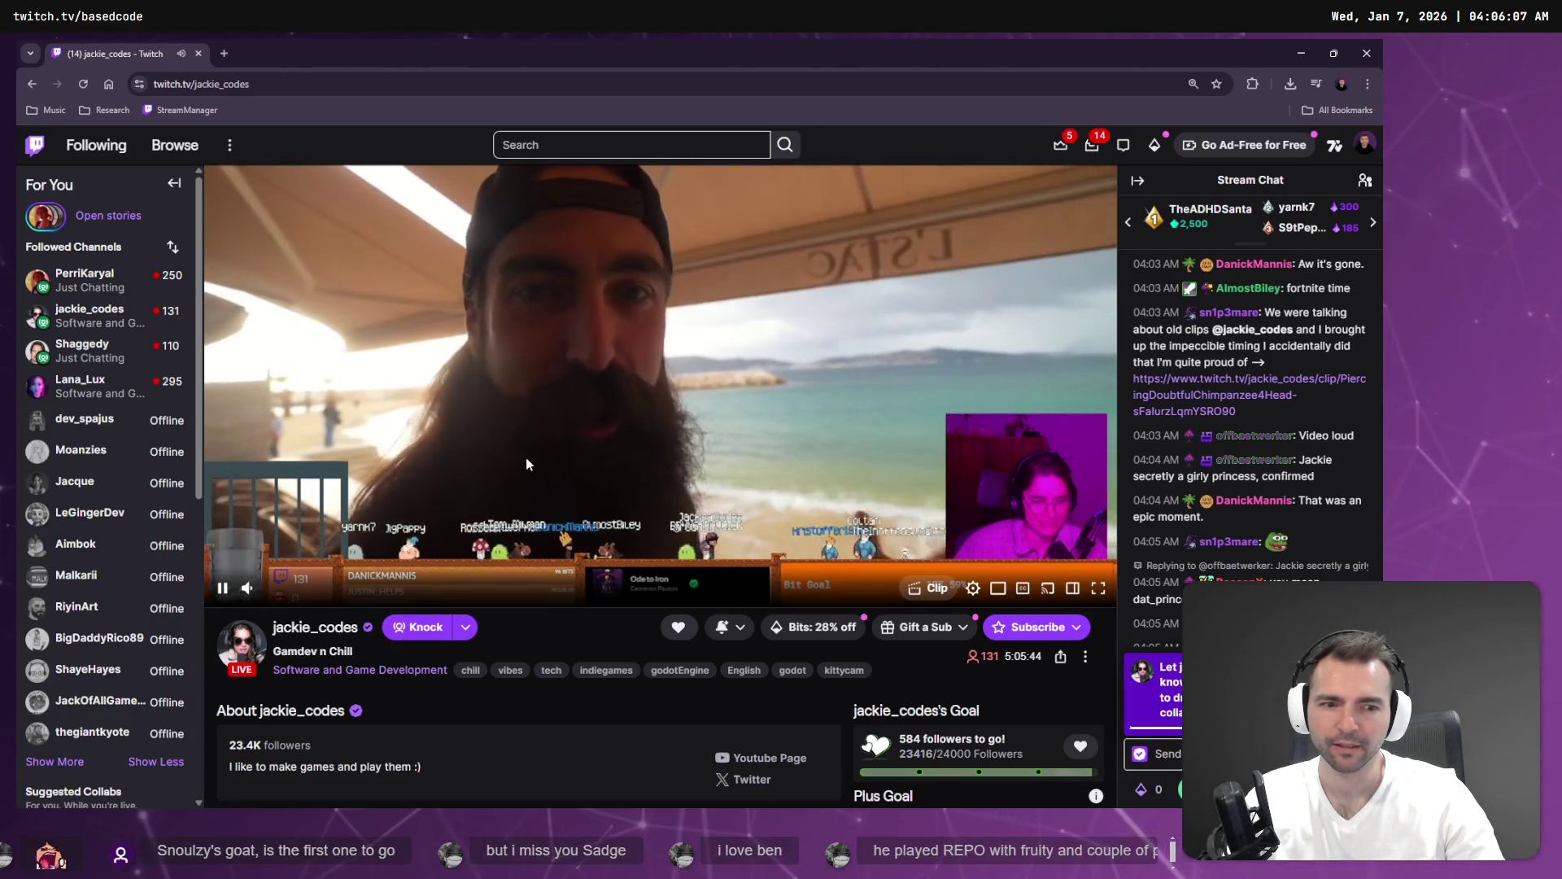
Pause that stream, switch to another live channel, pause it too, and minimize the browser.
mouse_move(230, 601)
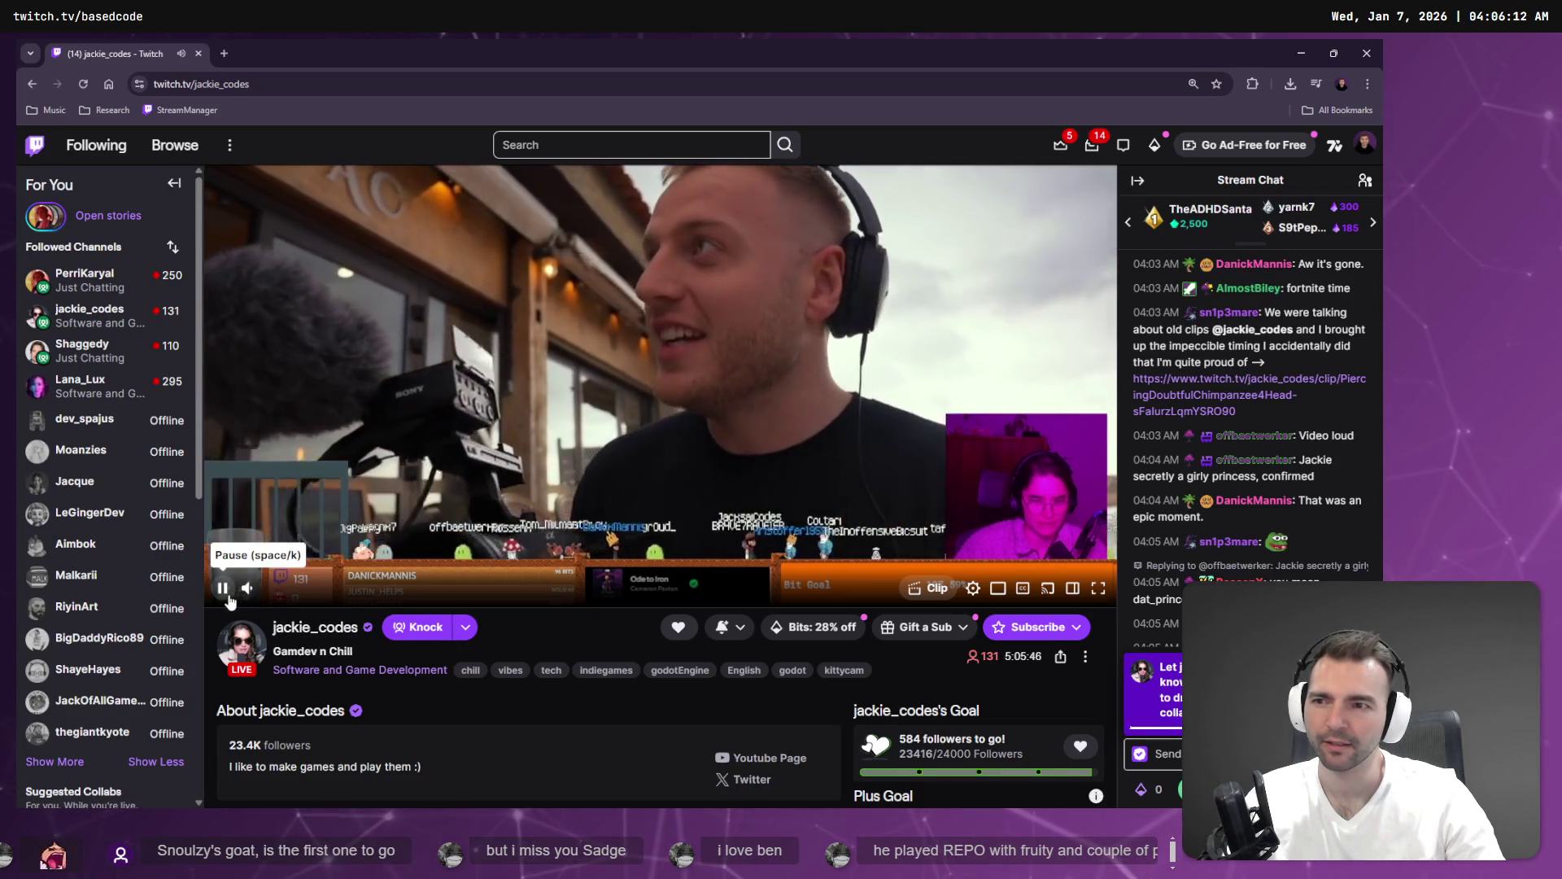
left_click(231, 601)
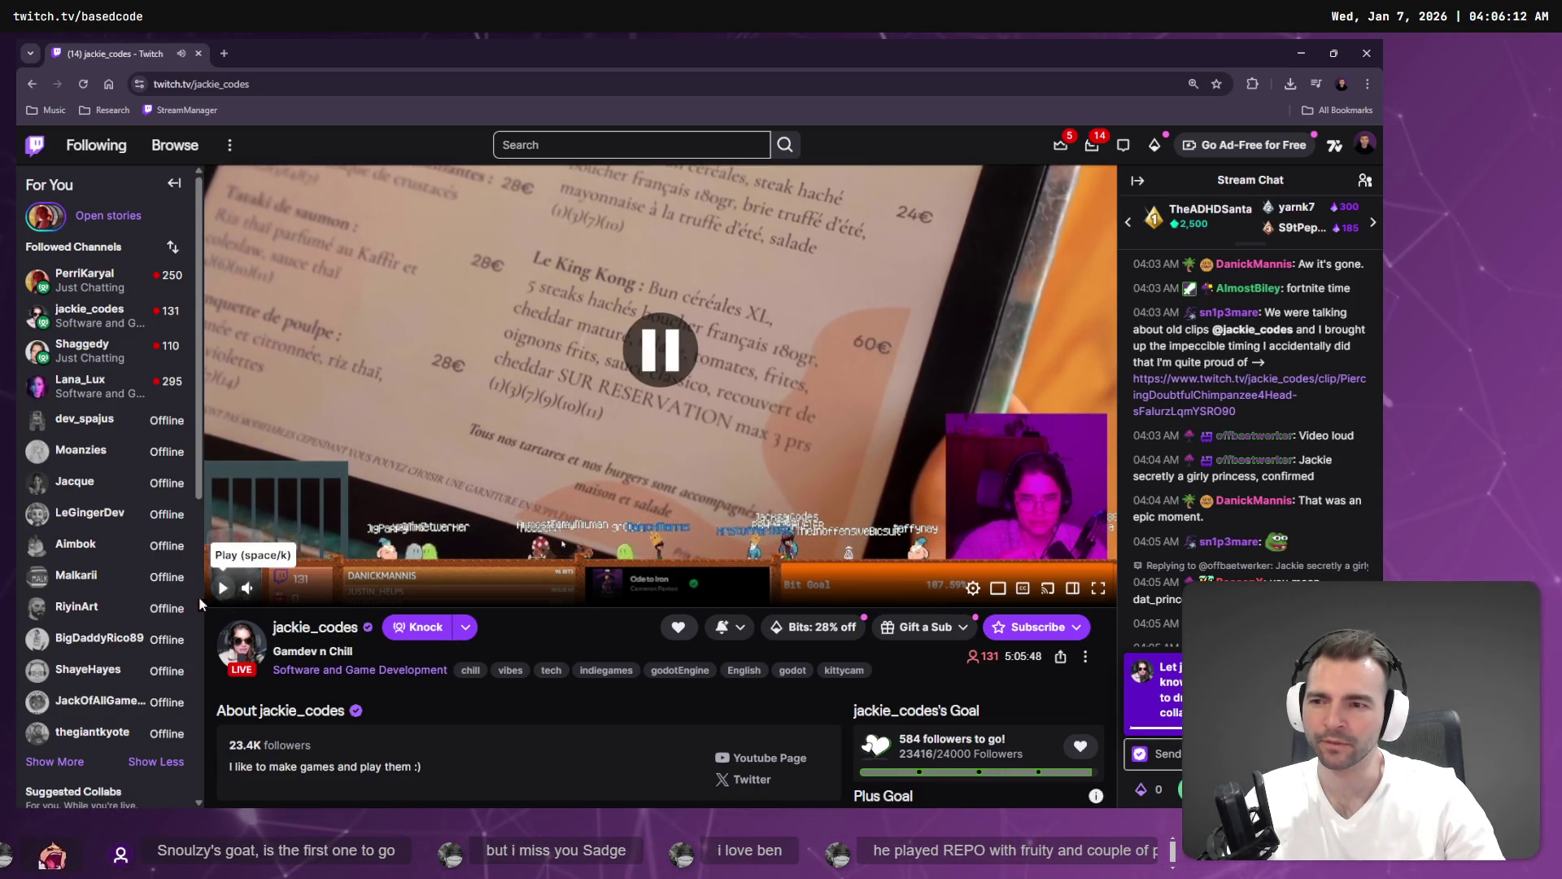
scroll(136, 552, "down", 5)
mouse_move(84, 575)
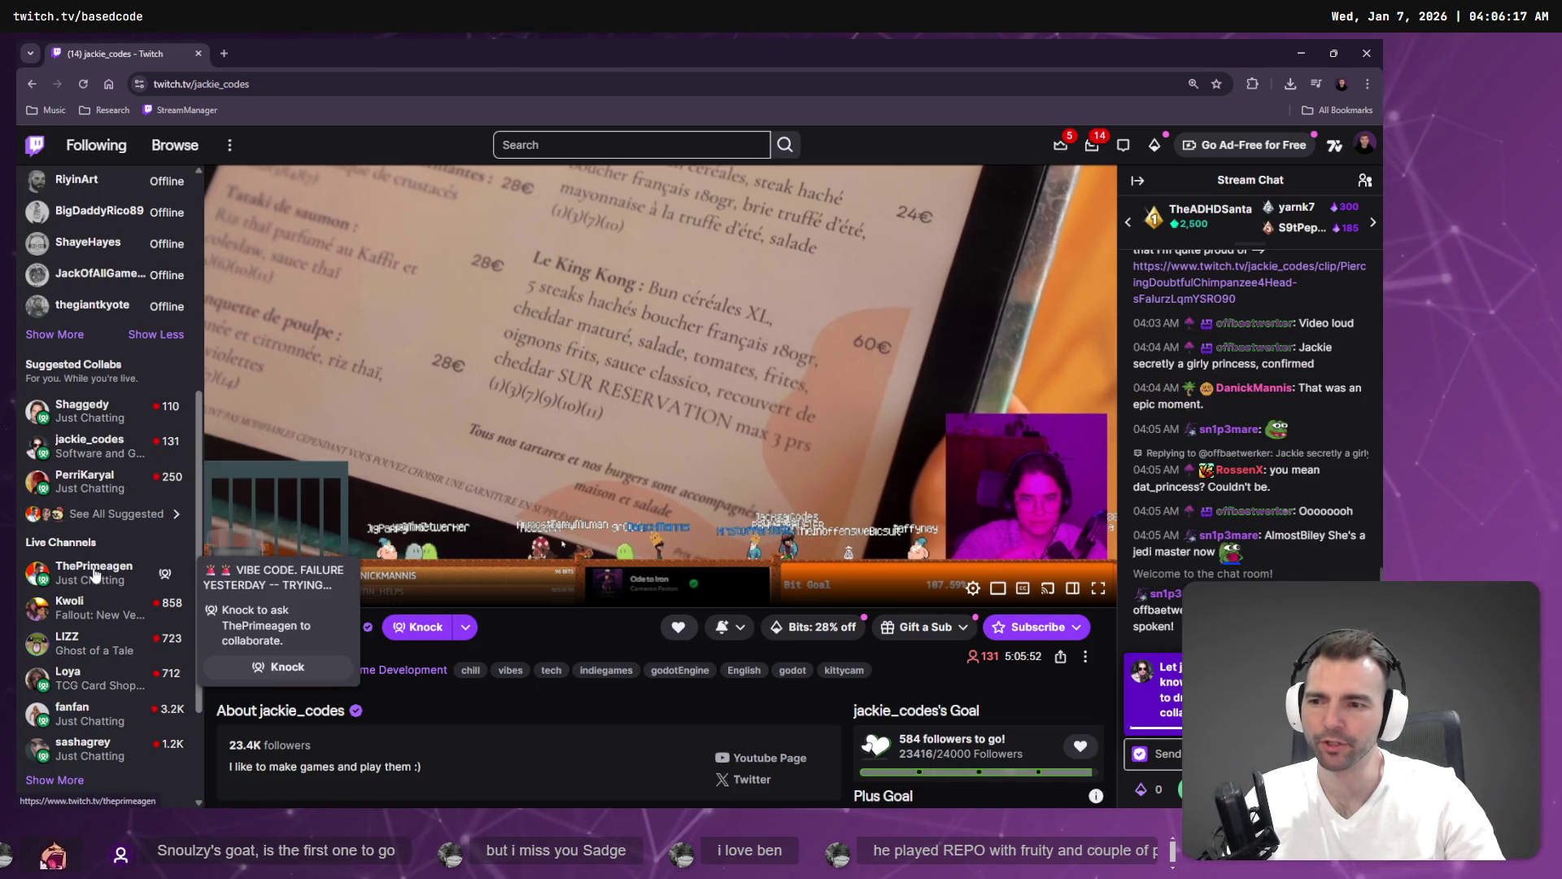
left_click(96, 574)
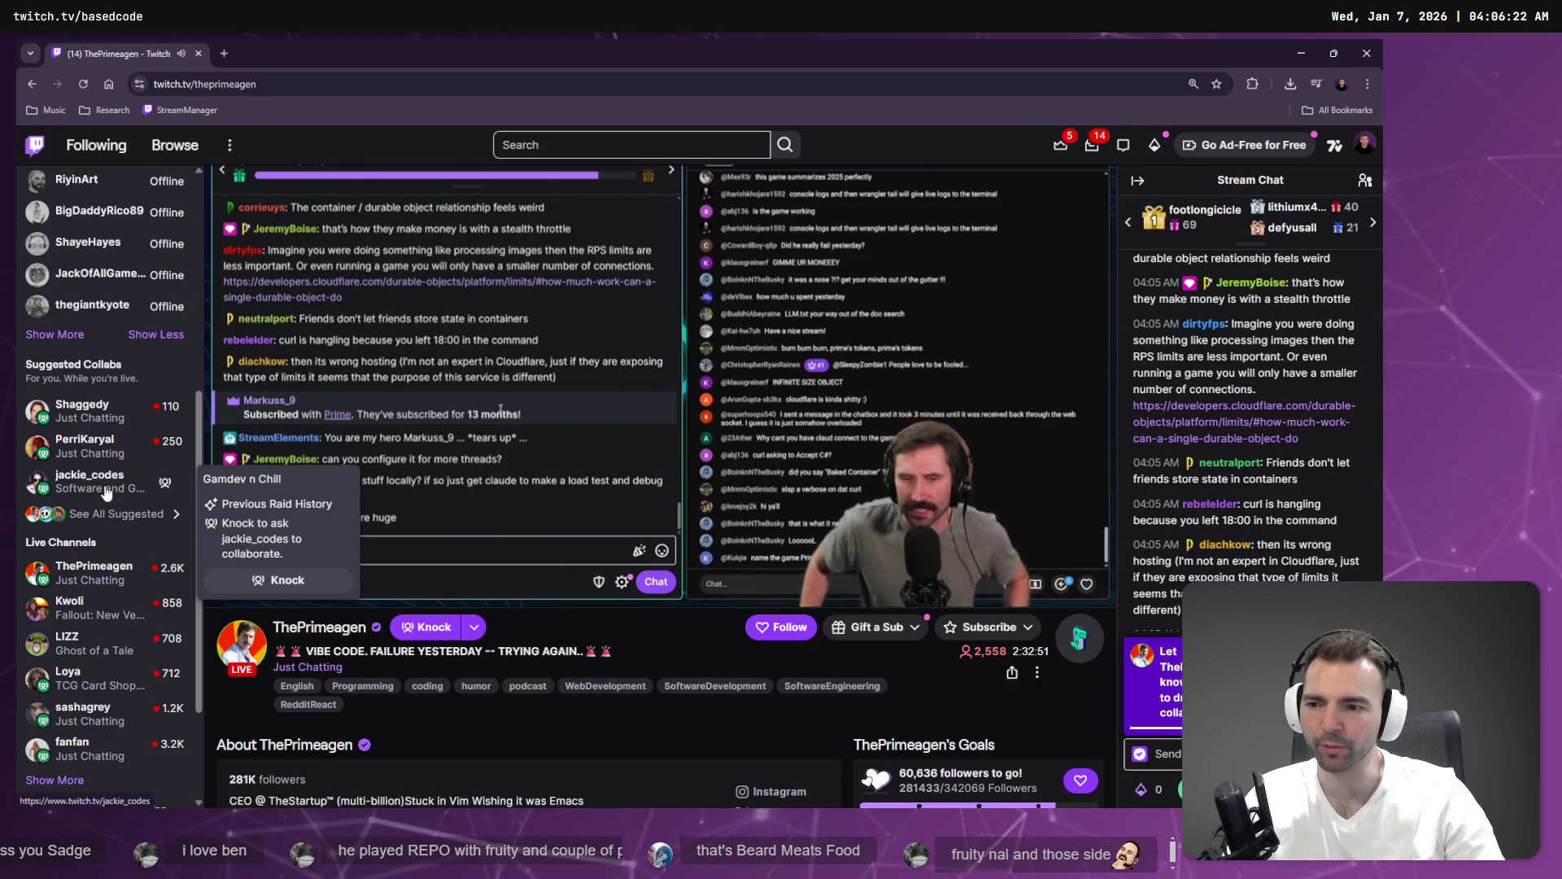
scroll(106, 493, "up", 5)
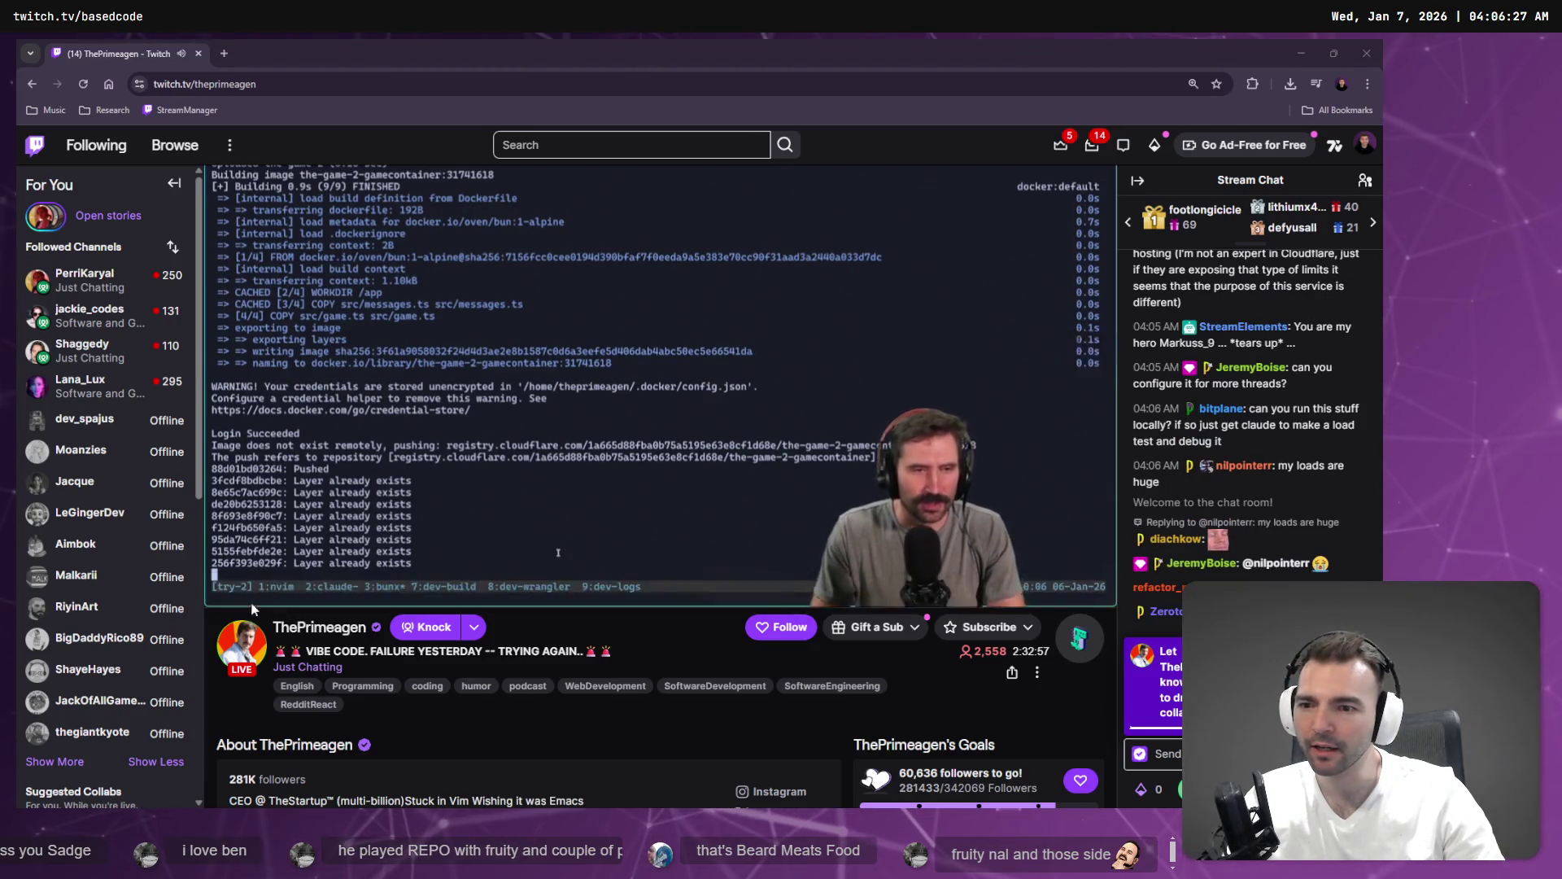
left_click(223, 587)
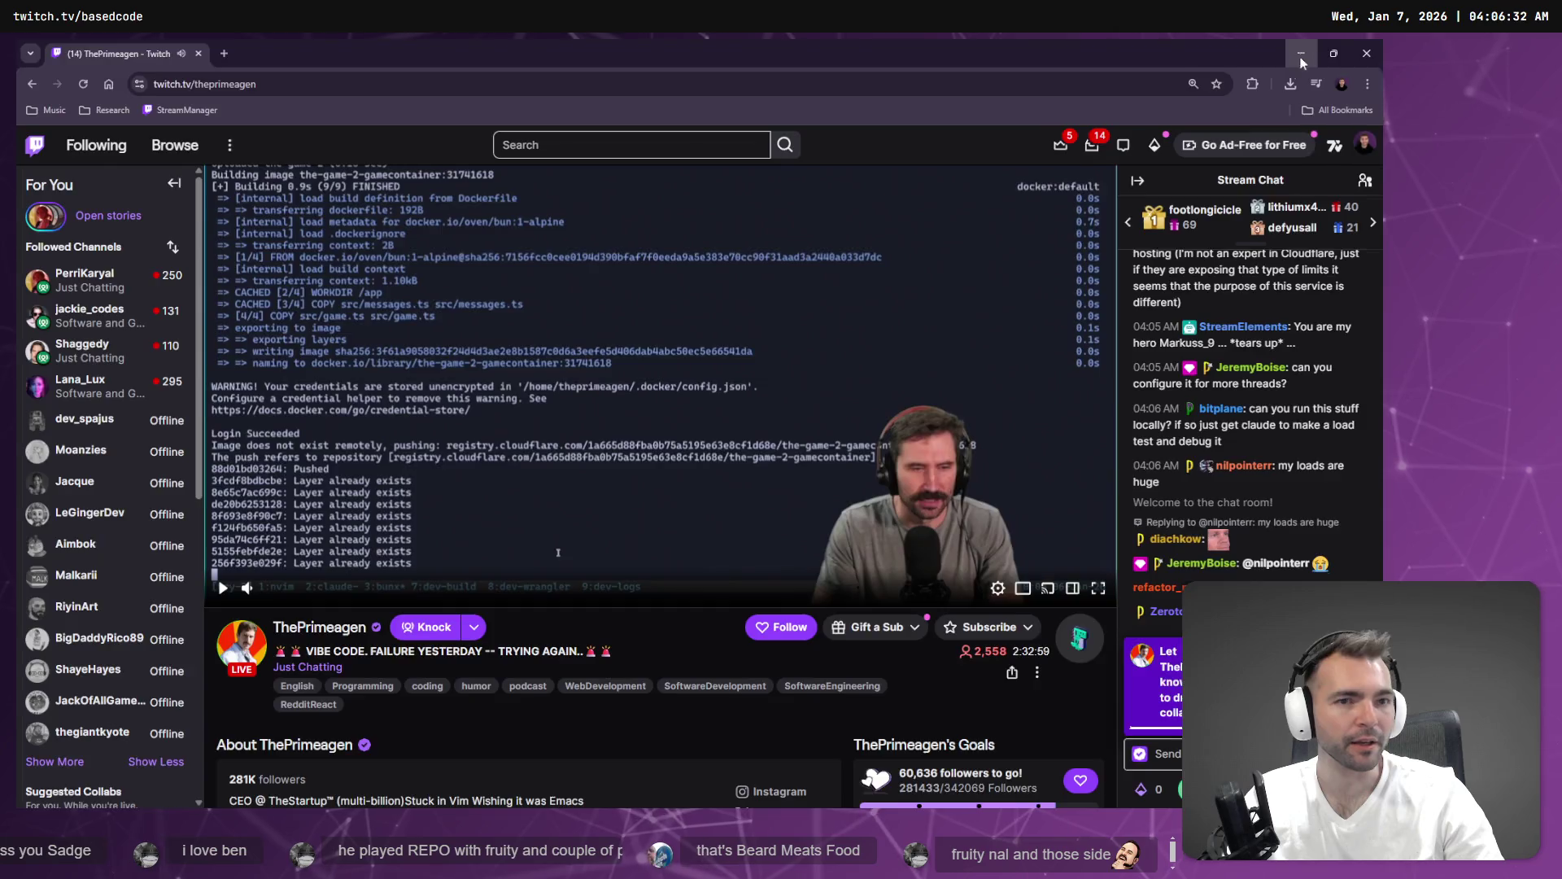
left_click(1302, 54)
key("w")
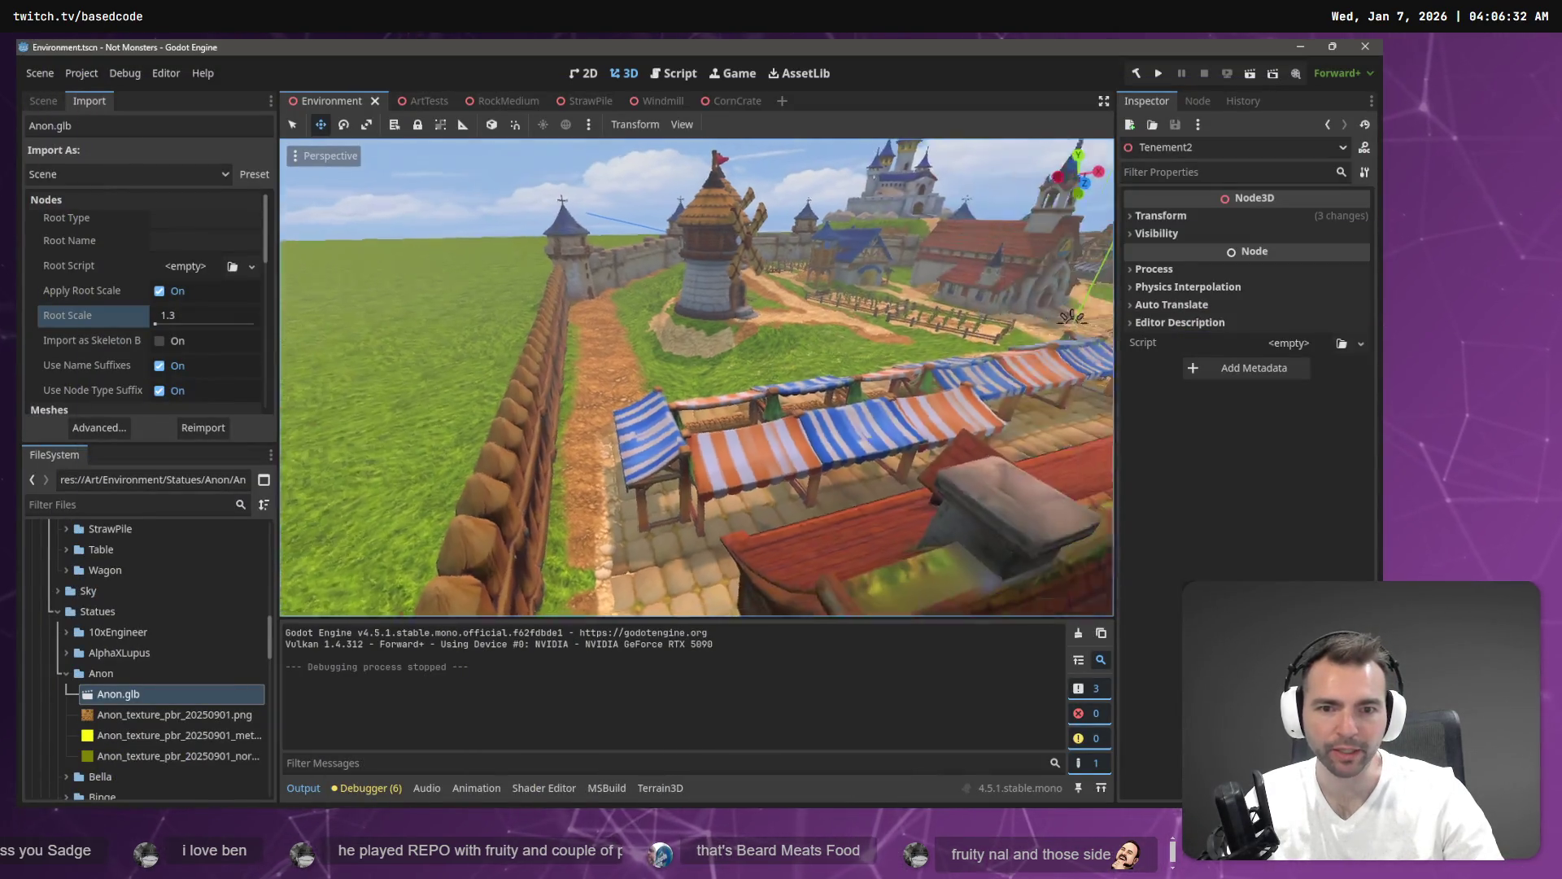
key("e")
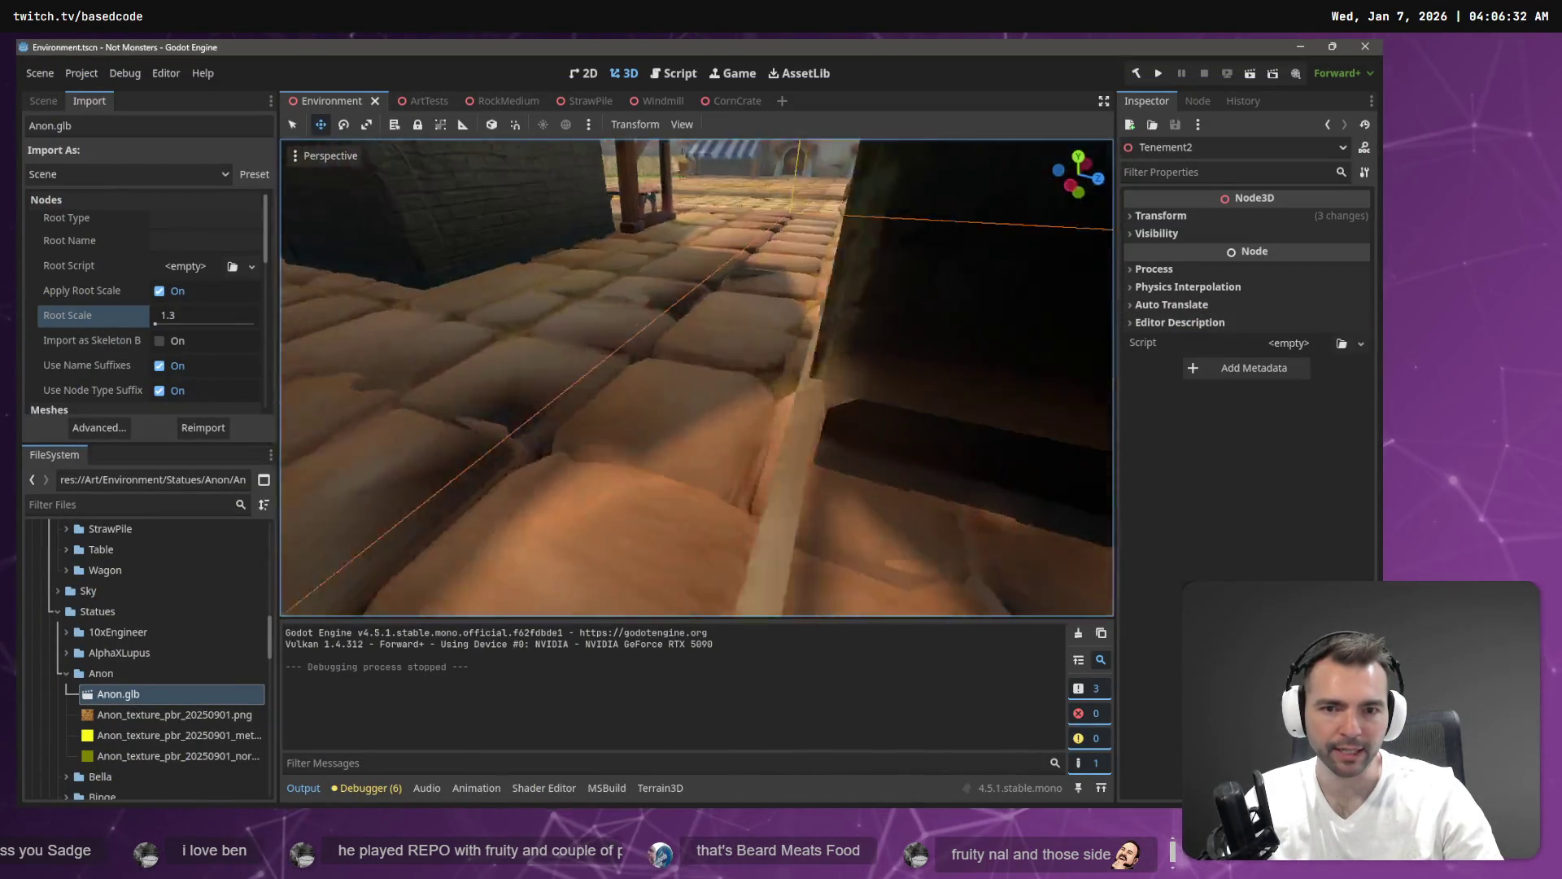
key("q")
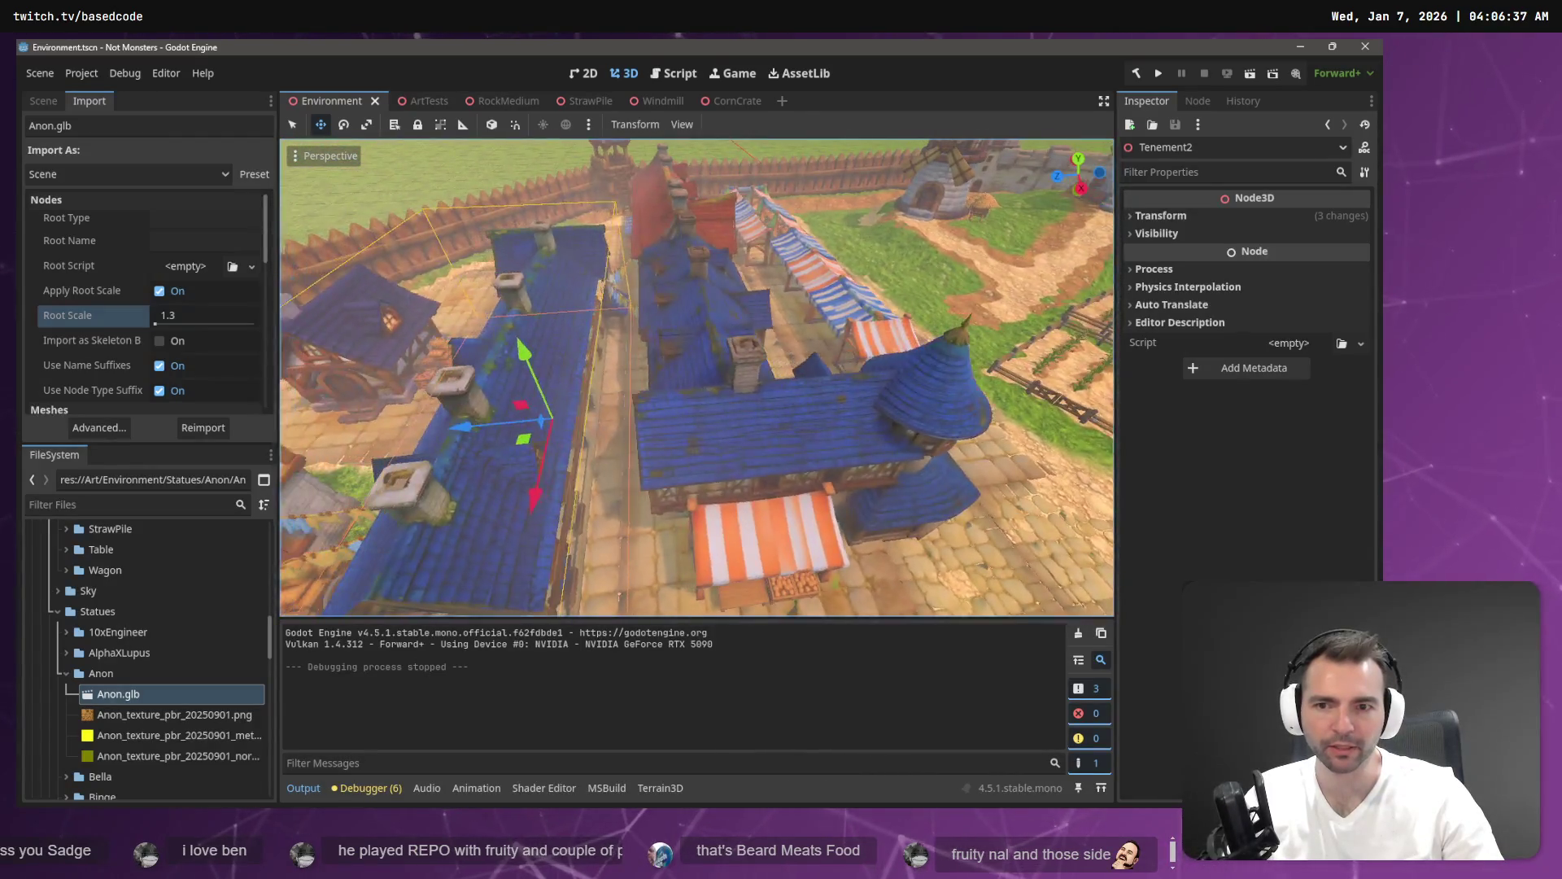
key("e")
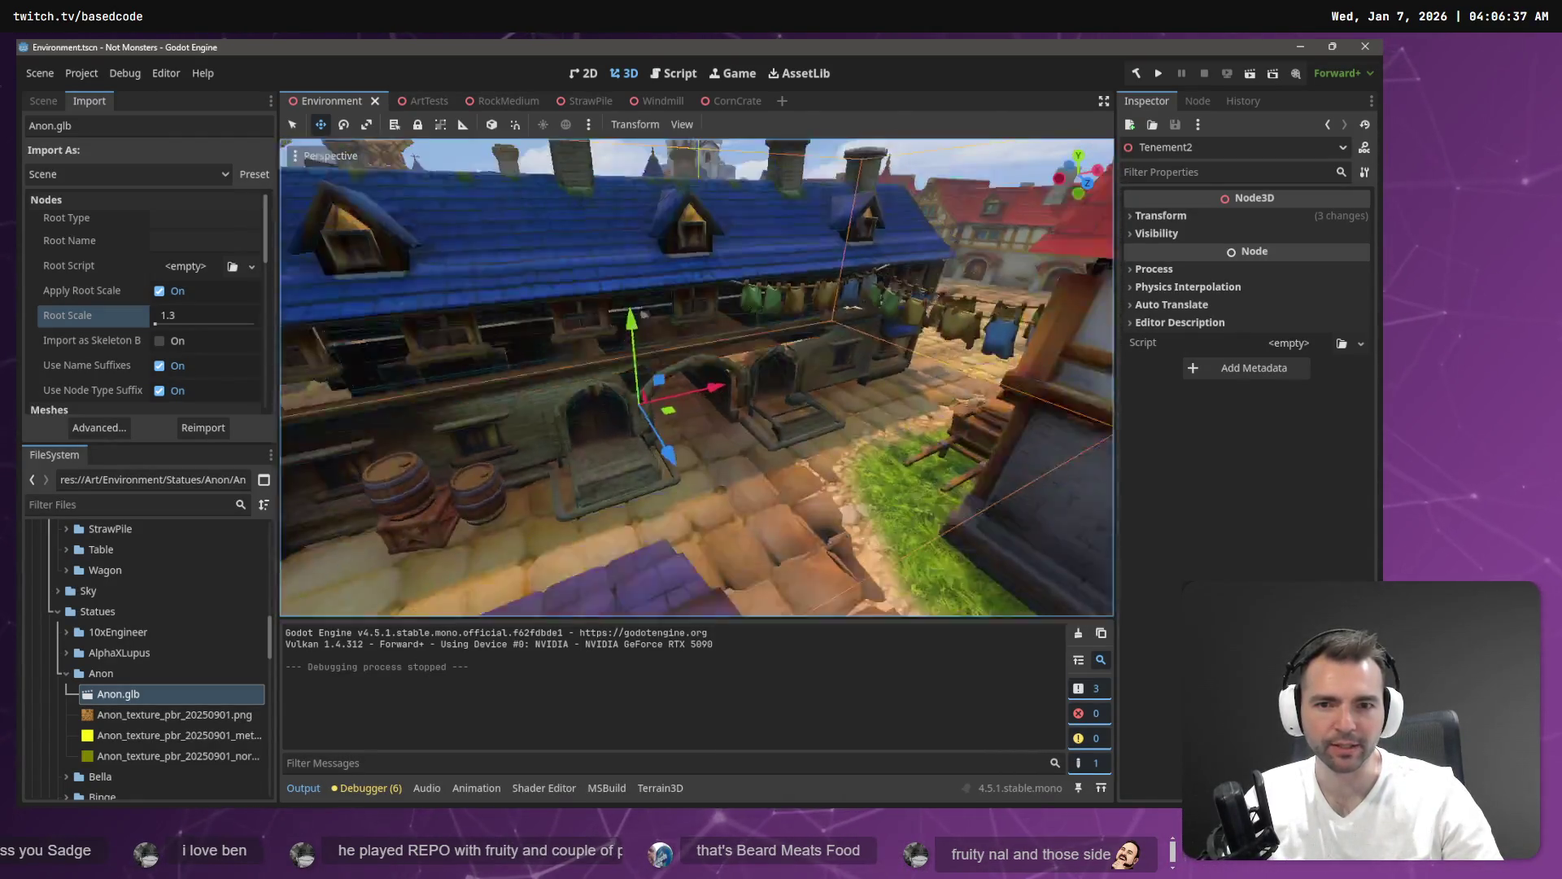
key("w")
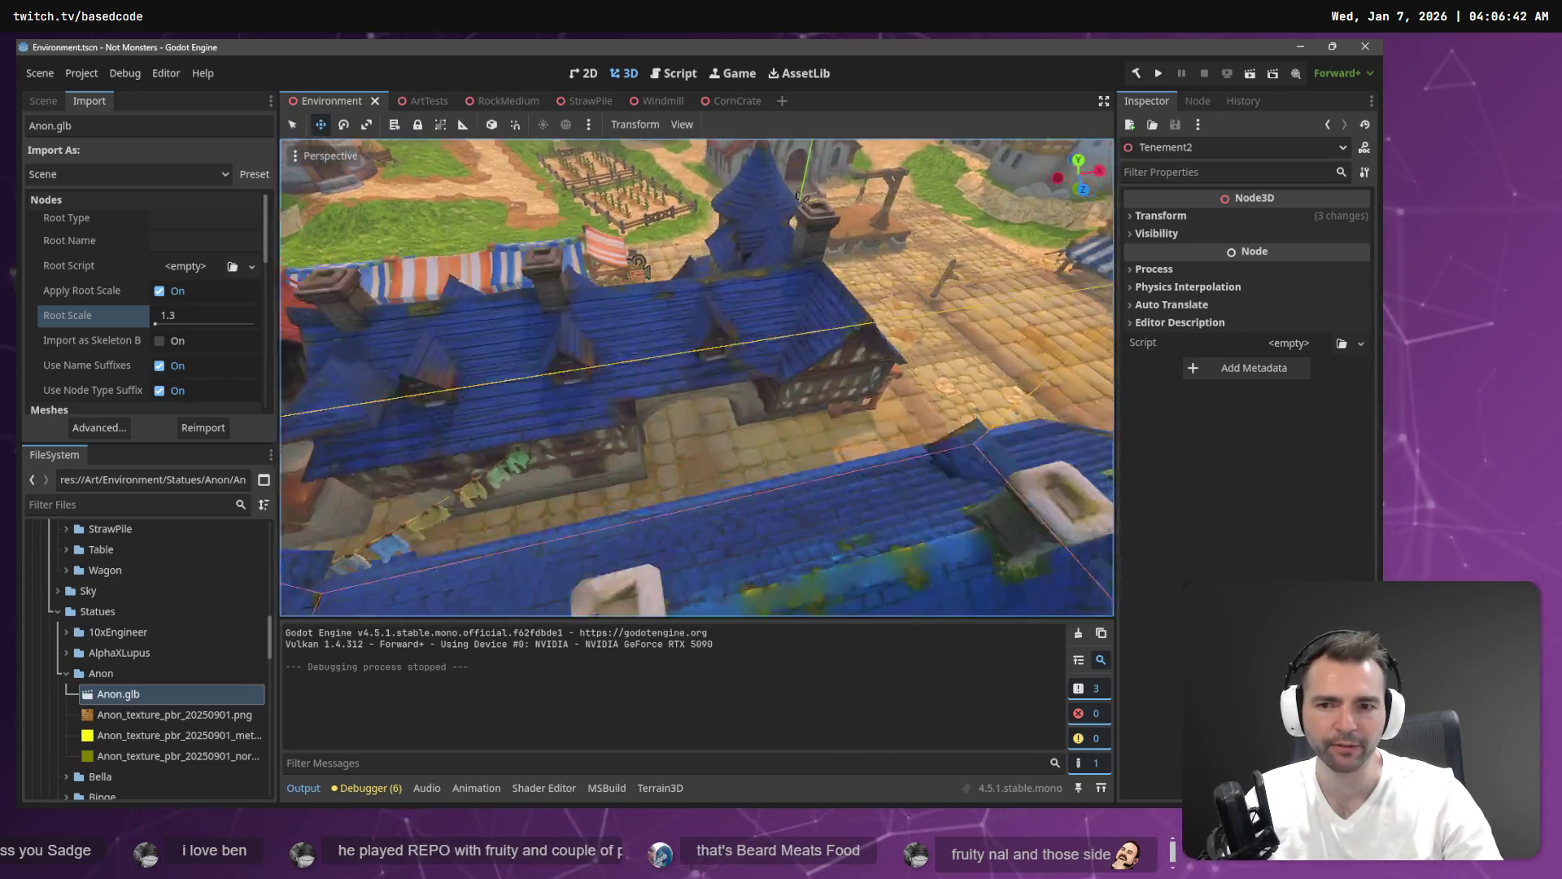
key("q")
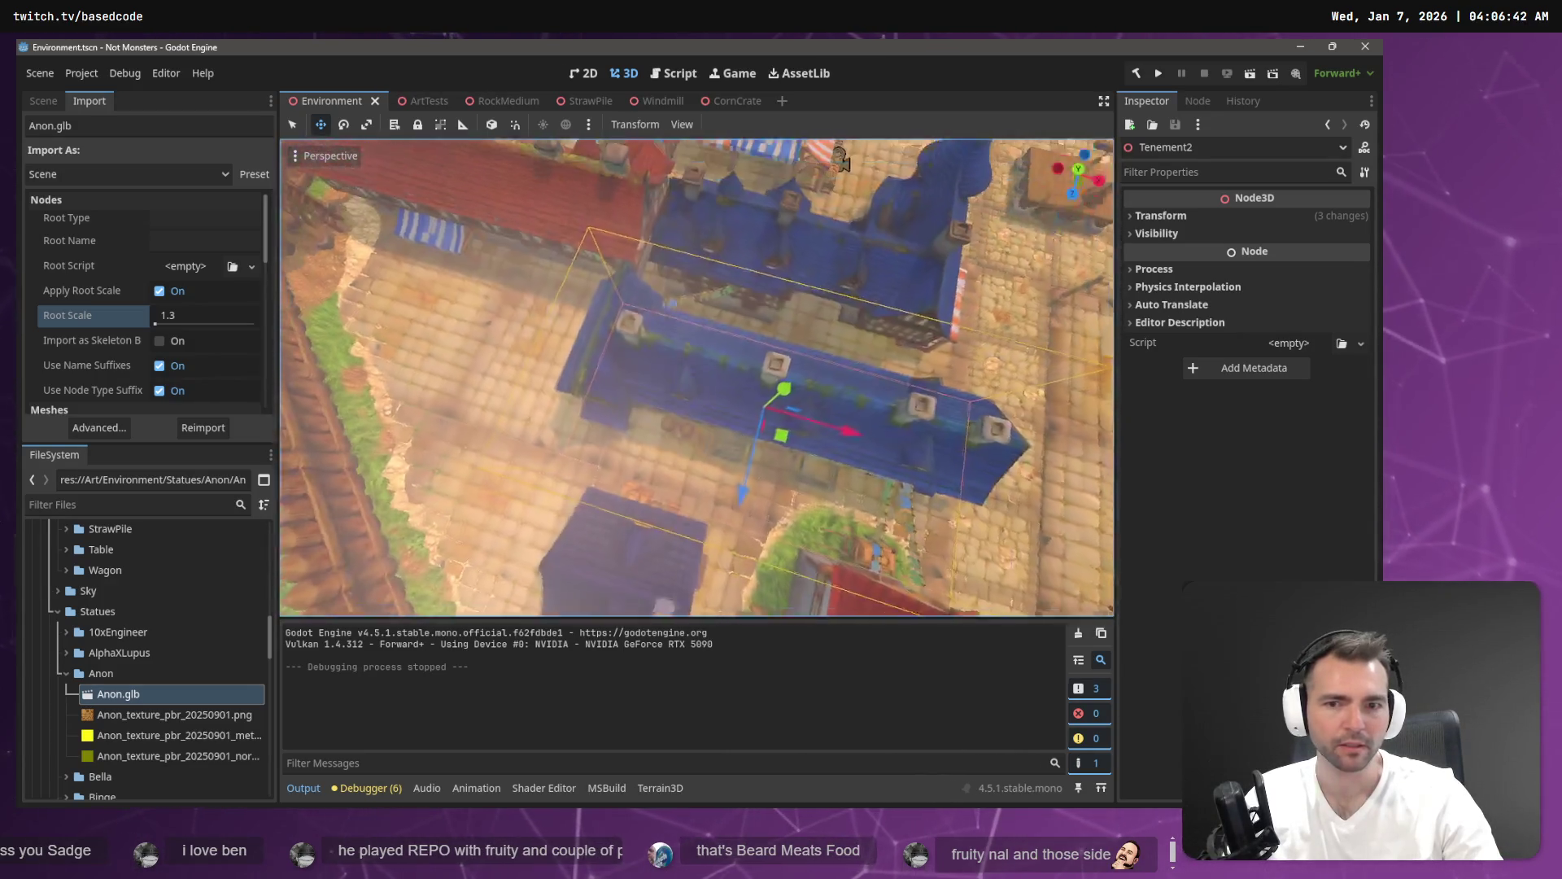
key("q")
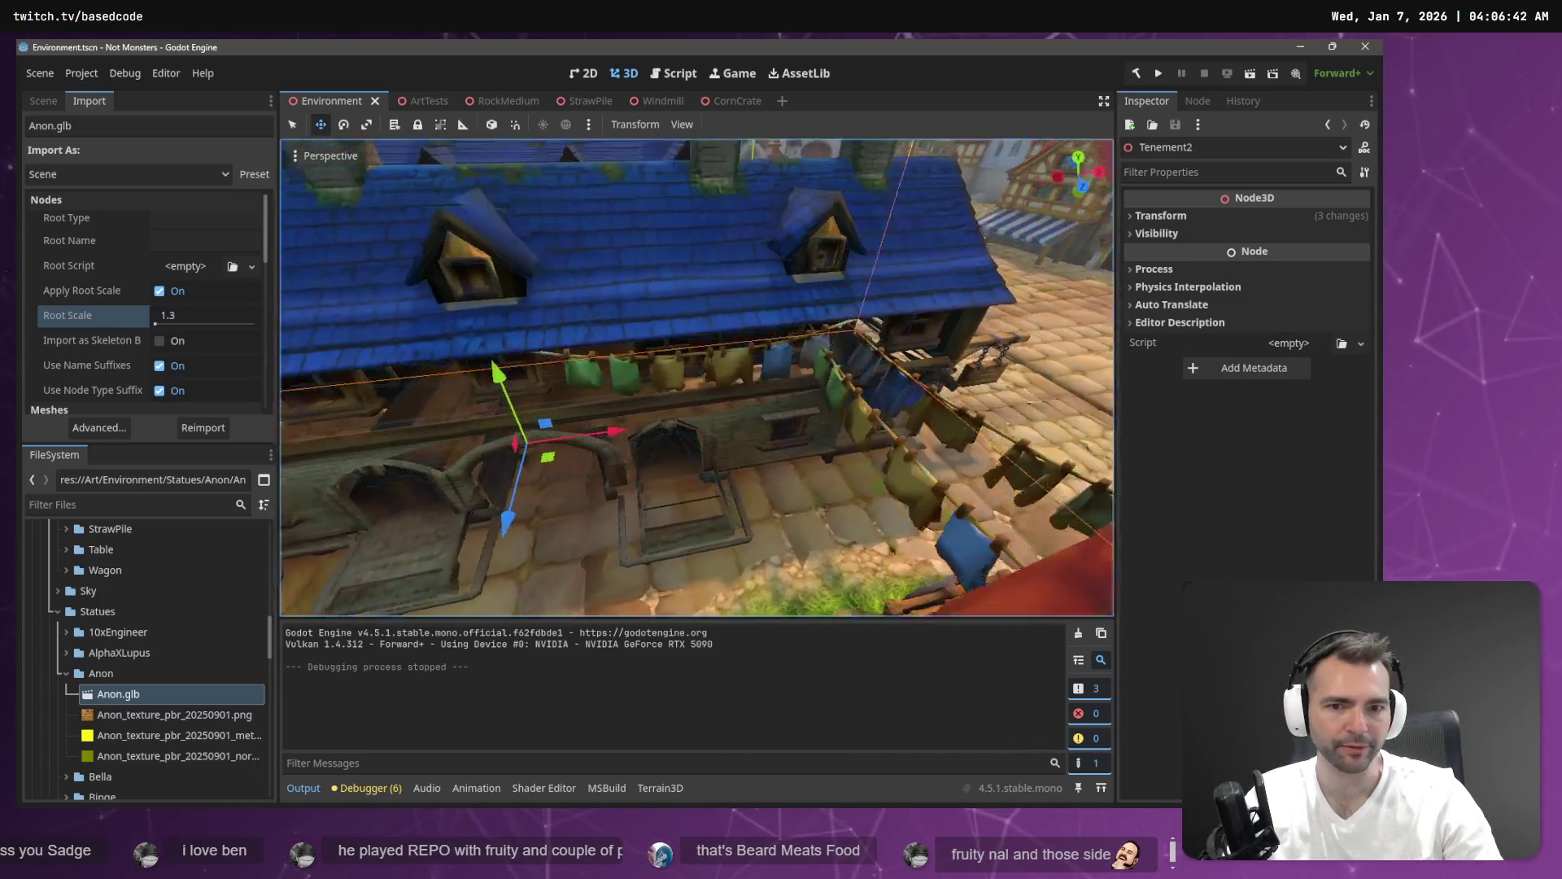
key("e")
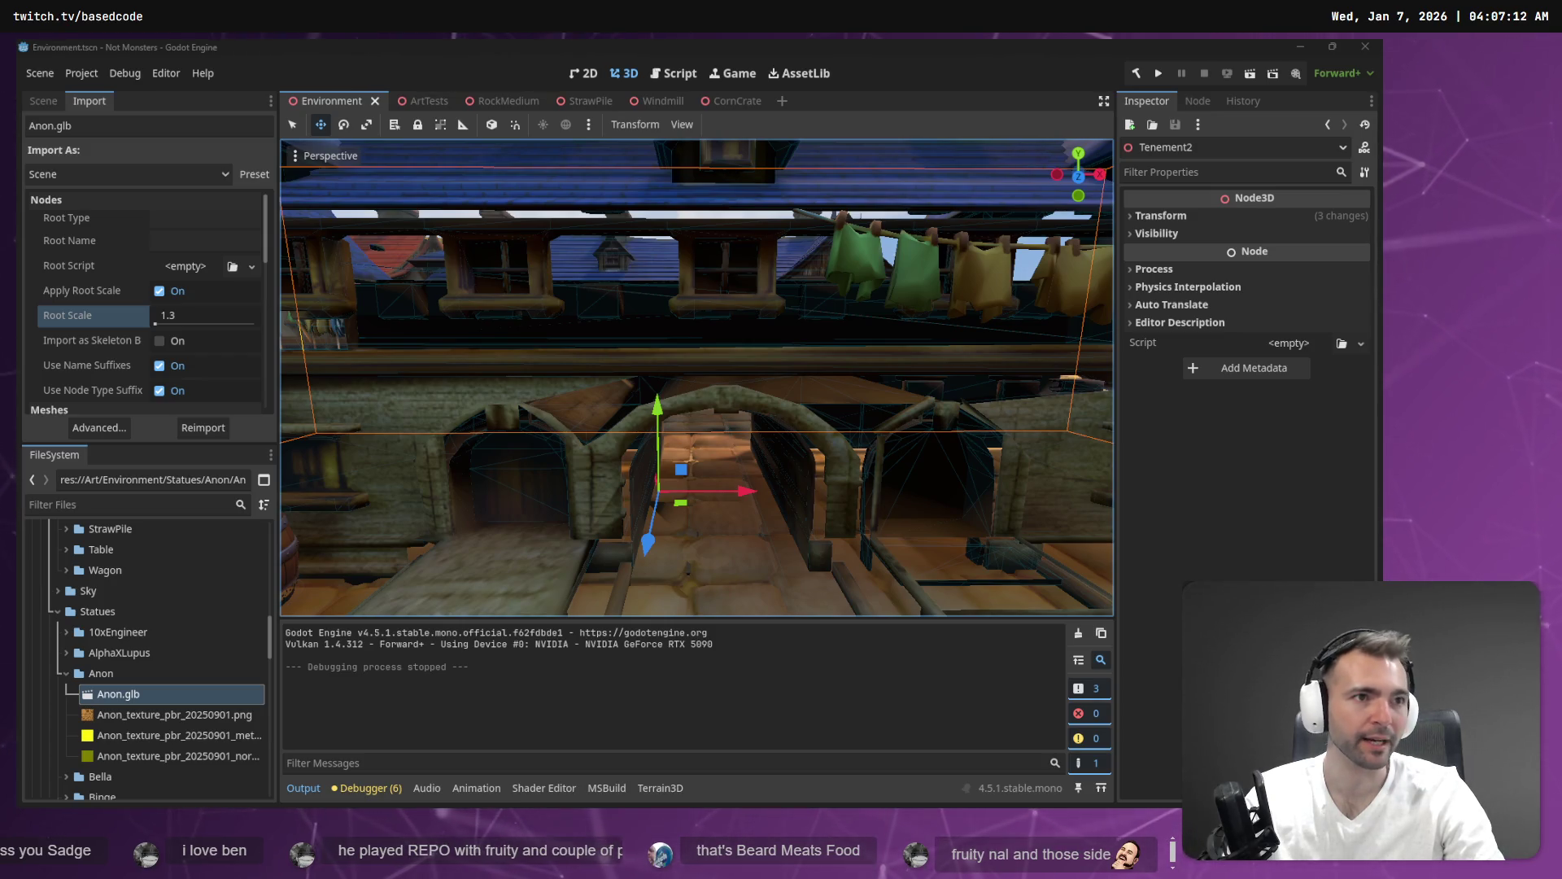
key("alt+Tab")
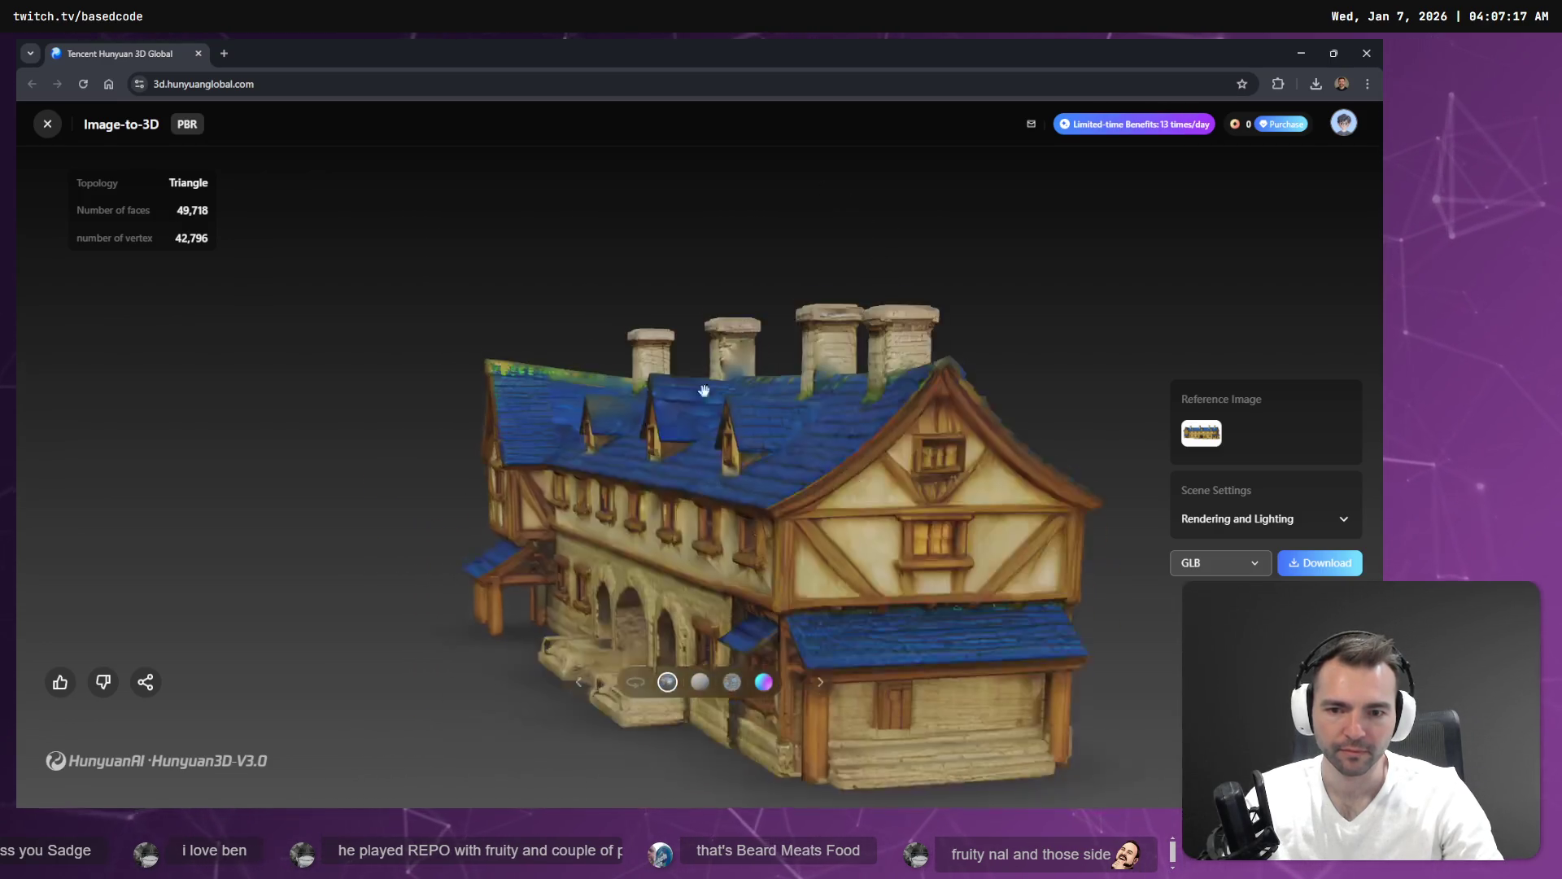
Zoom and orbit the Hunyuan 3D house to a frontal view of its arches, then shrink the browser.
scroll(750, 401, "up", 3)
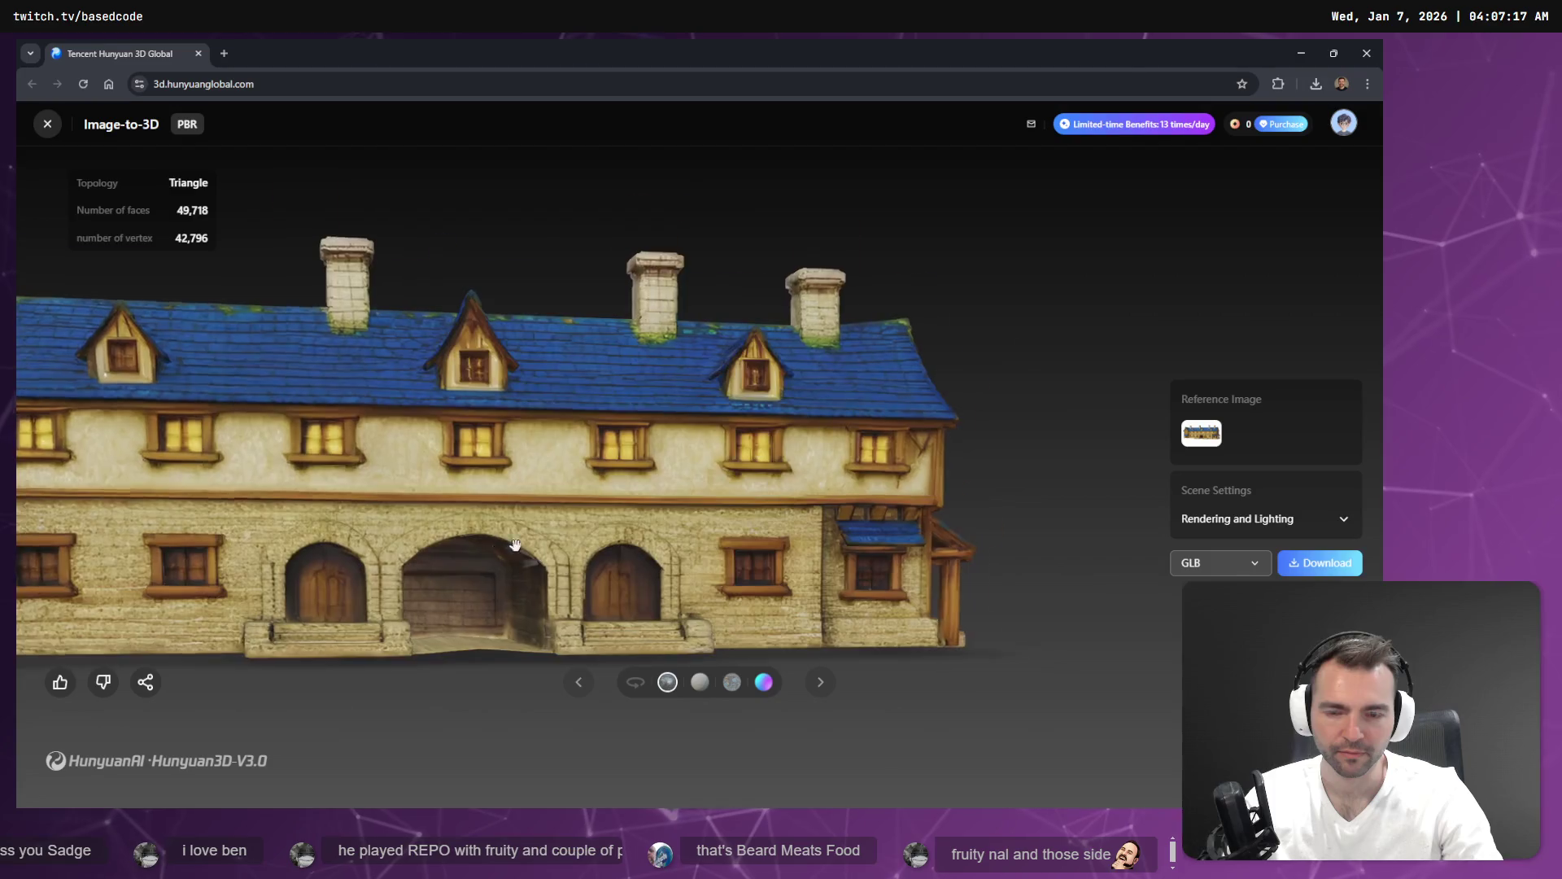
scroll(518, 519, "up", 5)
scroll(498, 545, "down", 5)
scroll(453, 600, "up", 5)
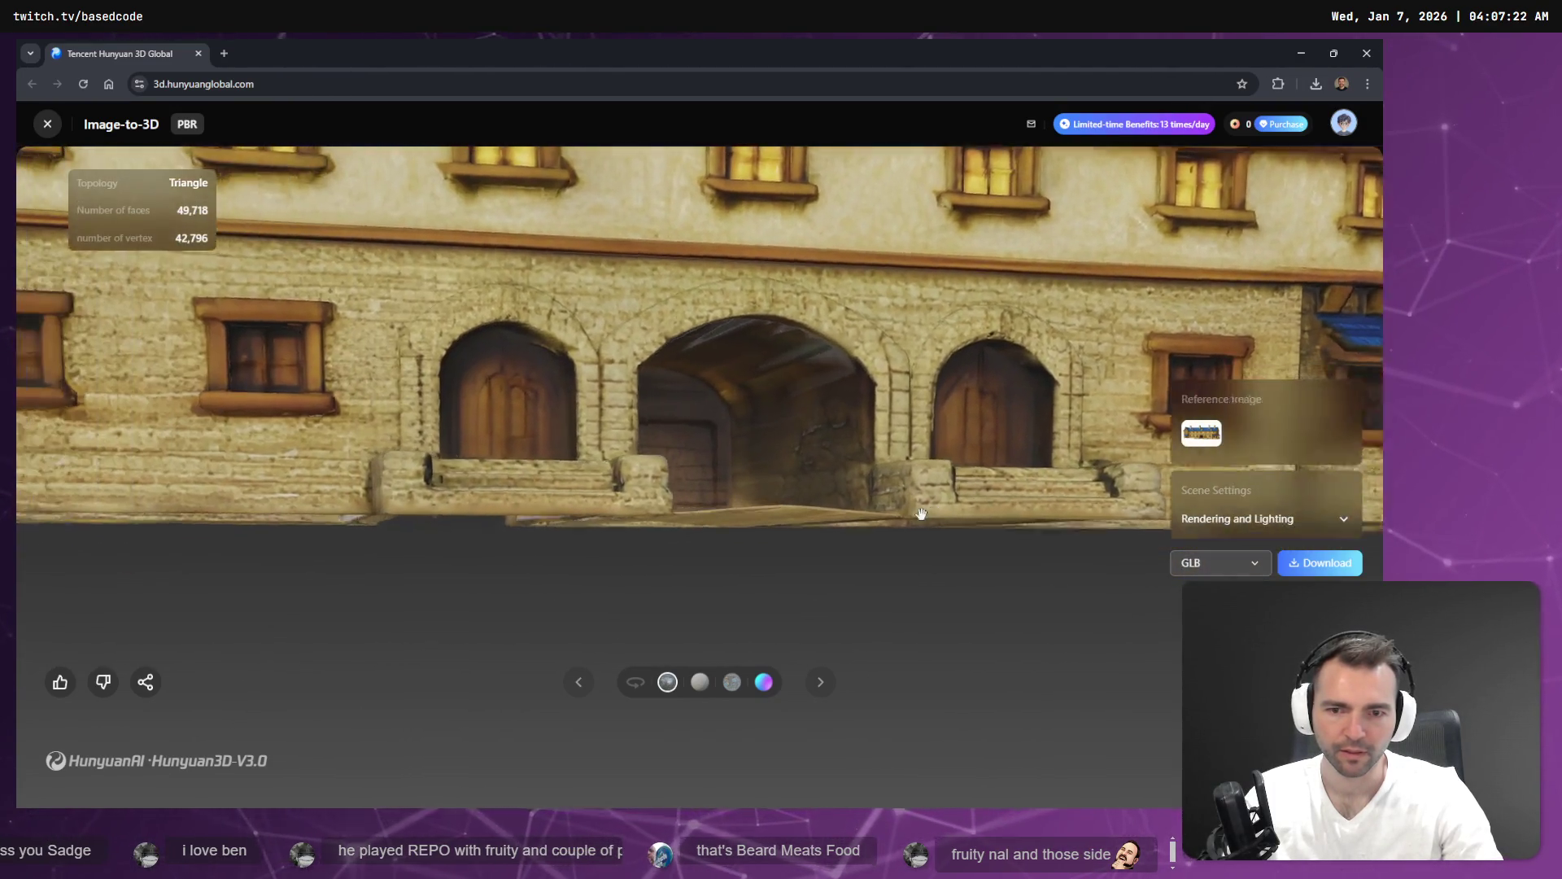
mouse_move(921, 513)
left_mouse_down()
mouse_move(890, 524)
mouse_move(868, 498)
mouse_move(844, 548)
mouse_move(627, 499)
mouse_move(798, 579)
mouse_move(774, 555)
mouse_move(660, 544)
mouse_move(659, 569)
mouse_move(830, 561)
mouse_move(805, 537)
mouse_move(781, 577)
mouse_move(900, 575)
mouse_move(638, 530)
mouse_move(754, 536)
mouse_move(621, 443)
mouse_move(827, 554)
mouse_move(799, 565)
mouse_move(930, 492)
mouse_move(628, 524)
mouse_move(305, 510)
mouse_move(683, 516)
mouse_move(924, 541)
mouse_move(934, 501)
mouse_move(496, 541)
mouse_move(533, 521)
mouse_move(602, 523)
left_mouse_up()
scroll(773, 519, "down", 2)
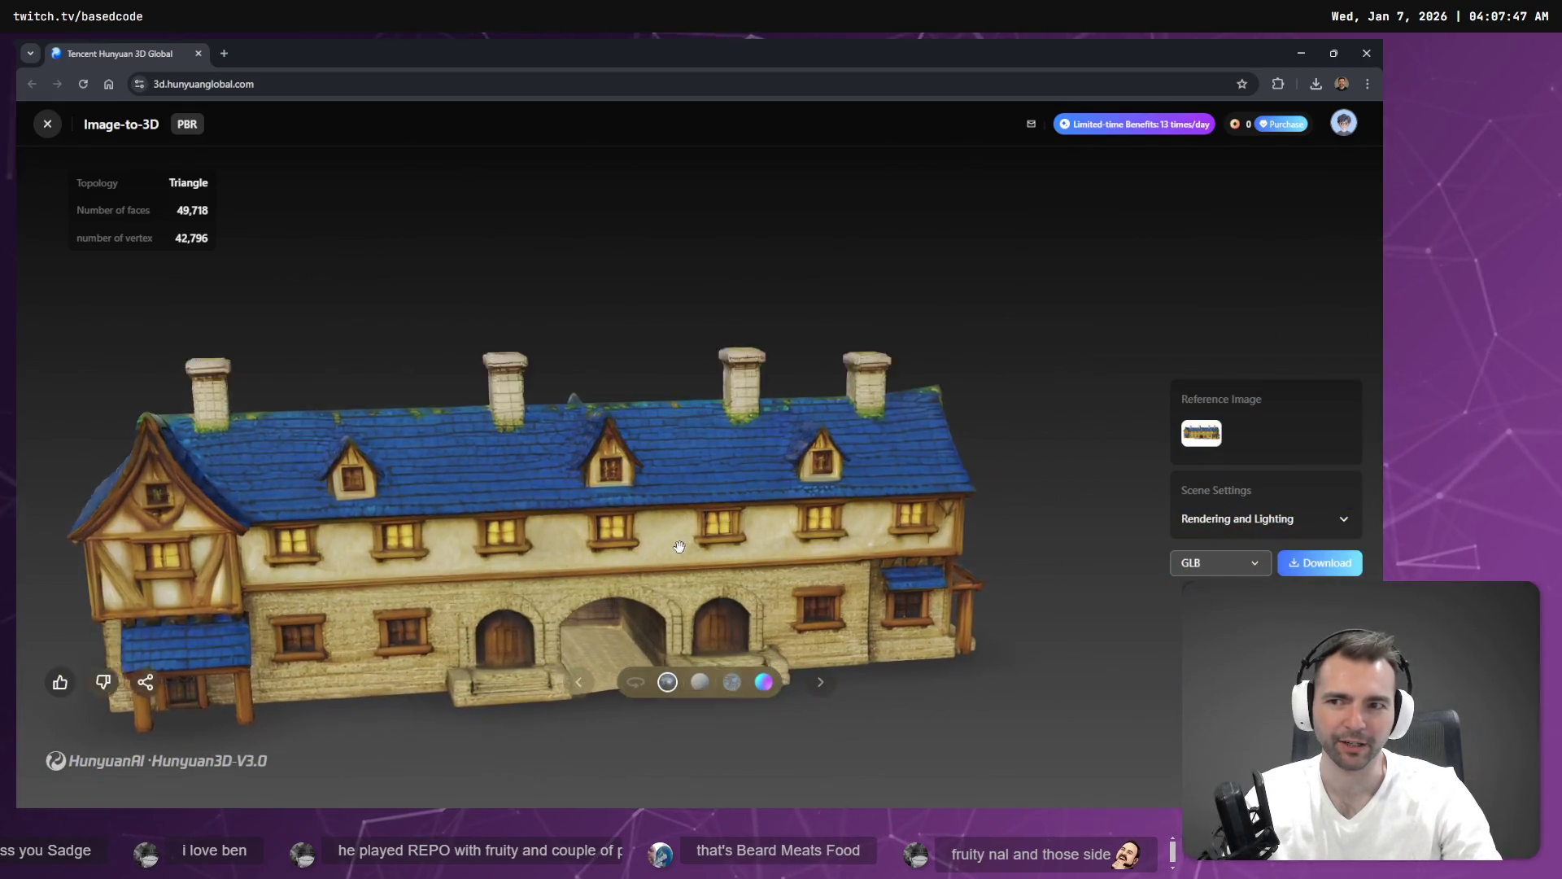
scroll(691, 617, "up", 3)
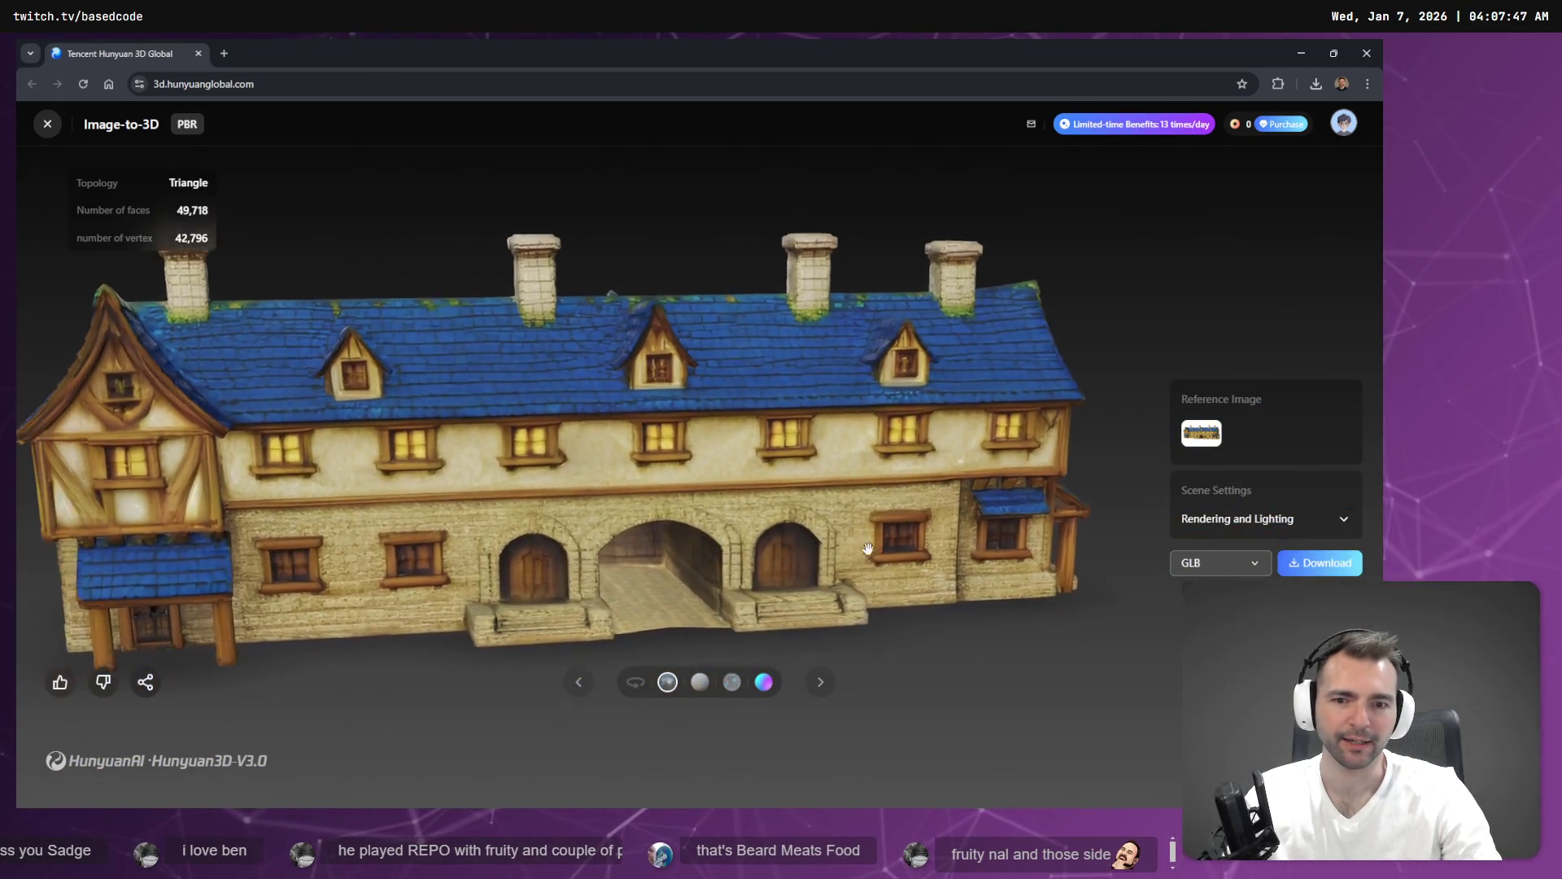
mouse_move(692, 53)
left_mouse_down()
mouse_move(692, 161)
mouse_move(1554, 161)
left_mouse_up()
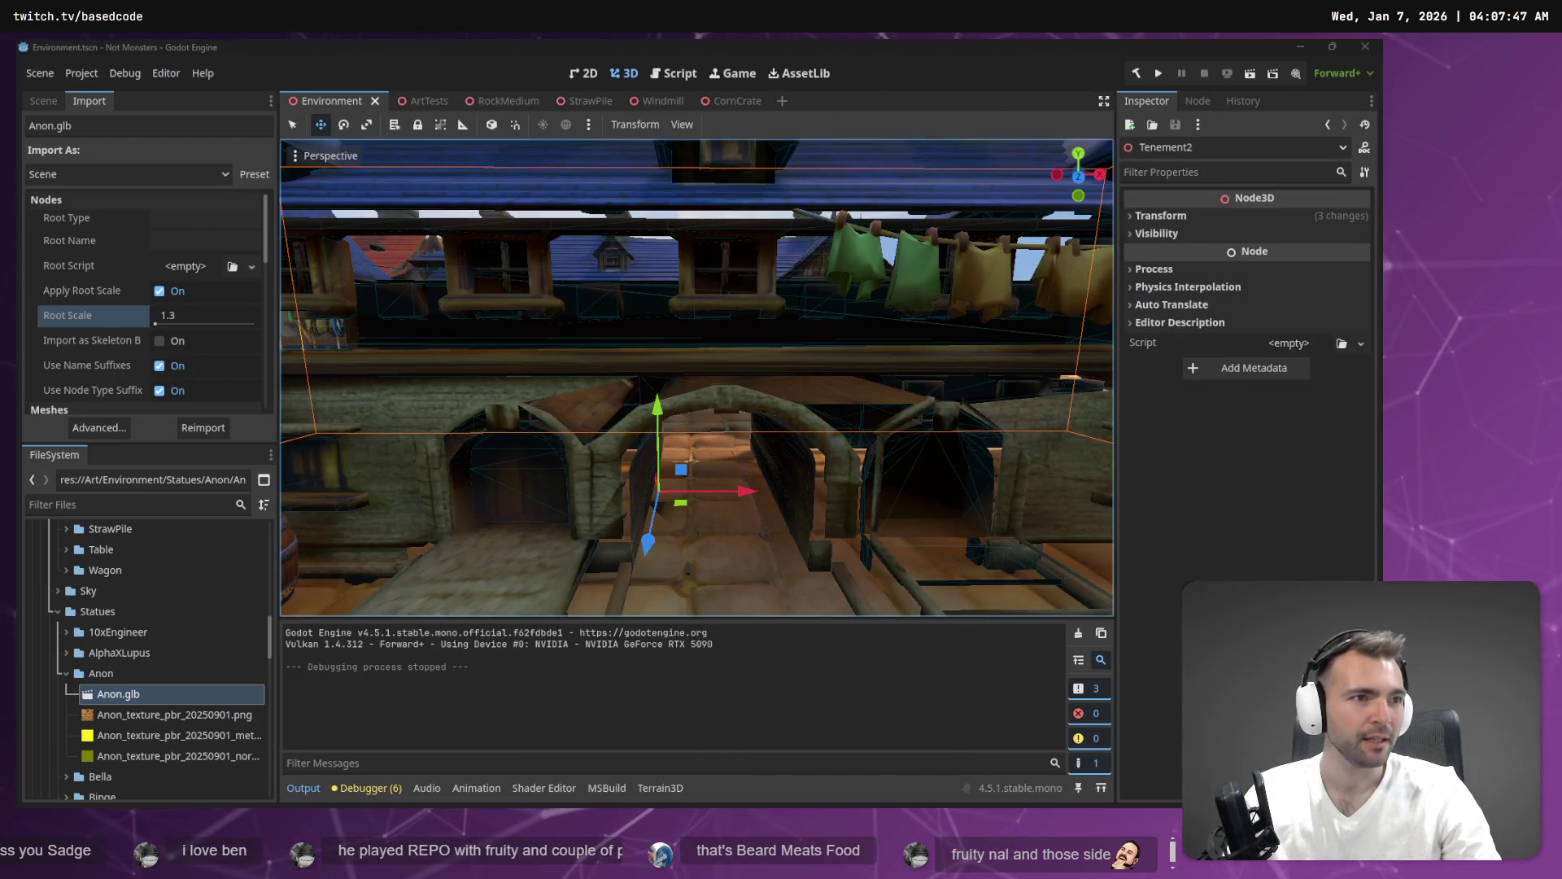
Fly out over the town and up to inspect the blue-roofed tenement's roof.
key("s")
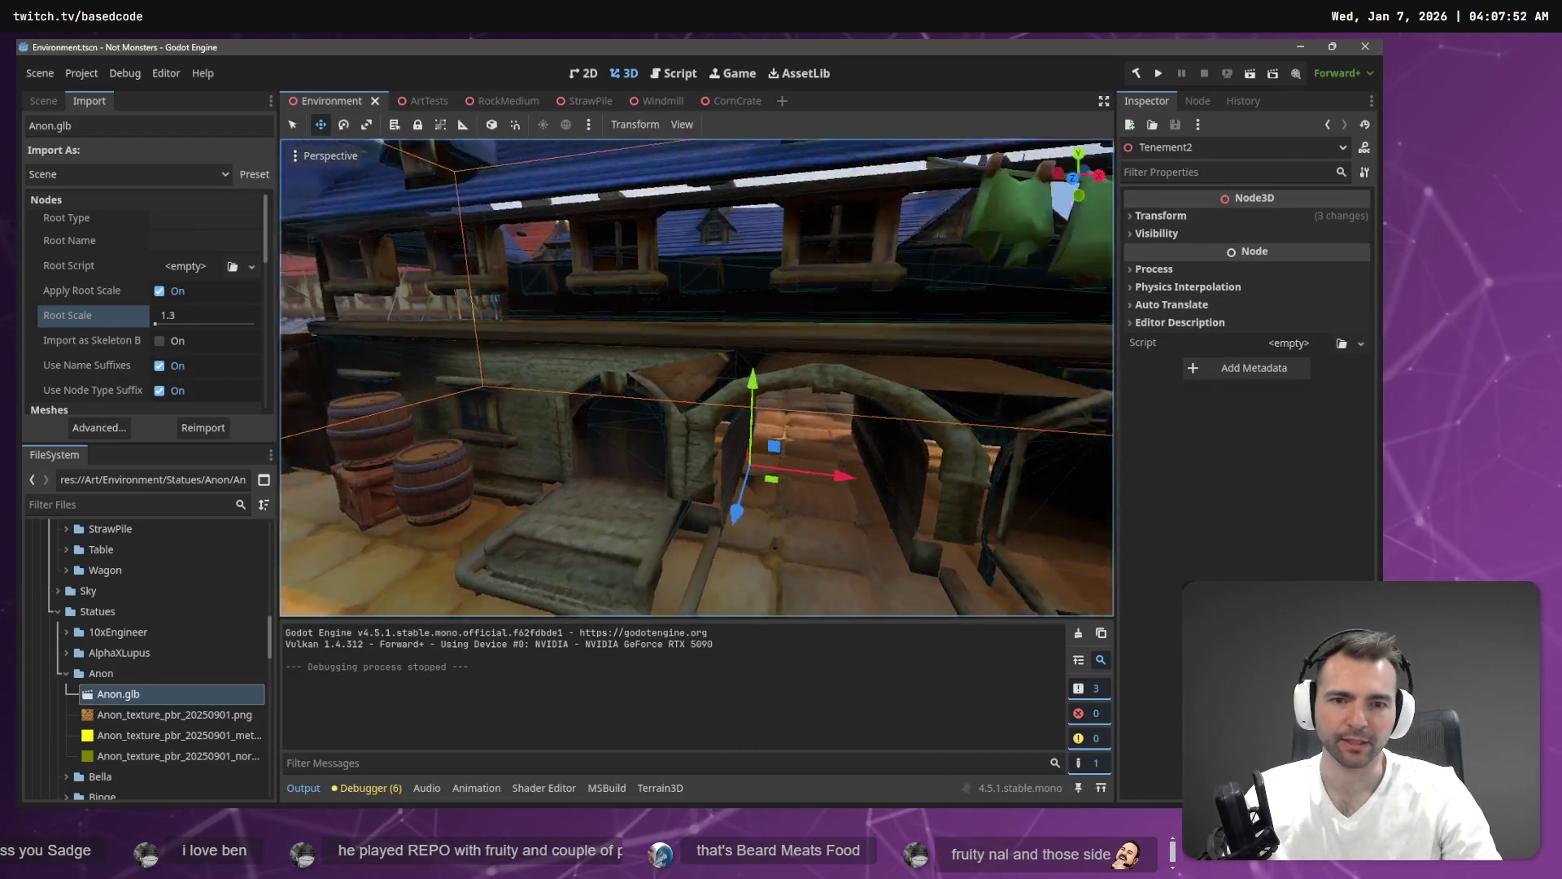
key("w")
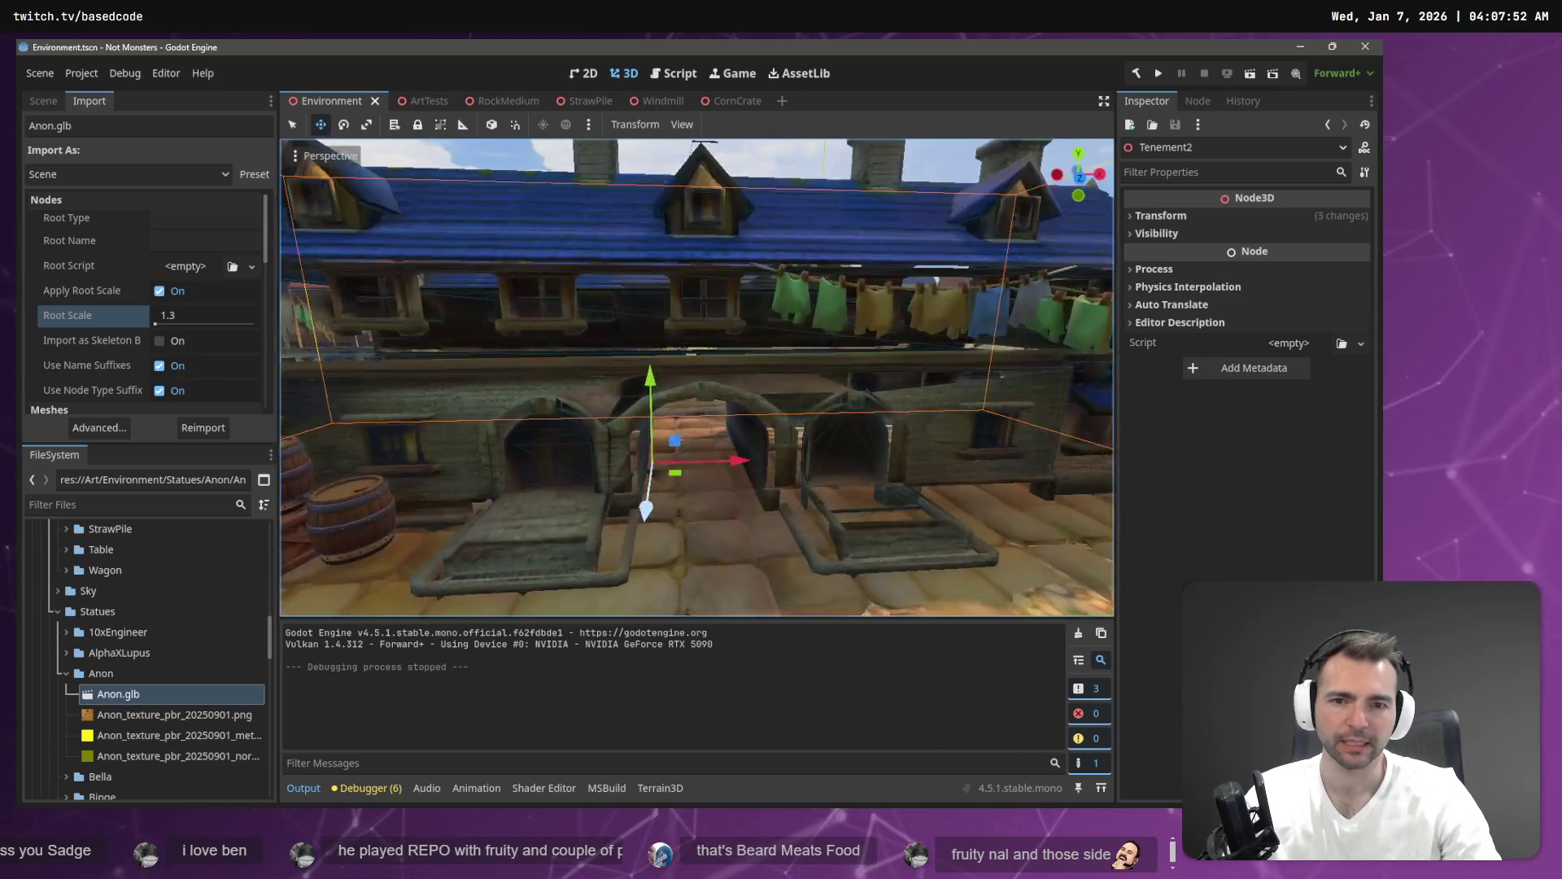
key("e")
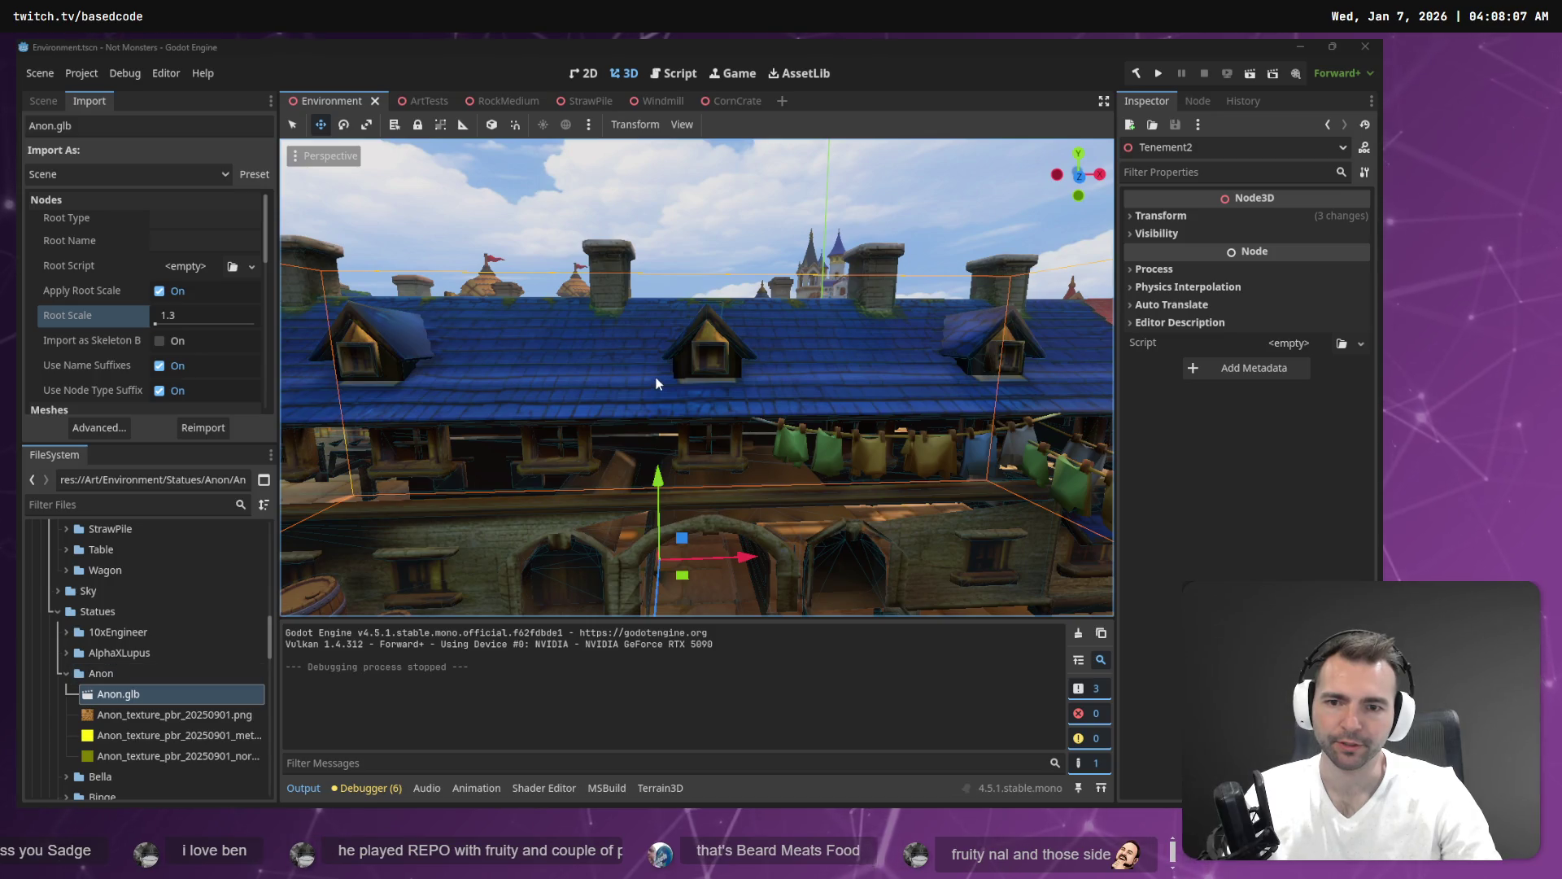
scroll(648, 379, "down", 5)
left_click_drag(696, 377, 21, 154)
Open the Tenement2 node's scene in its own editor tab from the Scene dock.
left_click(44, 108)
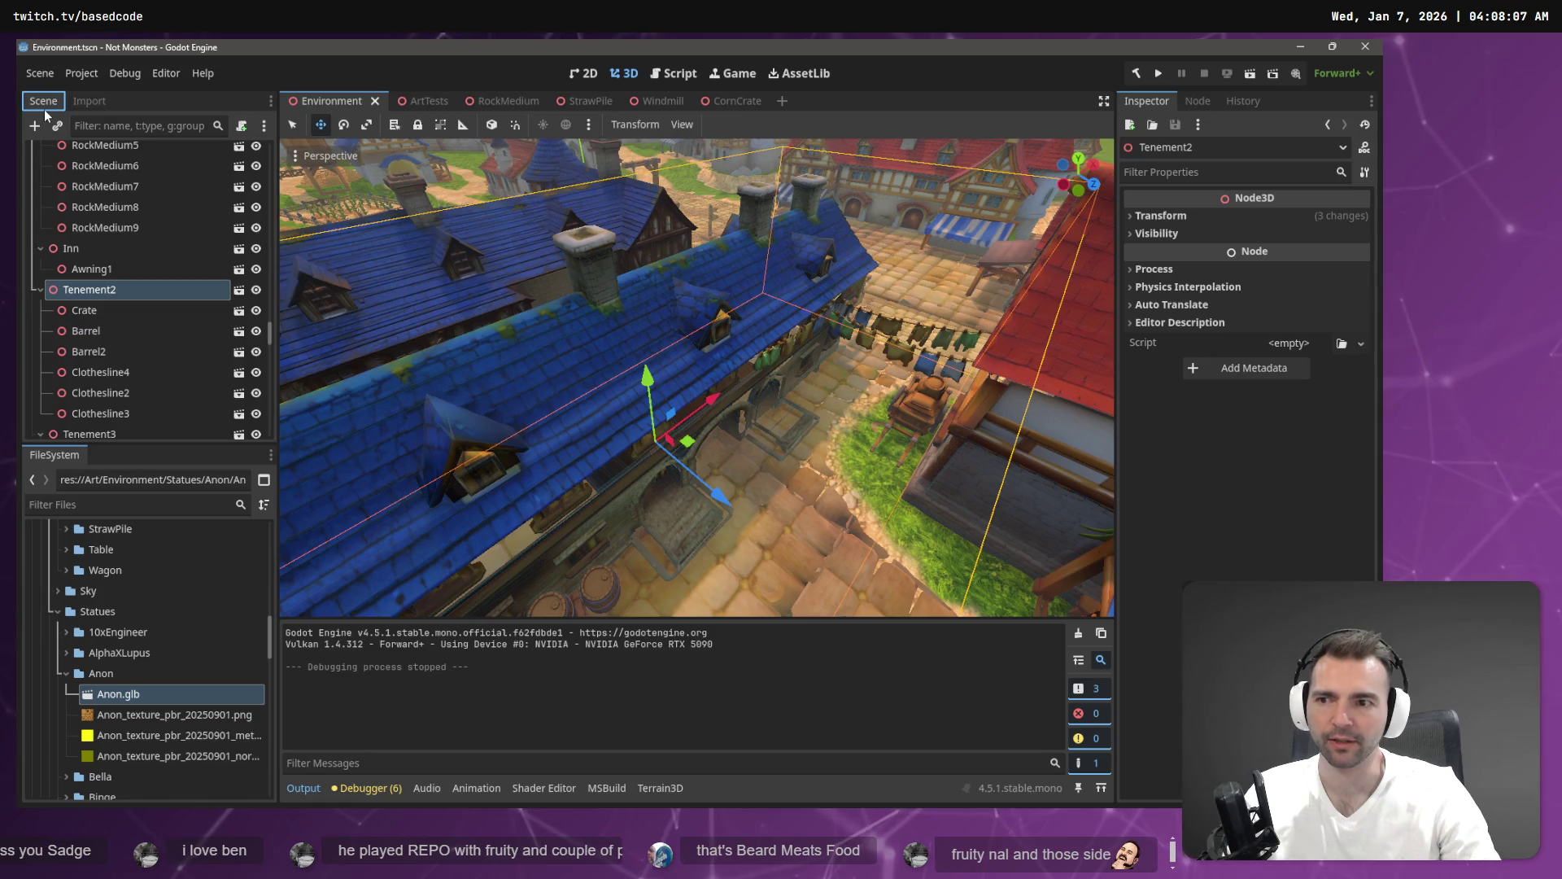
right_click(91, 288)
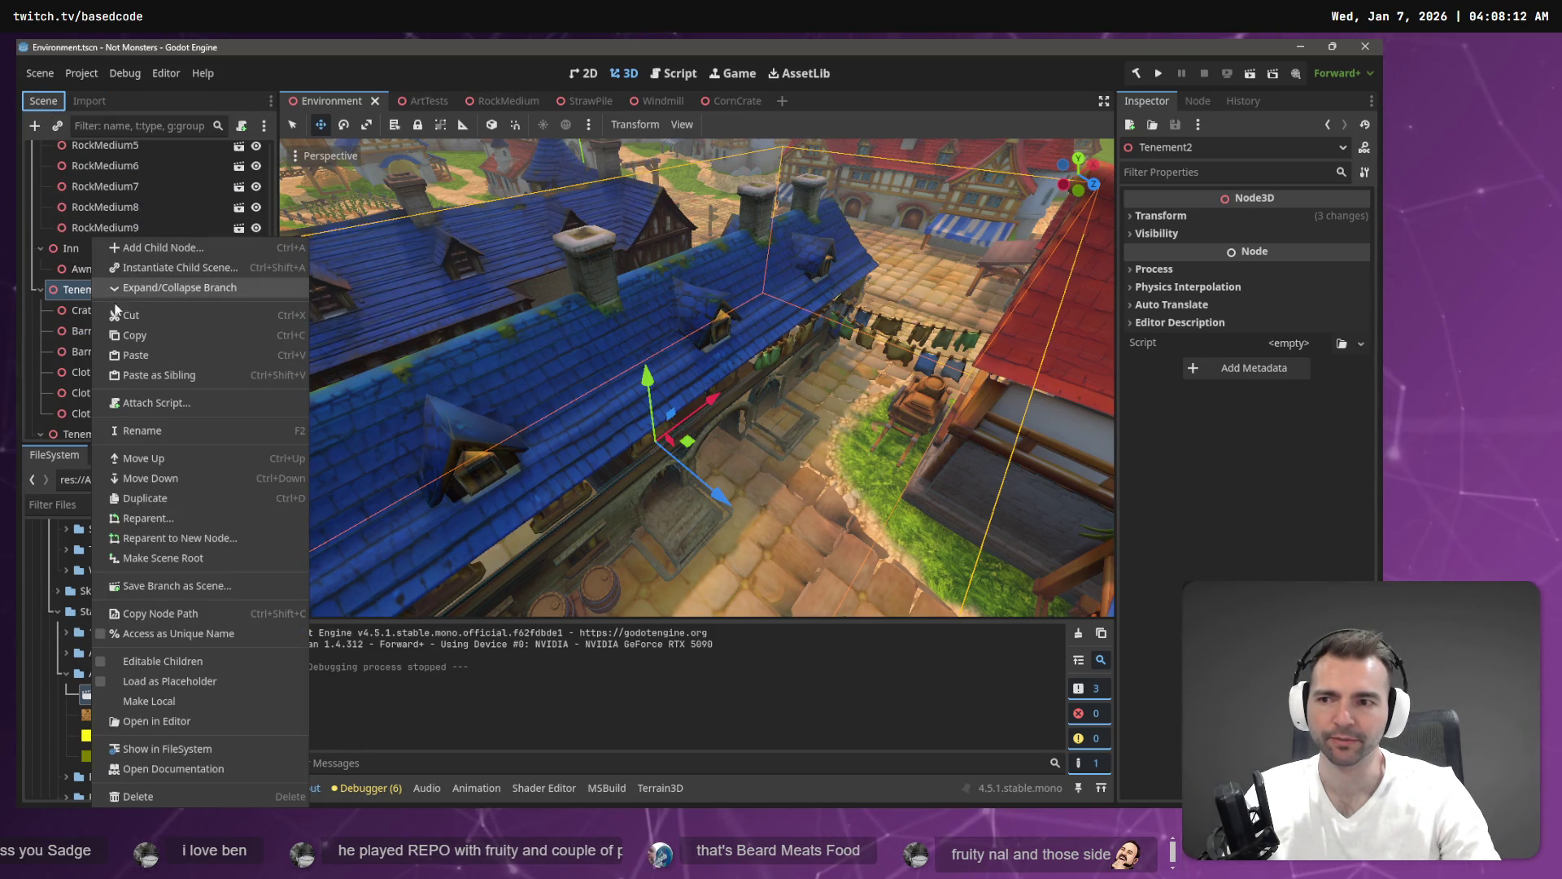
left_click(47, 293)
left_click(239, 293)
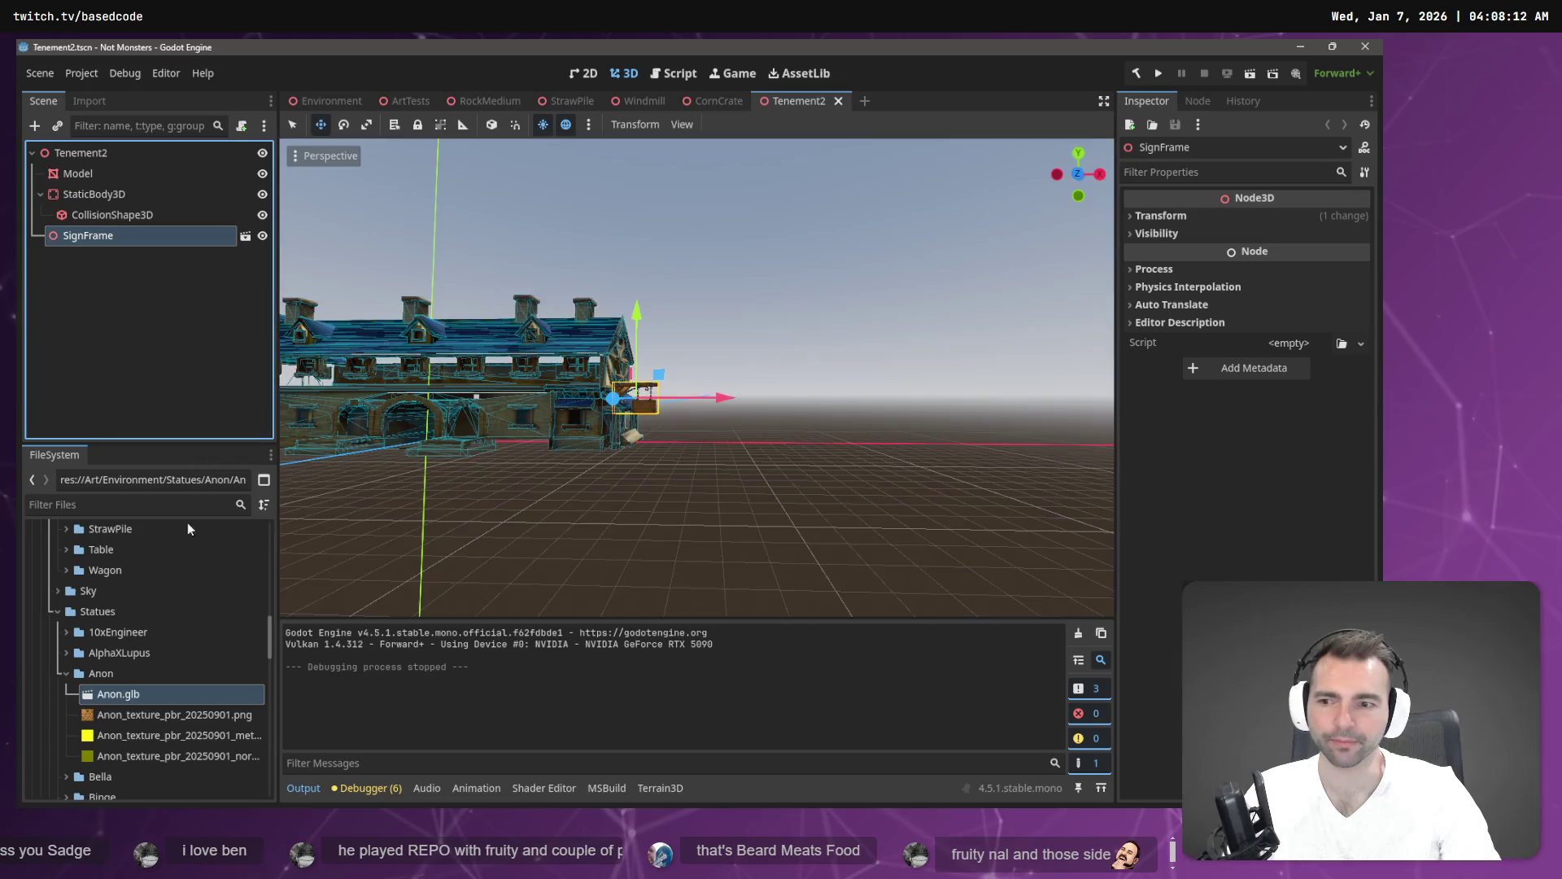
Collapse Props and Statues, expand Achitecture > Tenement2, and select Tenement2.fbx.
scroll(145, 642, "down", 10)
scroll(148, 625, "down", 10)
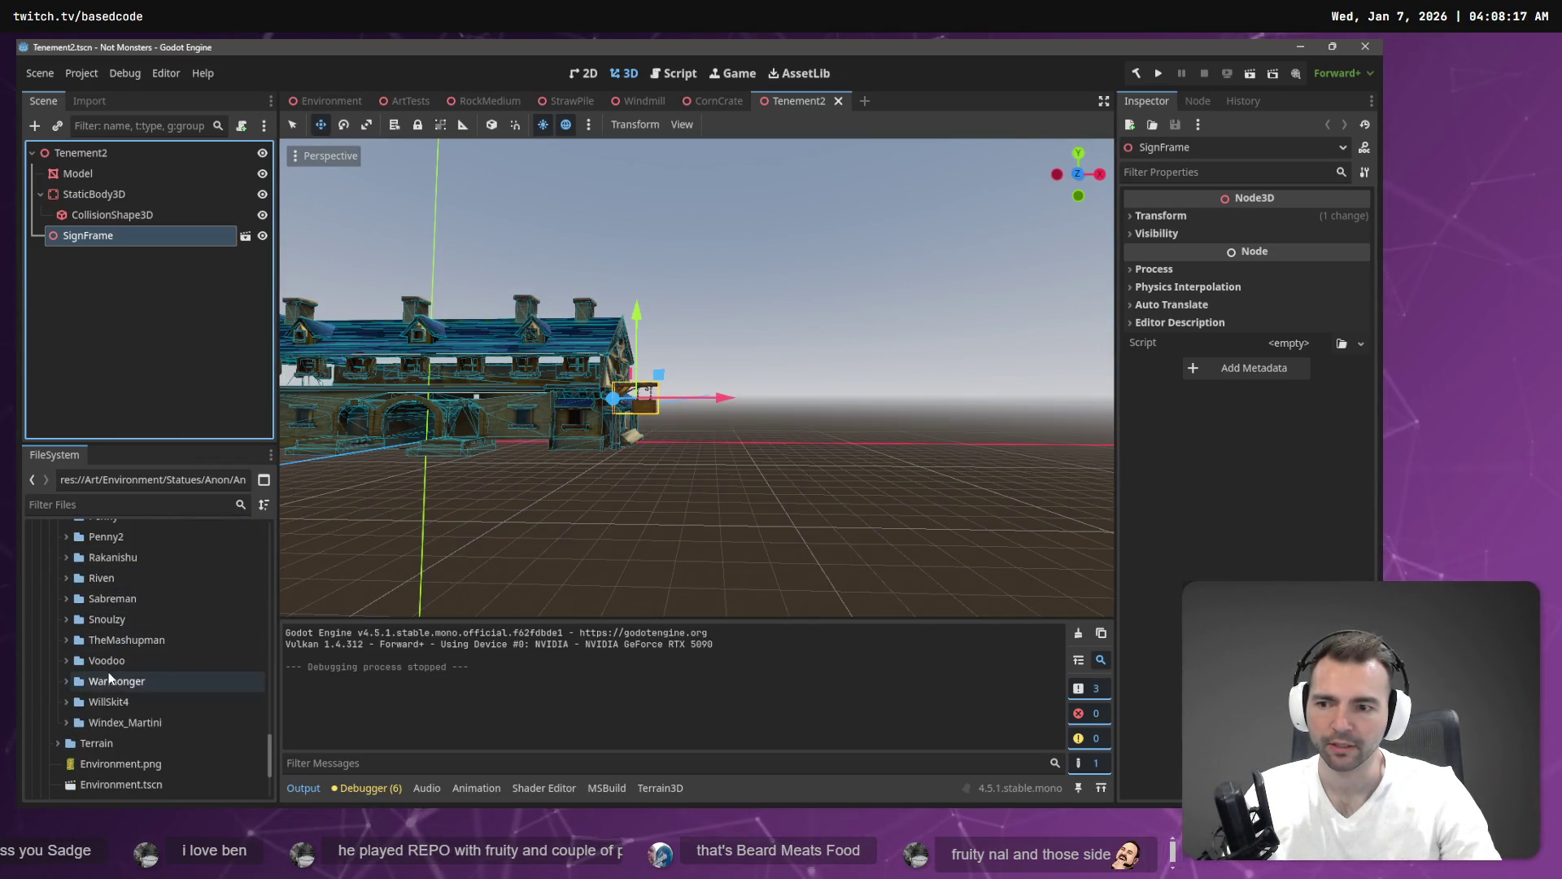
scroll(122, 676, "up", 5)
scroll(122, 672, "up", 10)
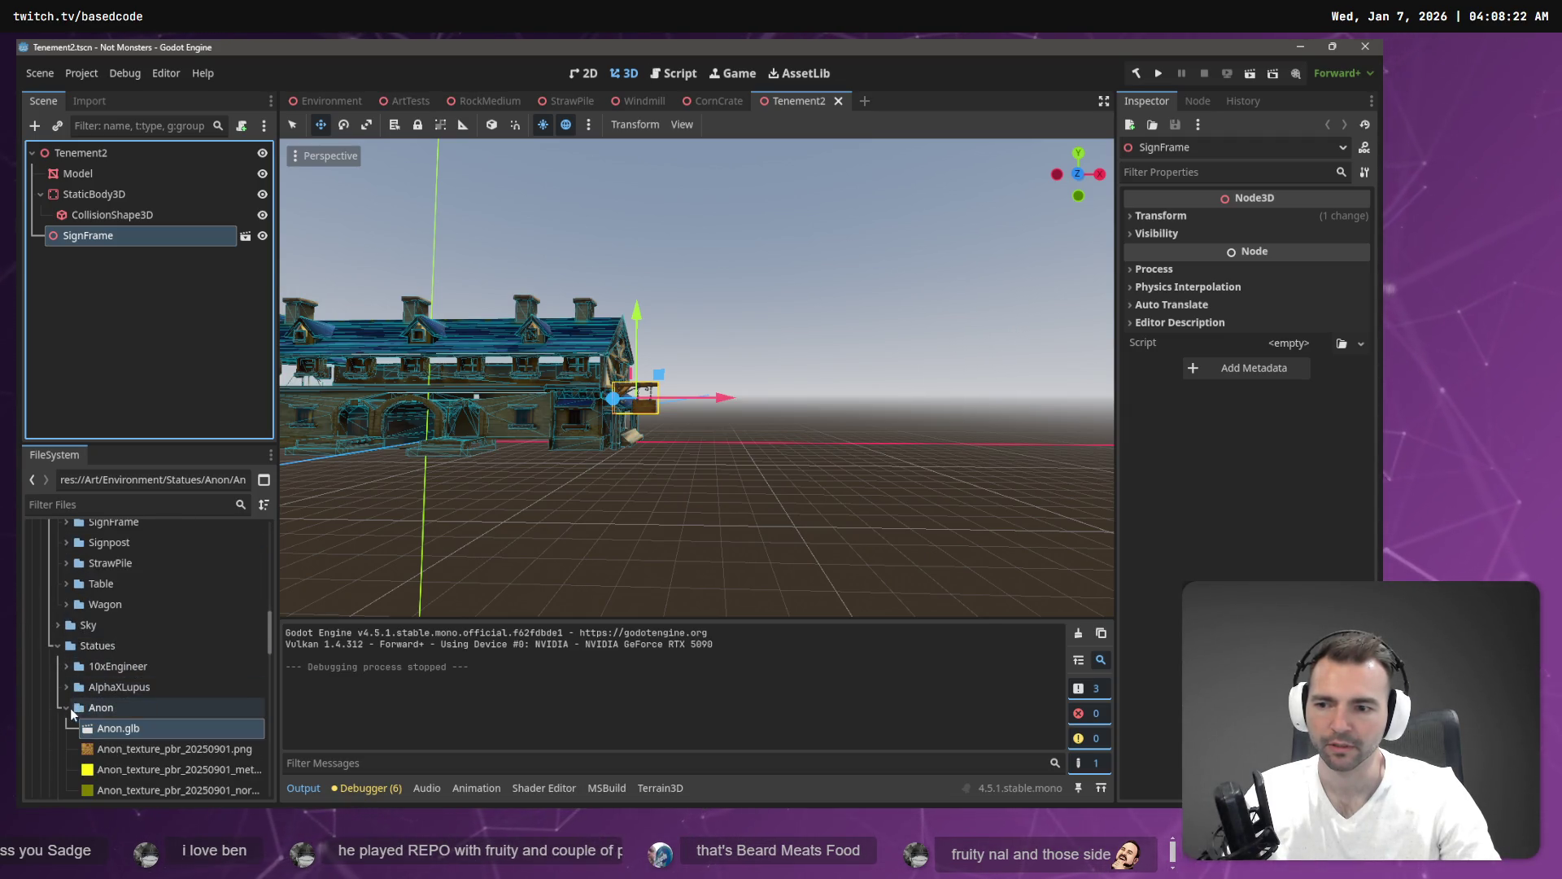
left_click(68, 708)
scroll(65, 684, "up", 10)
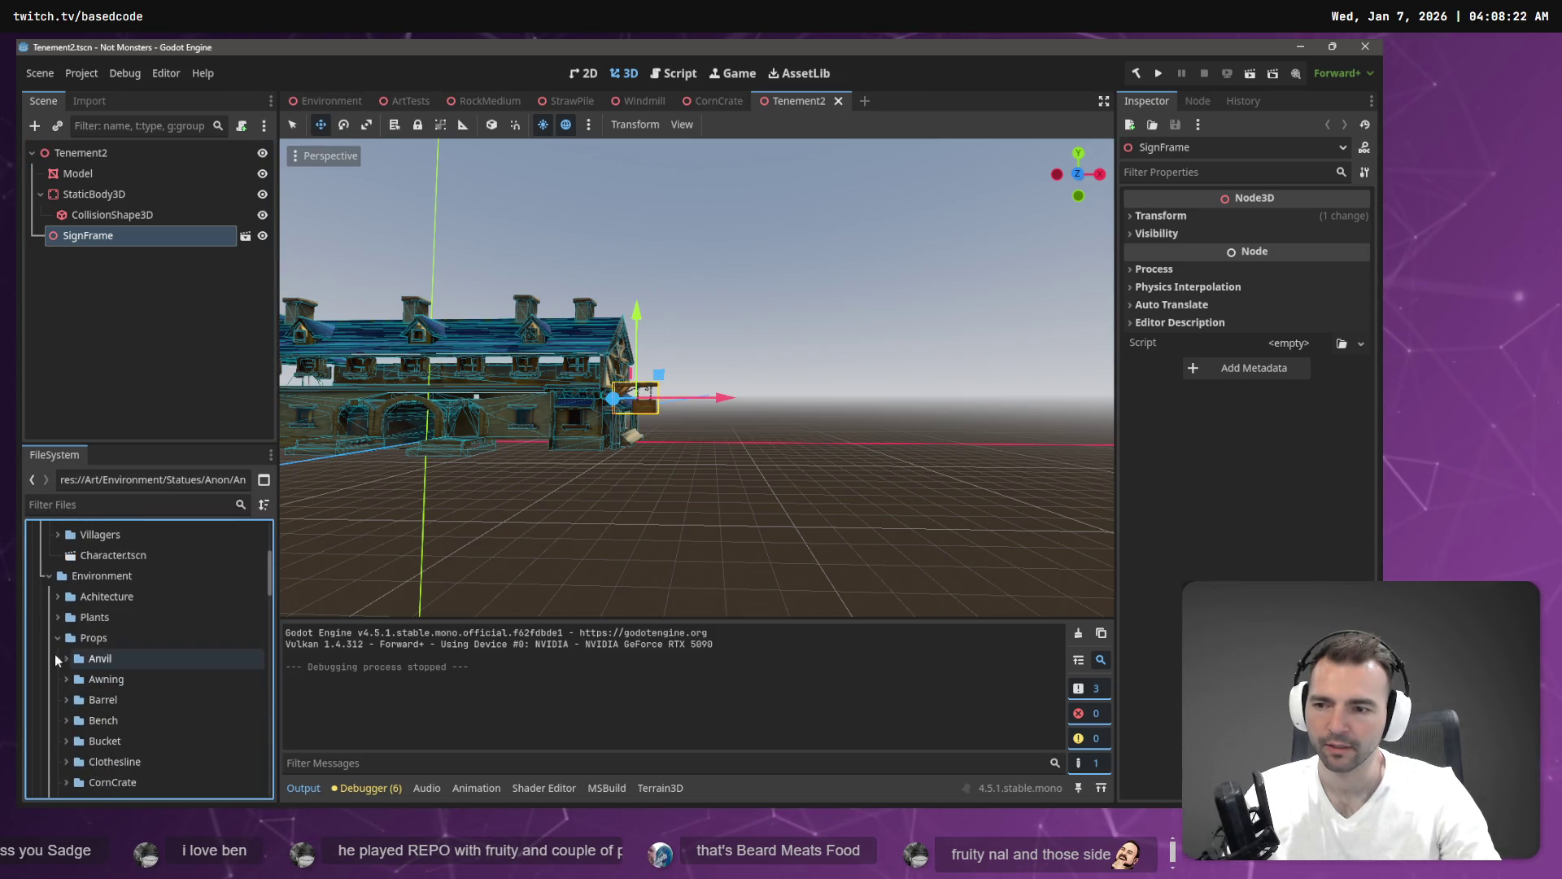
left_click(57, 638)
left_click(56, 680)
left_click(57, 596)
scroll(86, 647, "down", 5)
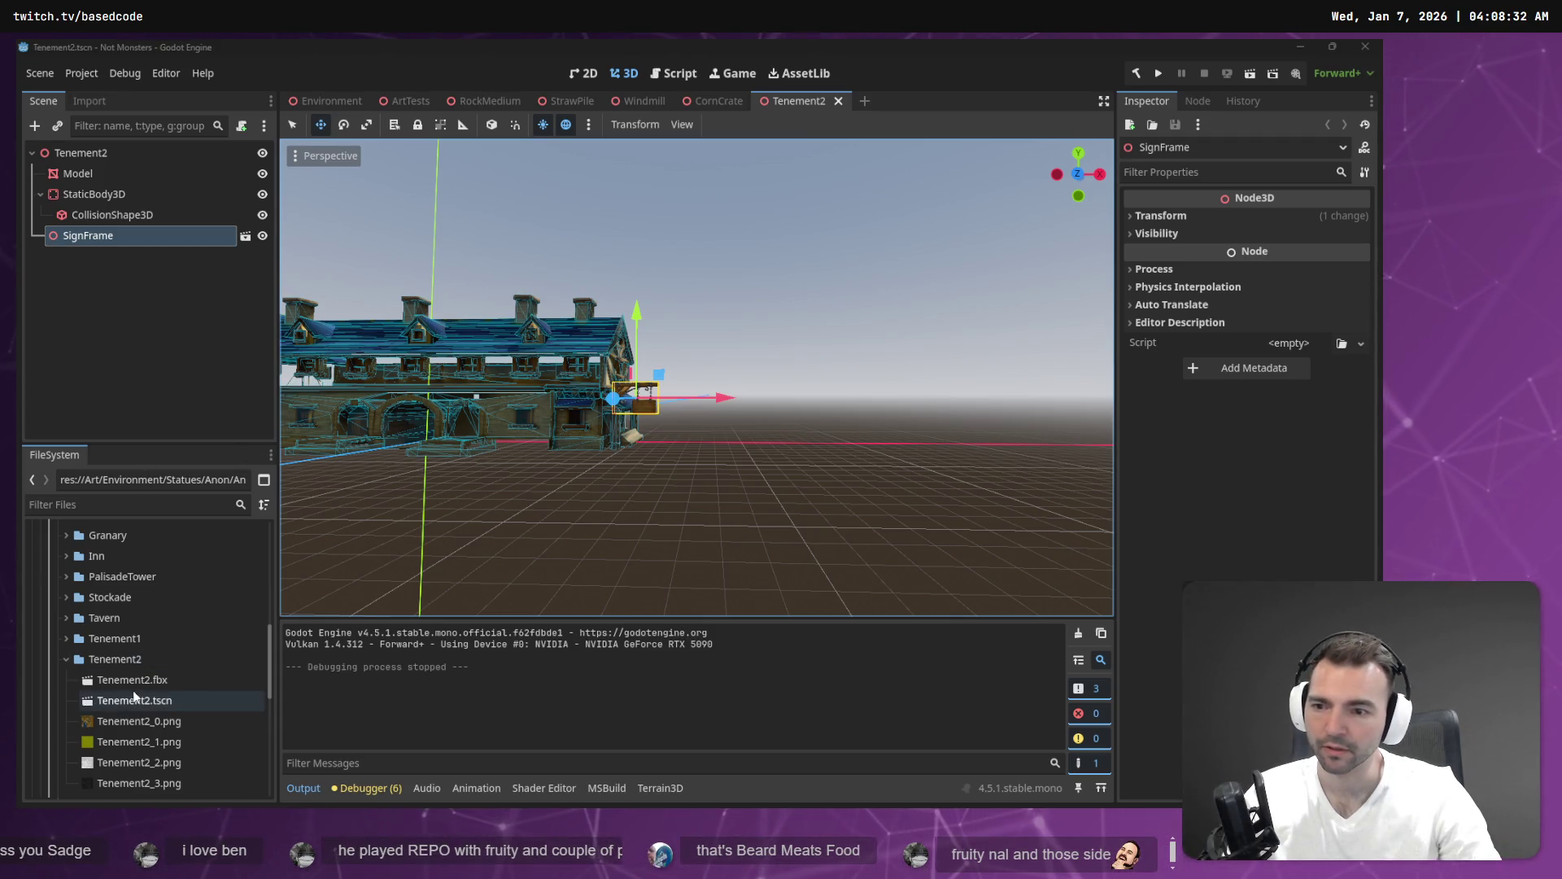
left_click(150, 683)
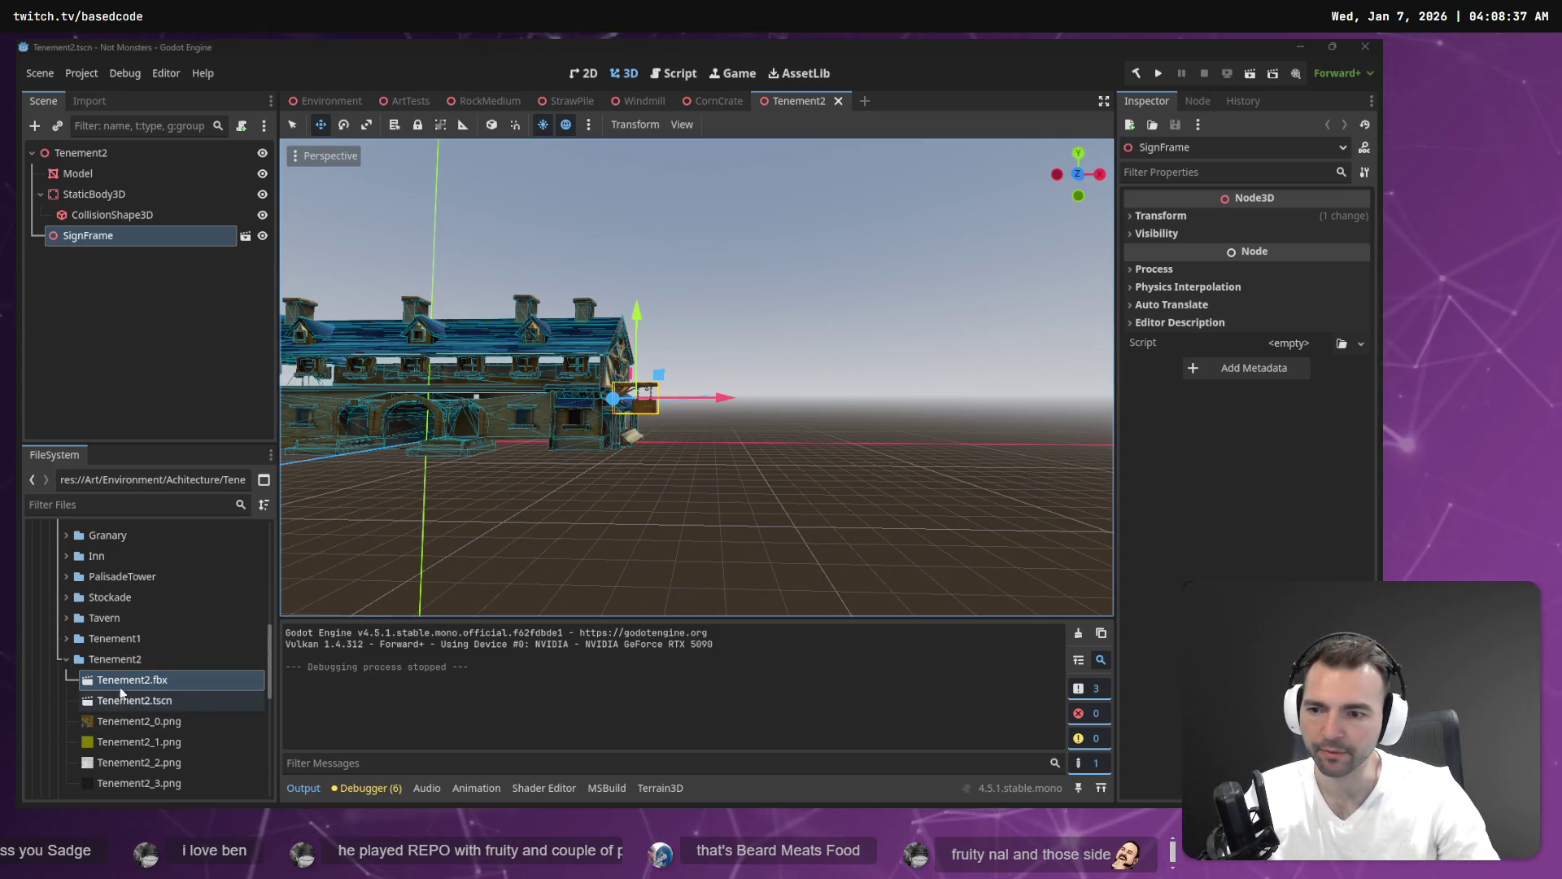
left_click(147, 680)
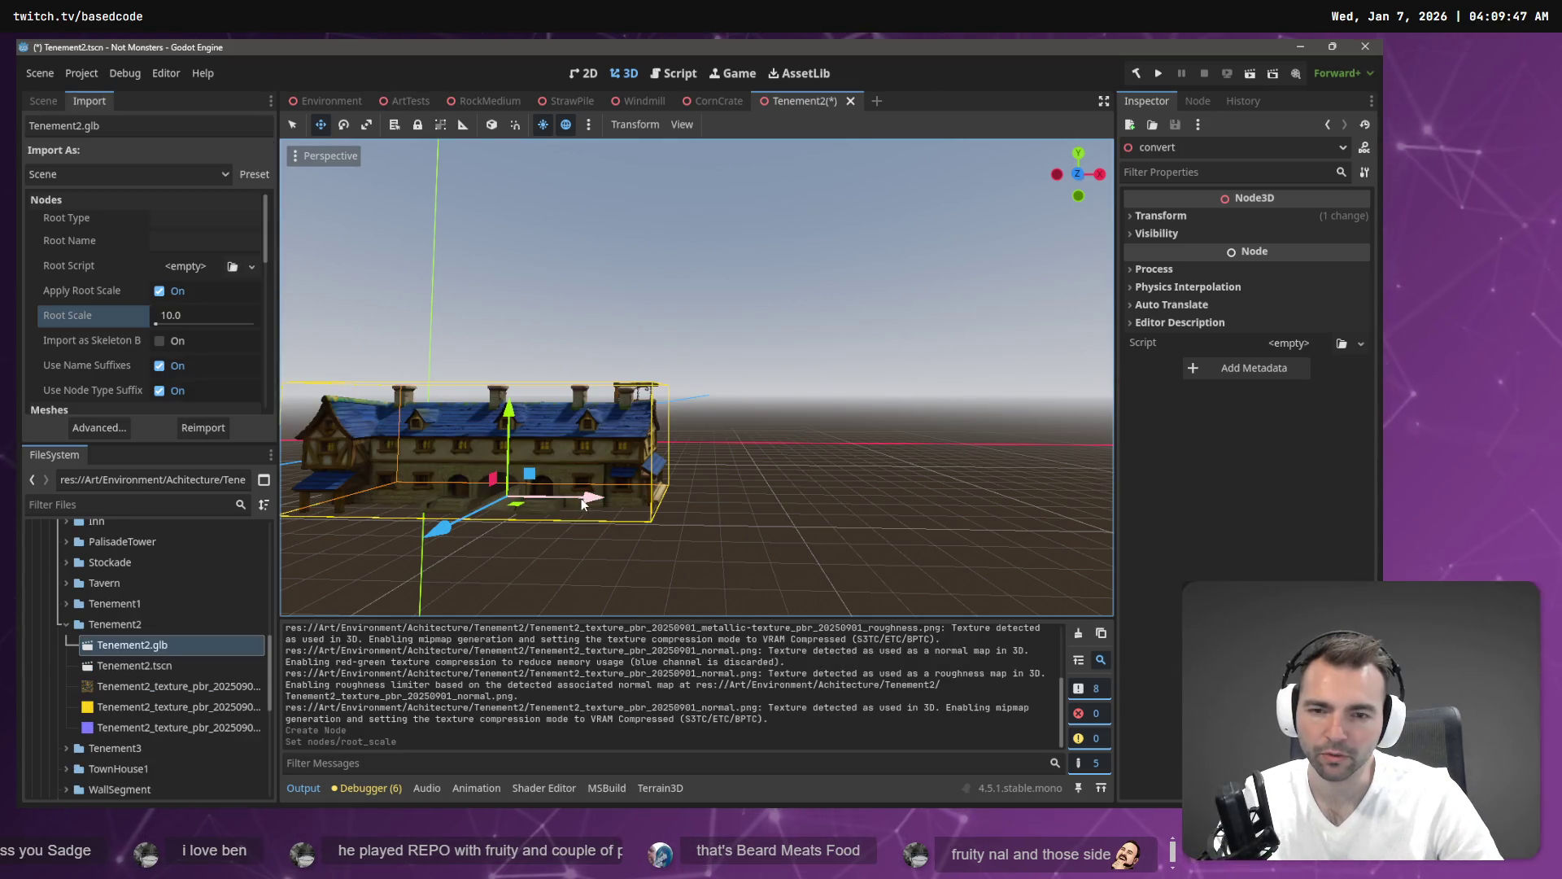
Reimport Tenement2 at root scale 15.0 and shift the building along X and Z.
left_click_drag(595, 501, 541, 497)
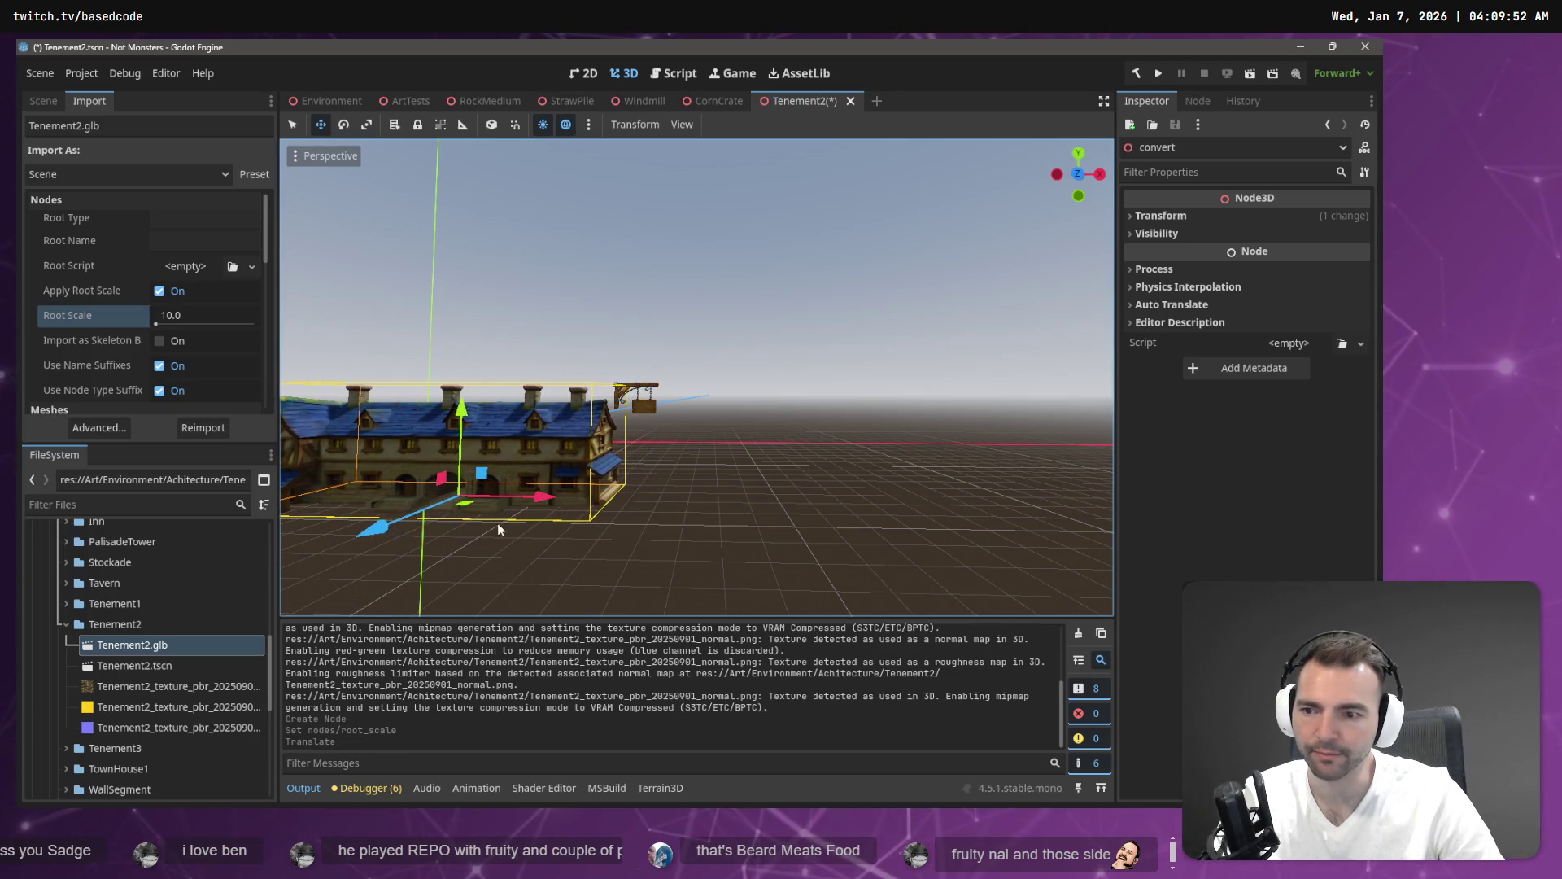
left_click(187, 318)
type("15")
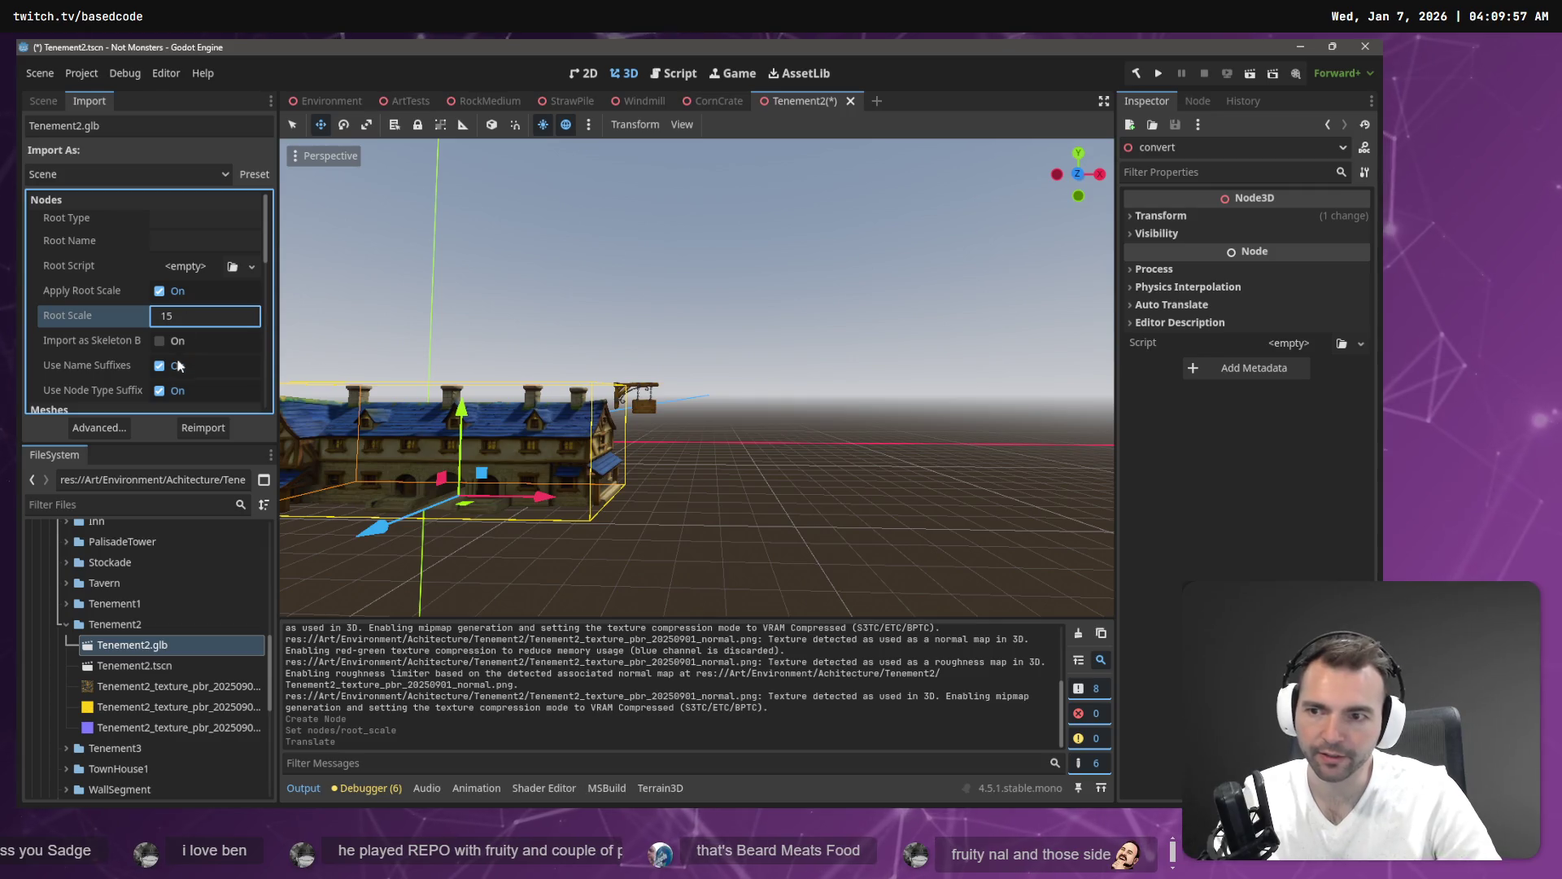
left_click(202, 434)
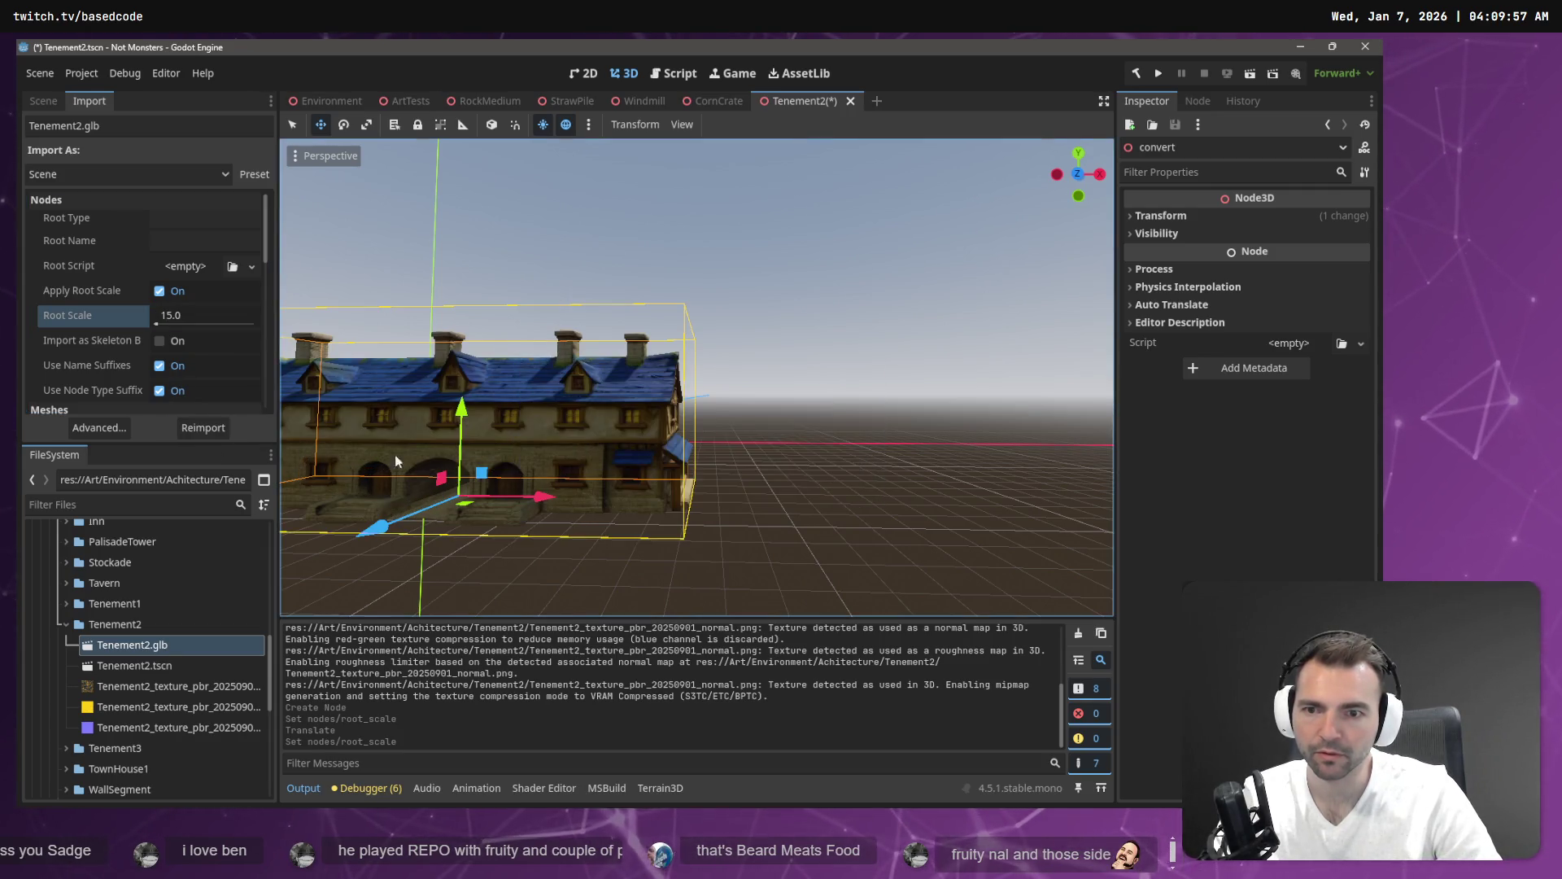
left_click_drag(551, 496, 481, 490)
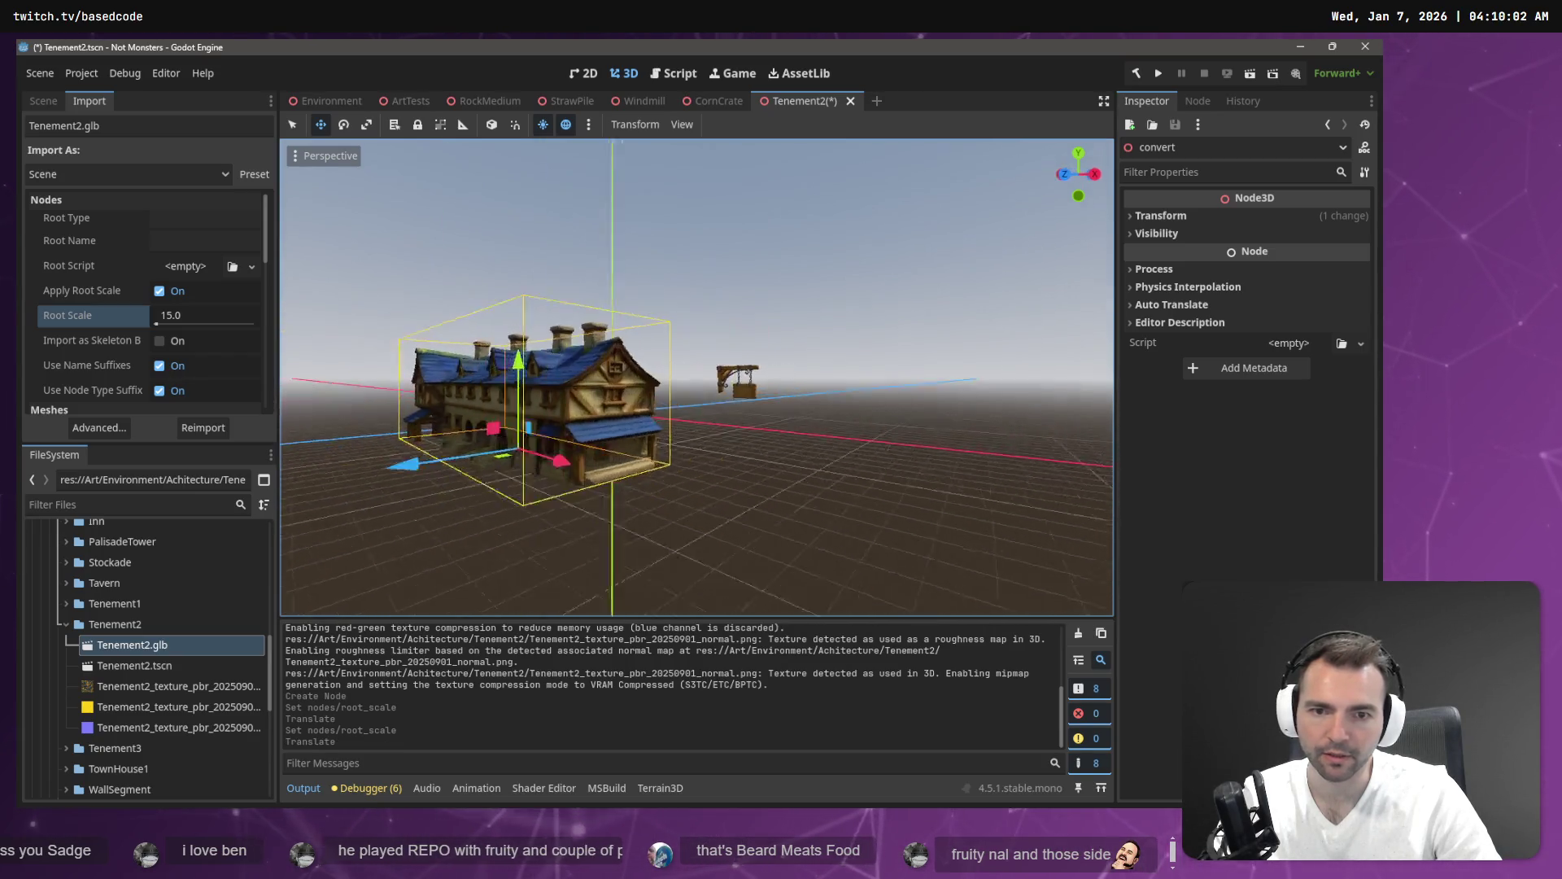
mouse_move(568, 557)
left_mouse_down()
mouse_move(761, 541)
mouse_move(699, 541)
mouse_move(716, 535)
left_mouse_up()
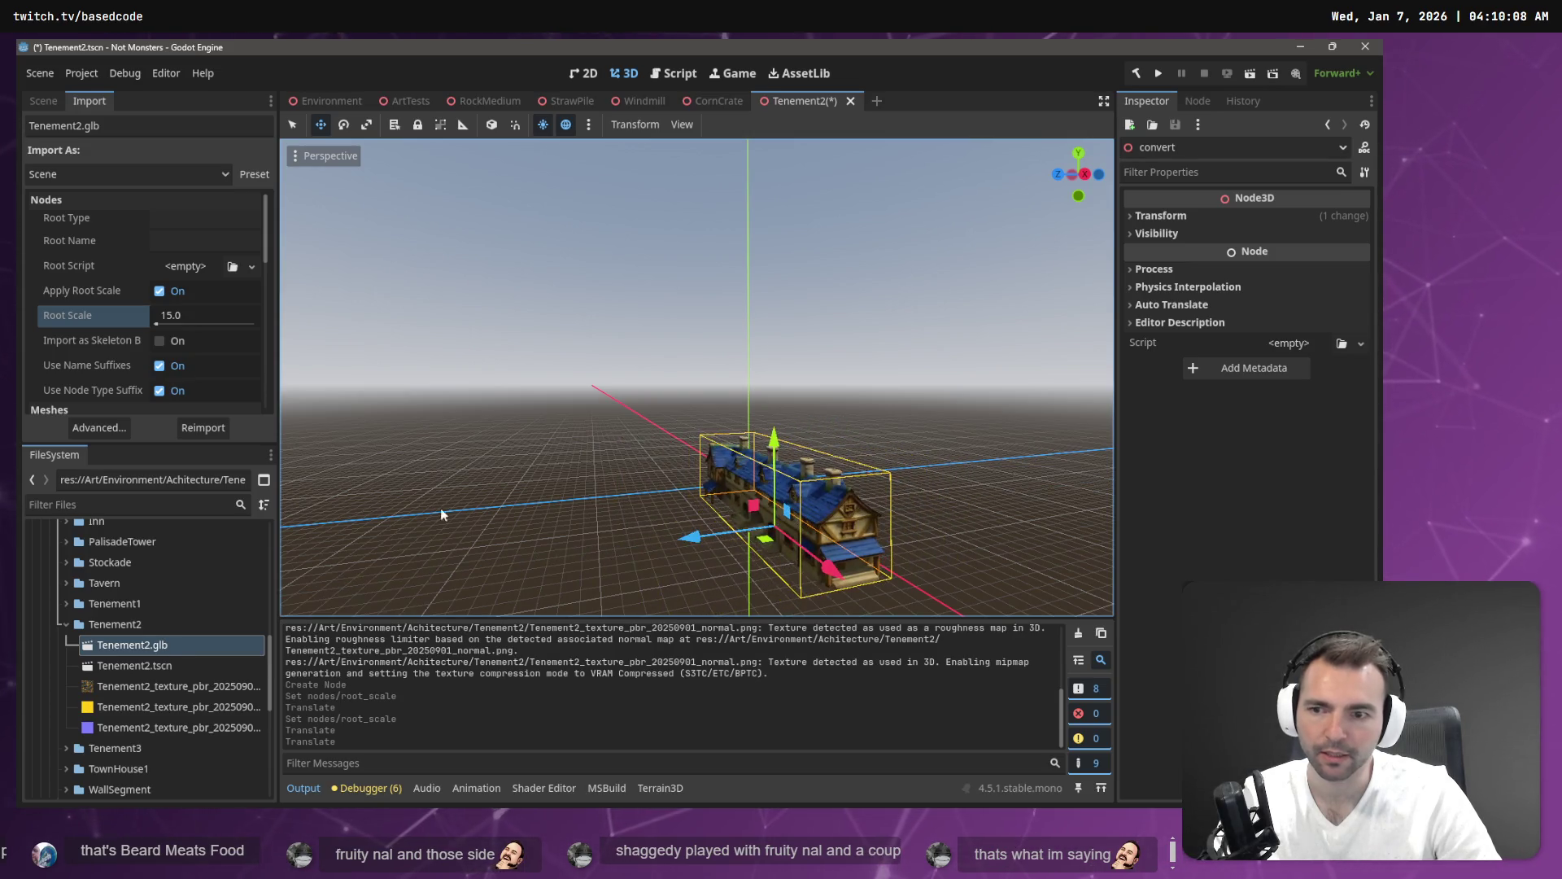
Reimport Tenement2 at root scale 21.0 and reposition it along X and Z.
type("21")
key("Return")
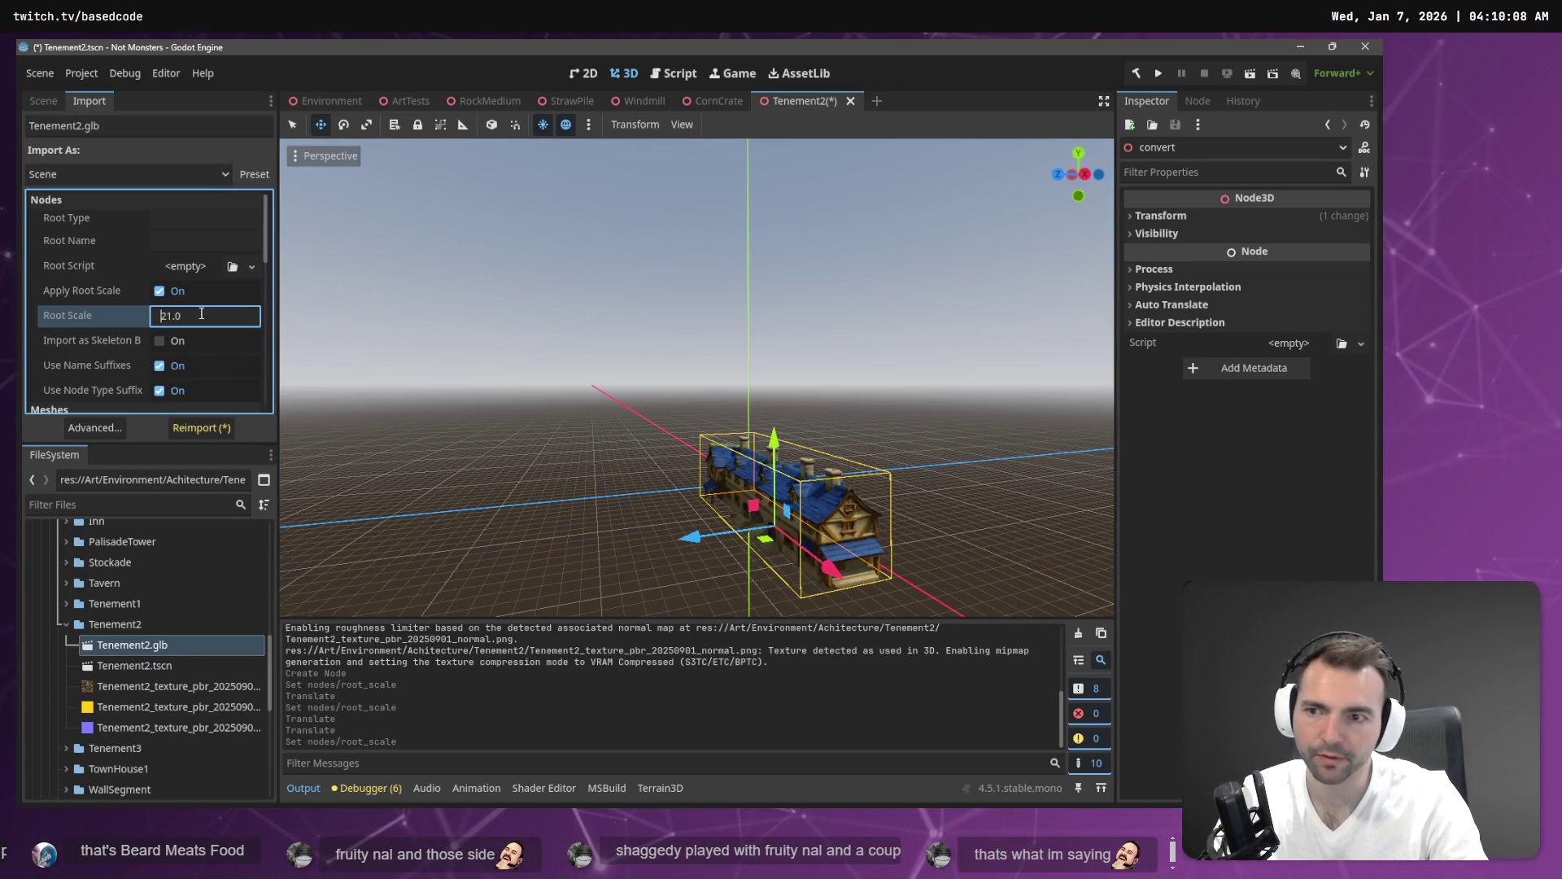
left_click(195, 429)
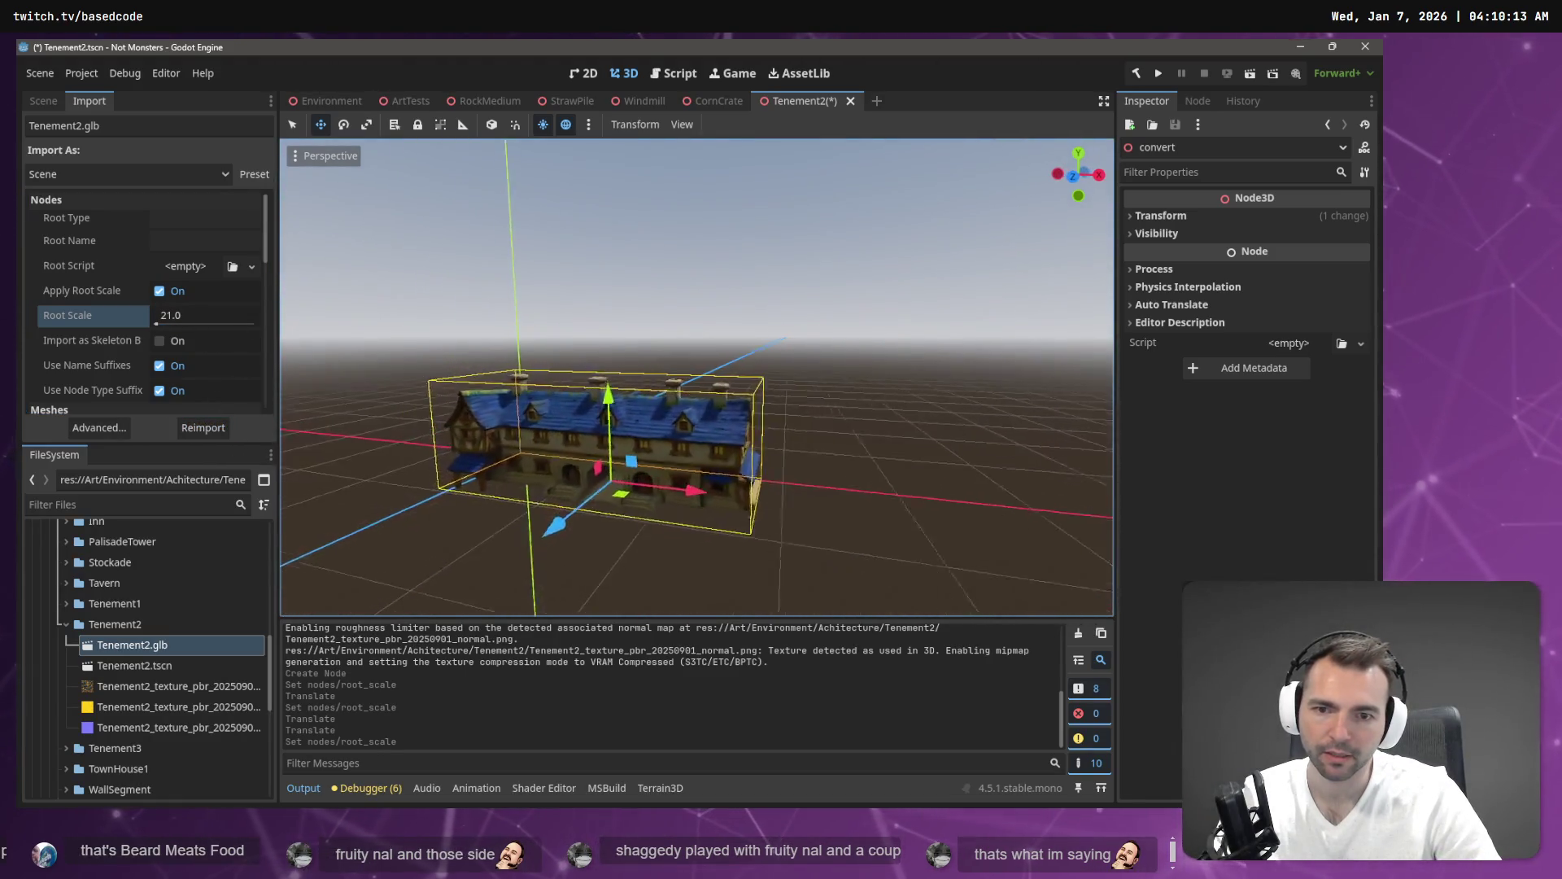
mouse_move(698, 514)
left_mouse_down()
mouse_move(607, 476)
mouse_move(623, 480)
left_mouse_up()
mouse_move(460, 522)
left_mouse_down()
mouse_move(565, 499)
mouse_move(489, 508)
left_mouse_up()
Frame the building, fine-tune its X and Z position, and switch to the Environment scene.
key("f")
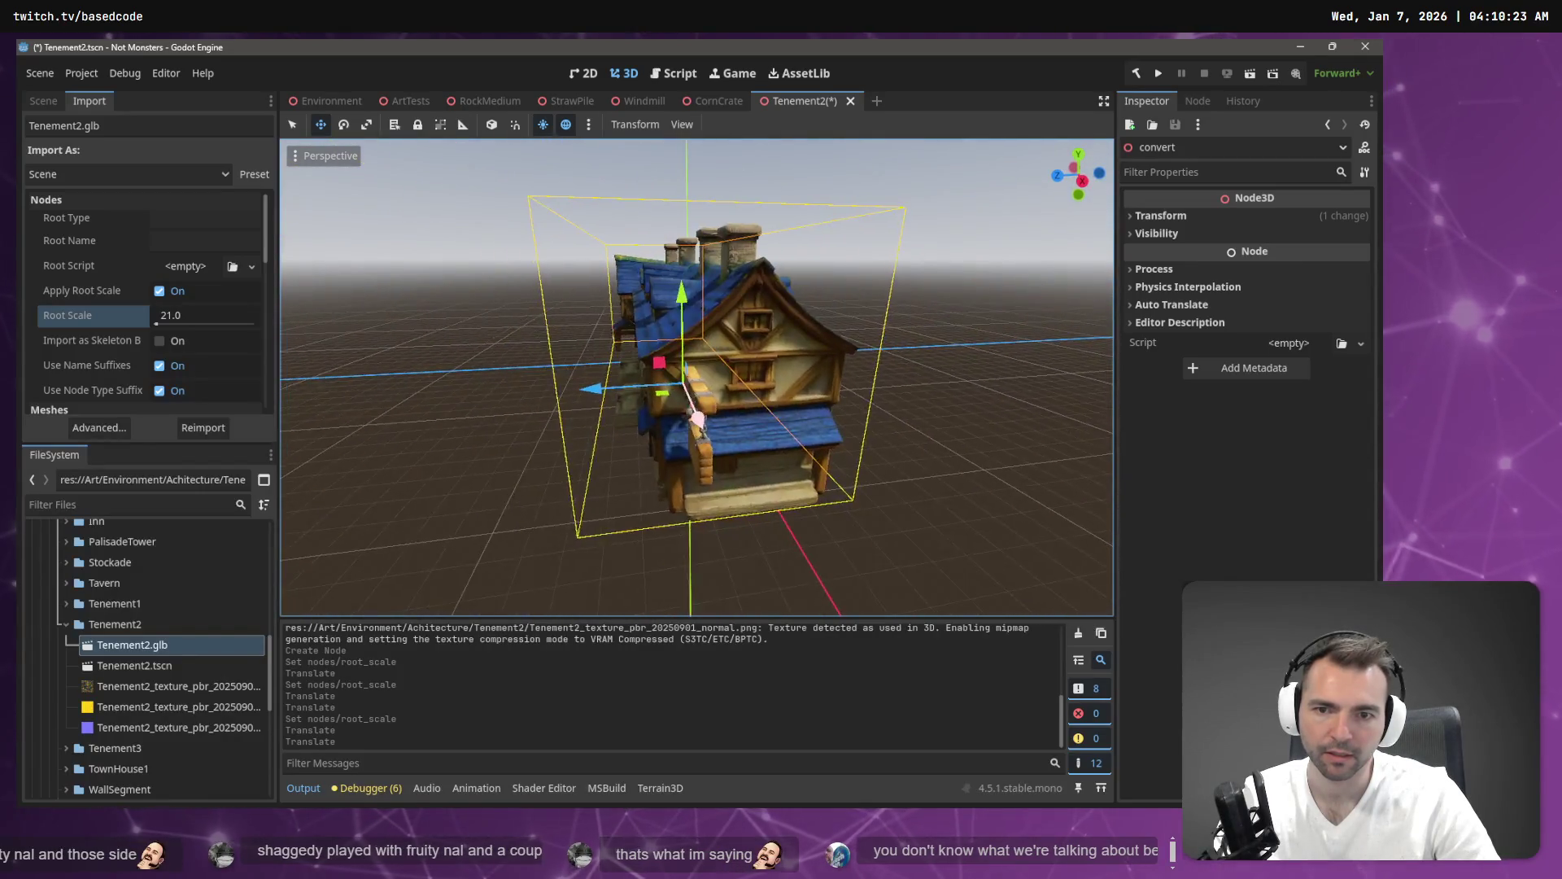
mouse_move(734, 419)
left_mouse_down()
mouse_move(719, 414)
mouse_move(727, 425)
left_mouse_up()
left_click_drag(623, 397, 632, 399)
left_click_drag(725, 417, 643, 397)
mouse_move(713, 291)
left_mouse_down()
mouse_move(684, 282)
mouse_move(750, 290)
left_mouse_up()
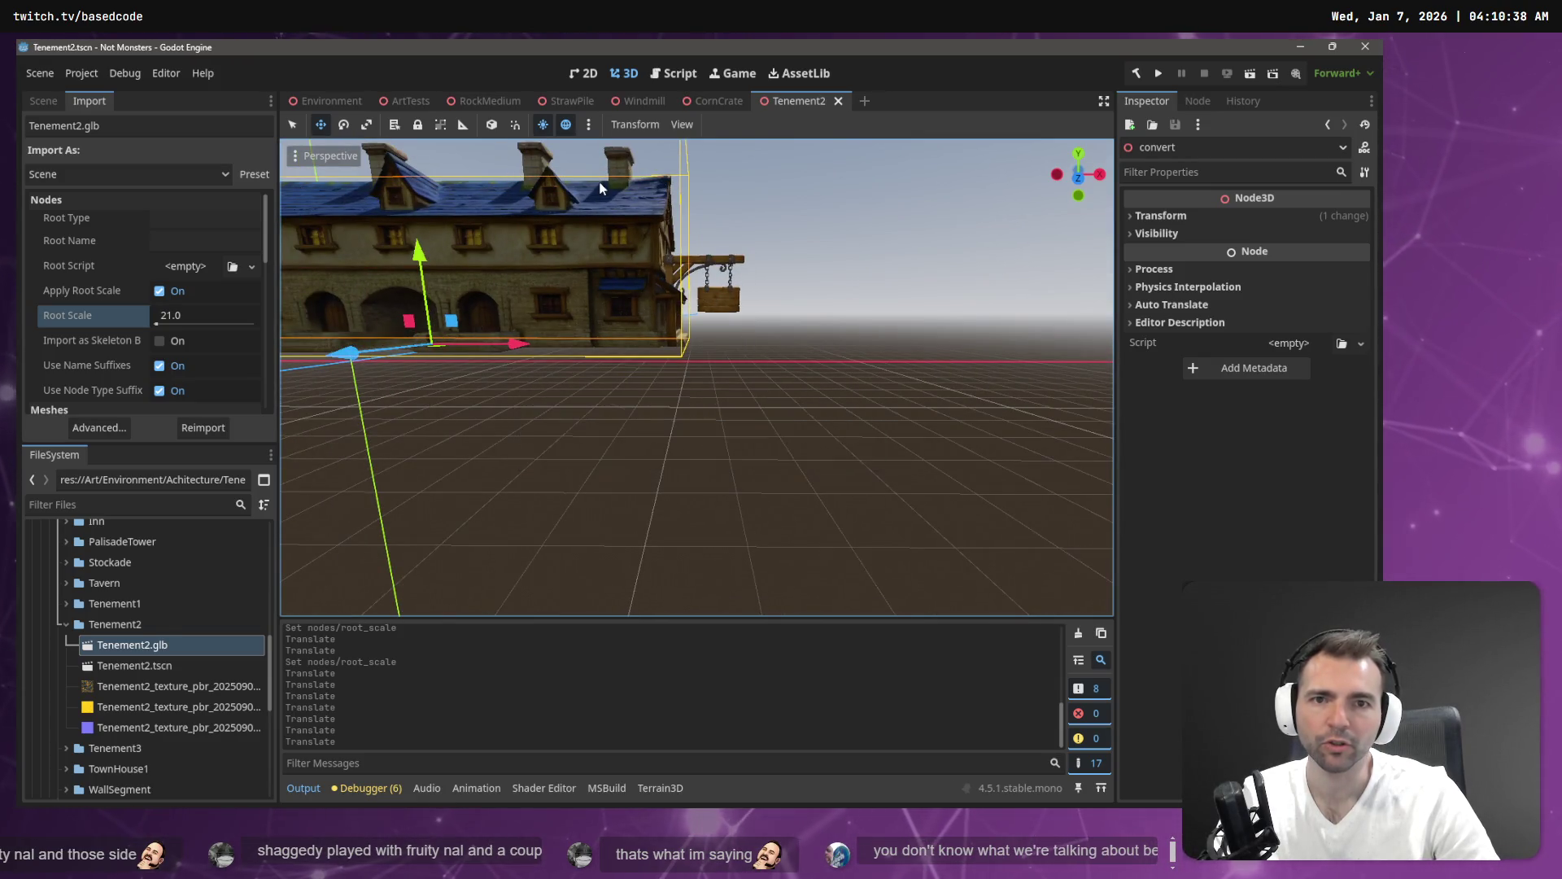
left_click(325, 101)
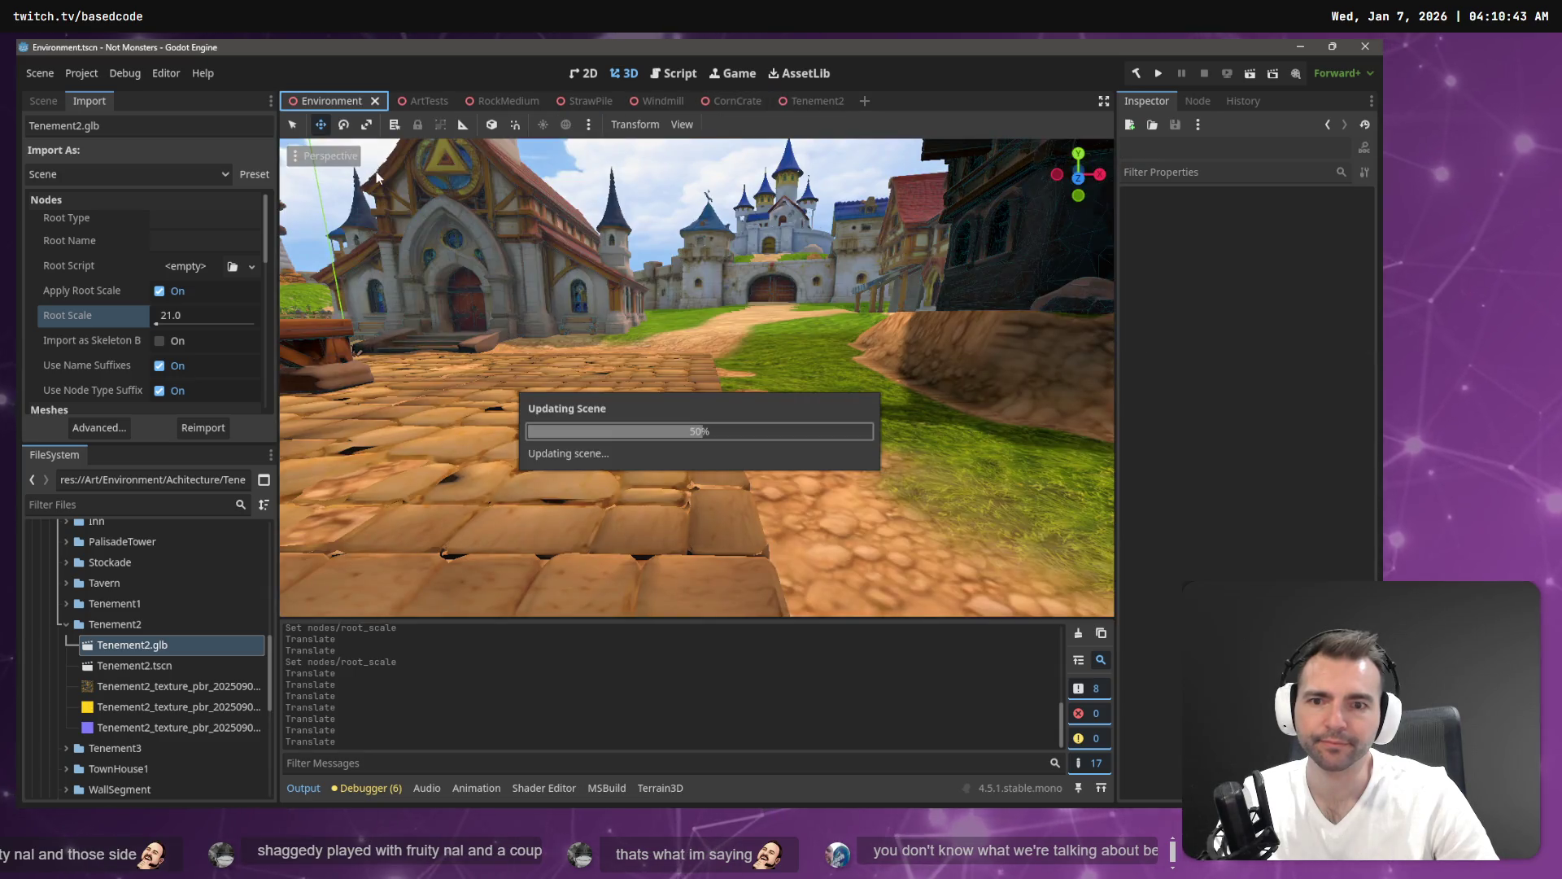
Reimport Tenement2 at root scale 25.0, move it left along X, and return to Environment.
mouse_move(751, 290)
left_mouse_down()
mouse_move(692, 342)
mouse_move(775, 301)
left_mouse_up()
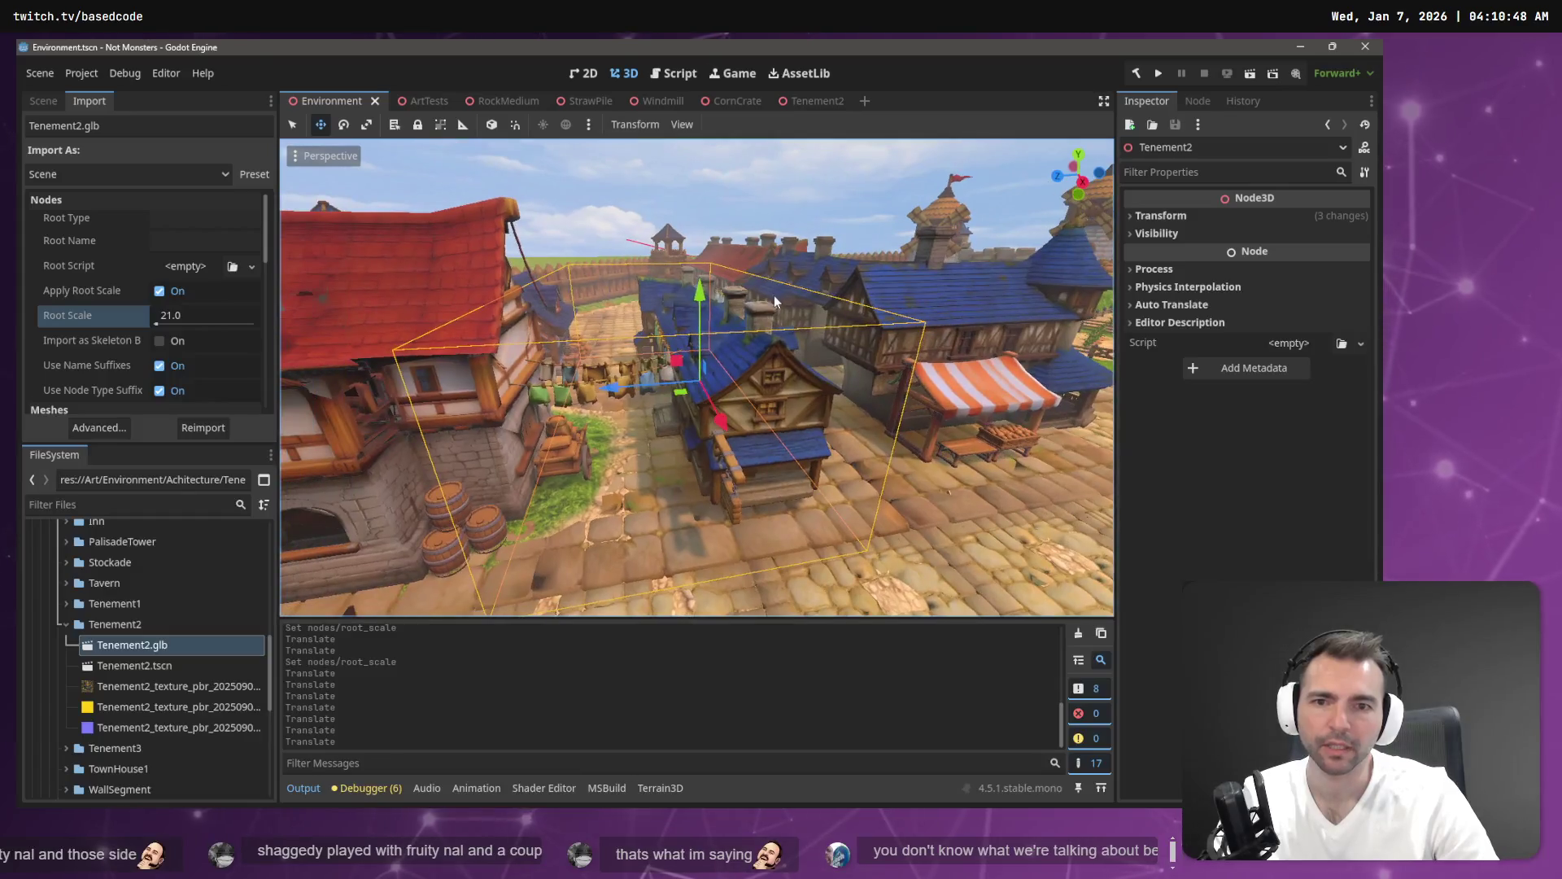
left_click(813, 101)
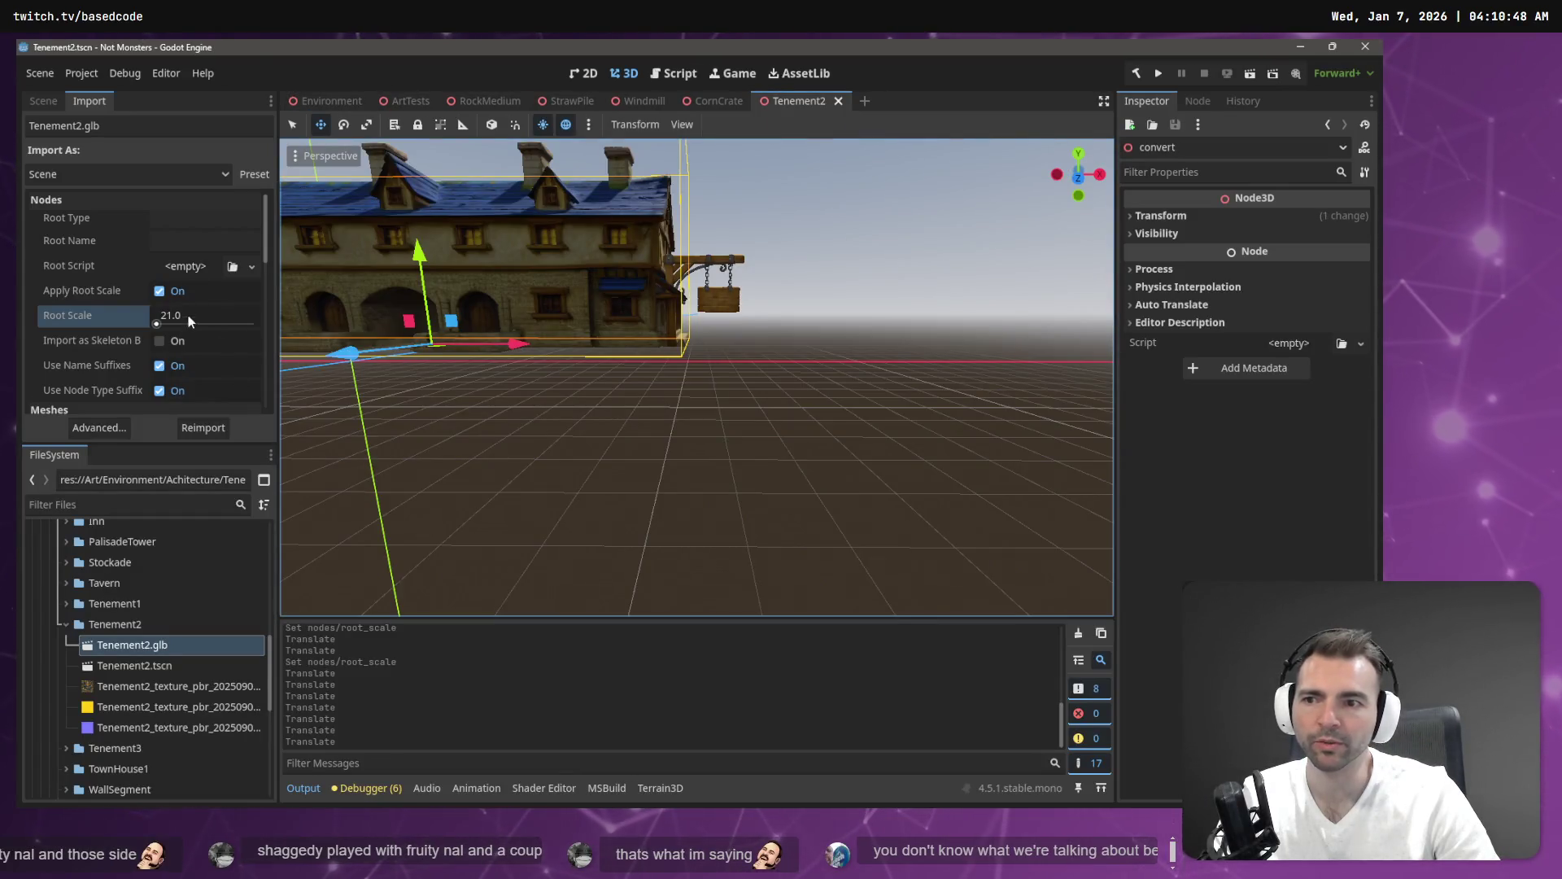
type("25")
left_click(203, 428)
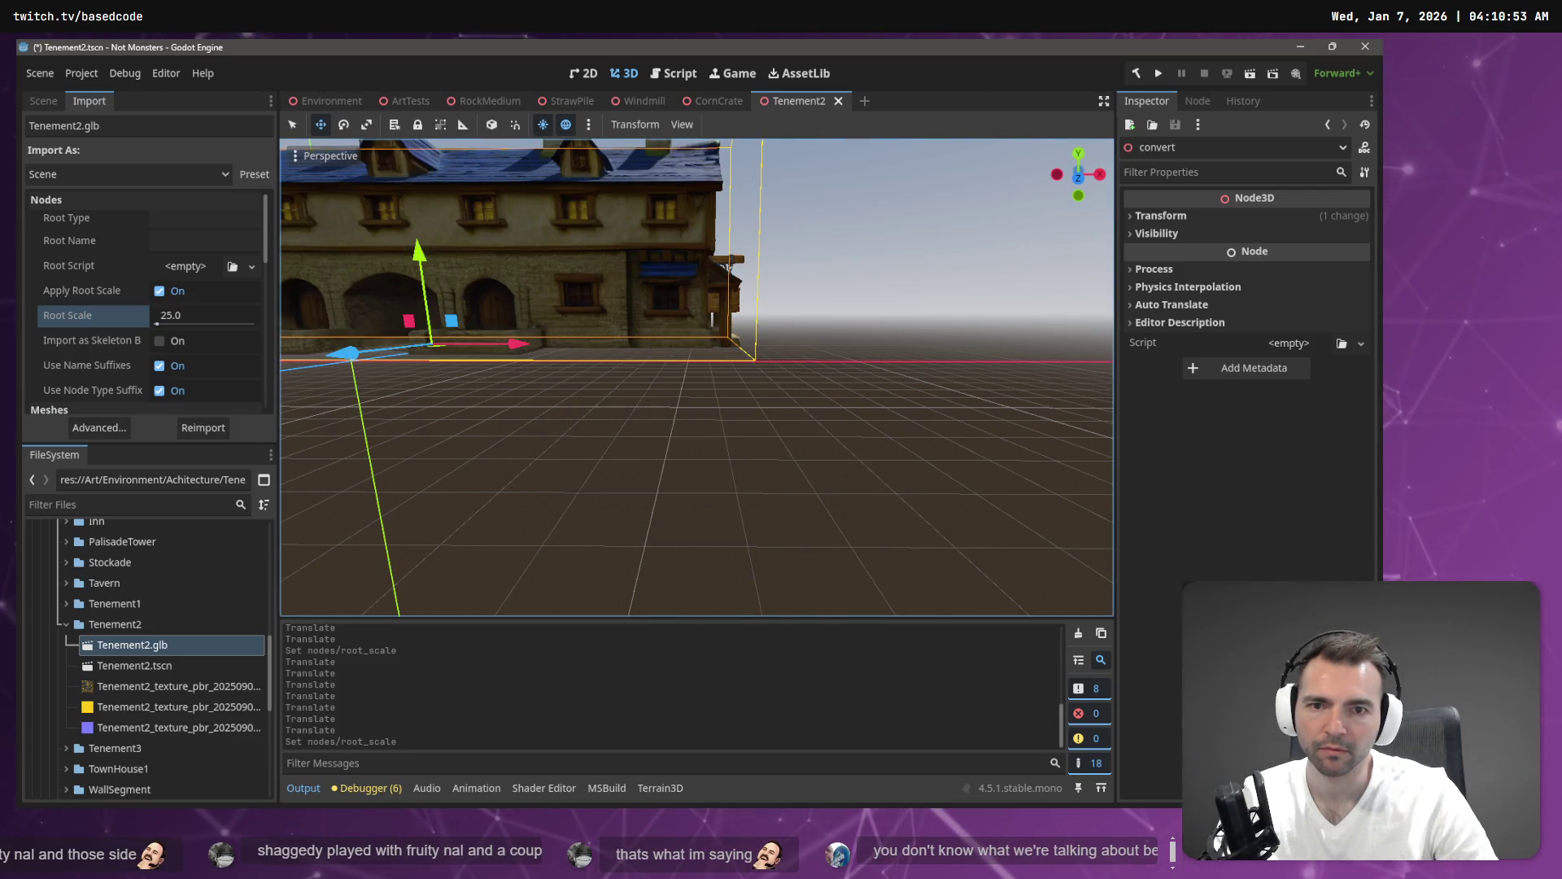
scroll(697, 377, "down", 2)
left_click_drag(594, 349, 549, 358)
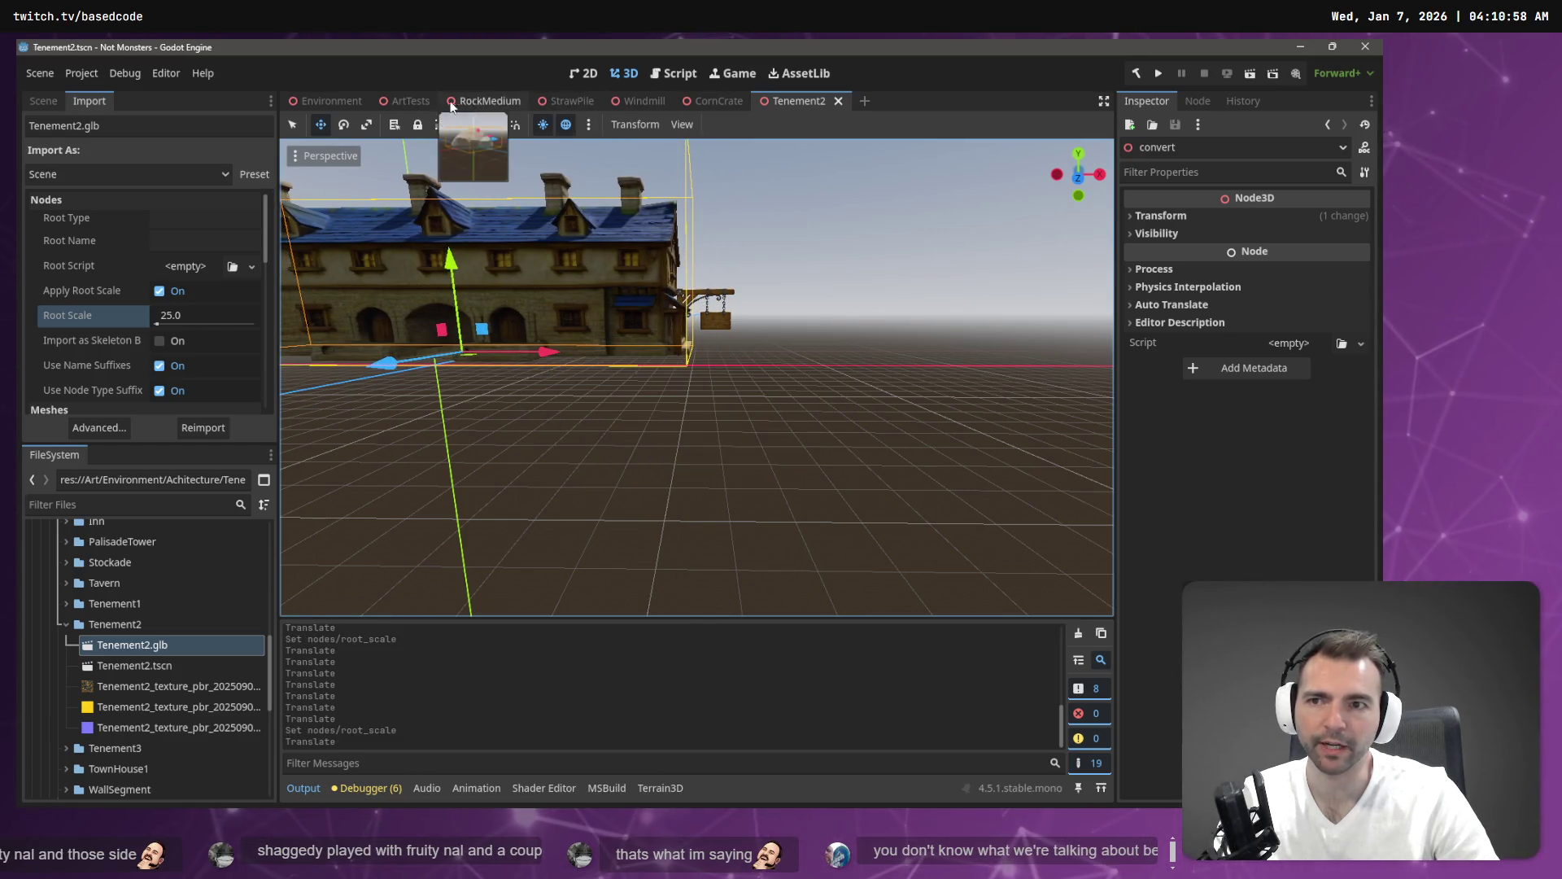
key("ctrl+Tab")
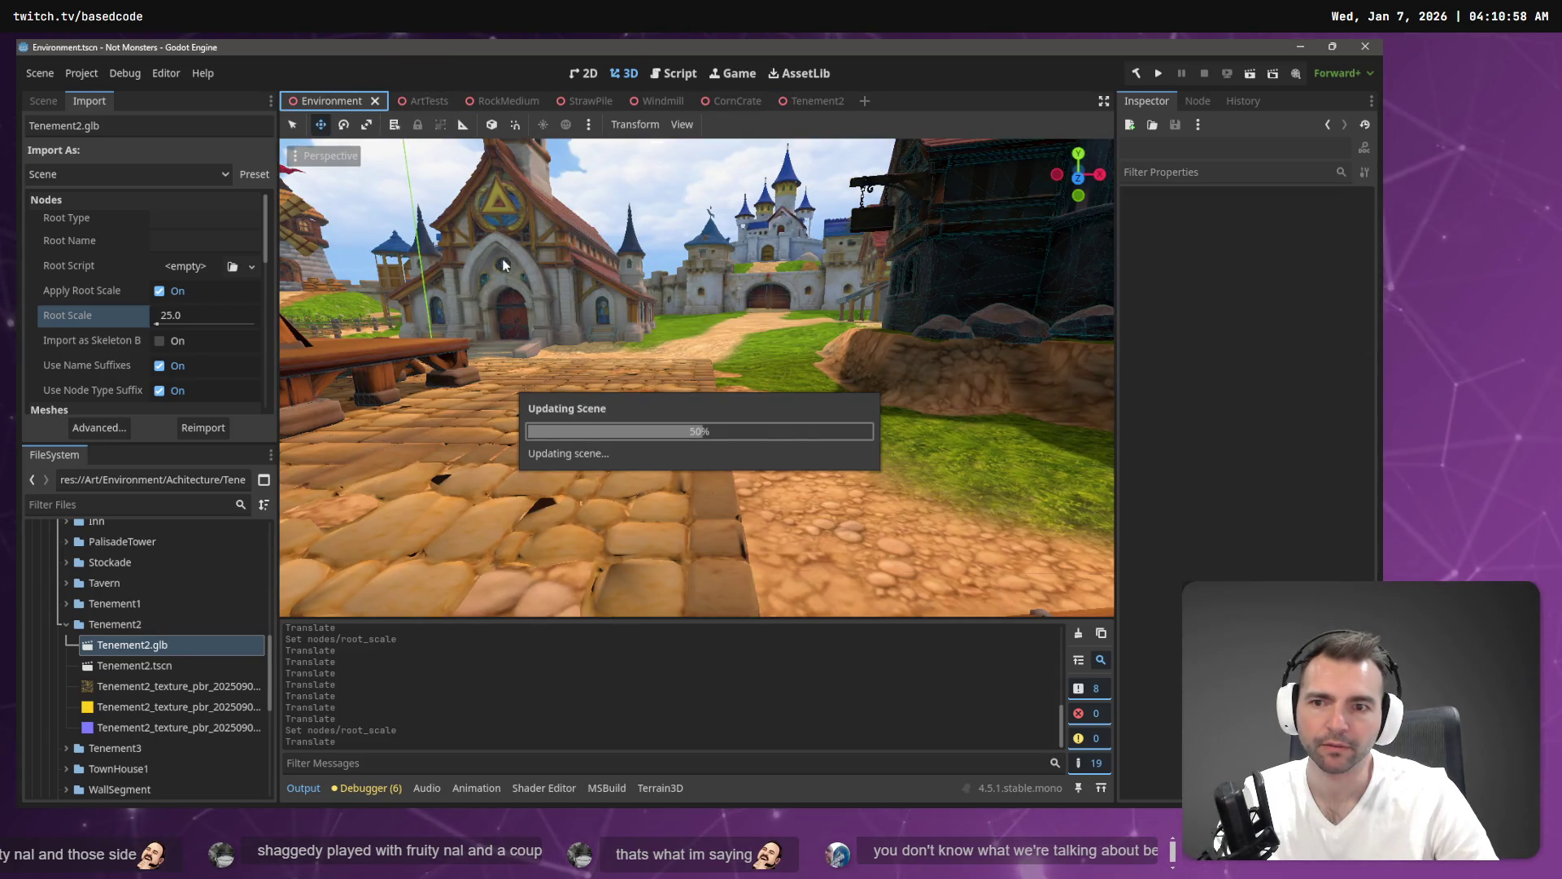
Fly through the village street to inspect Tenement2's facade, wall and blue rooftop.
key("w")
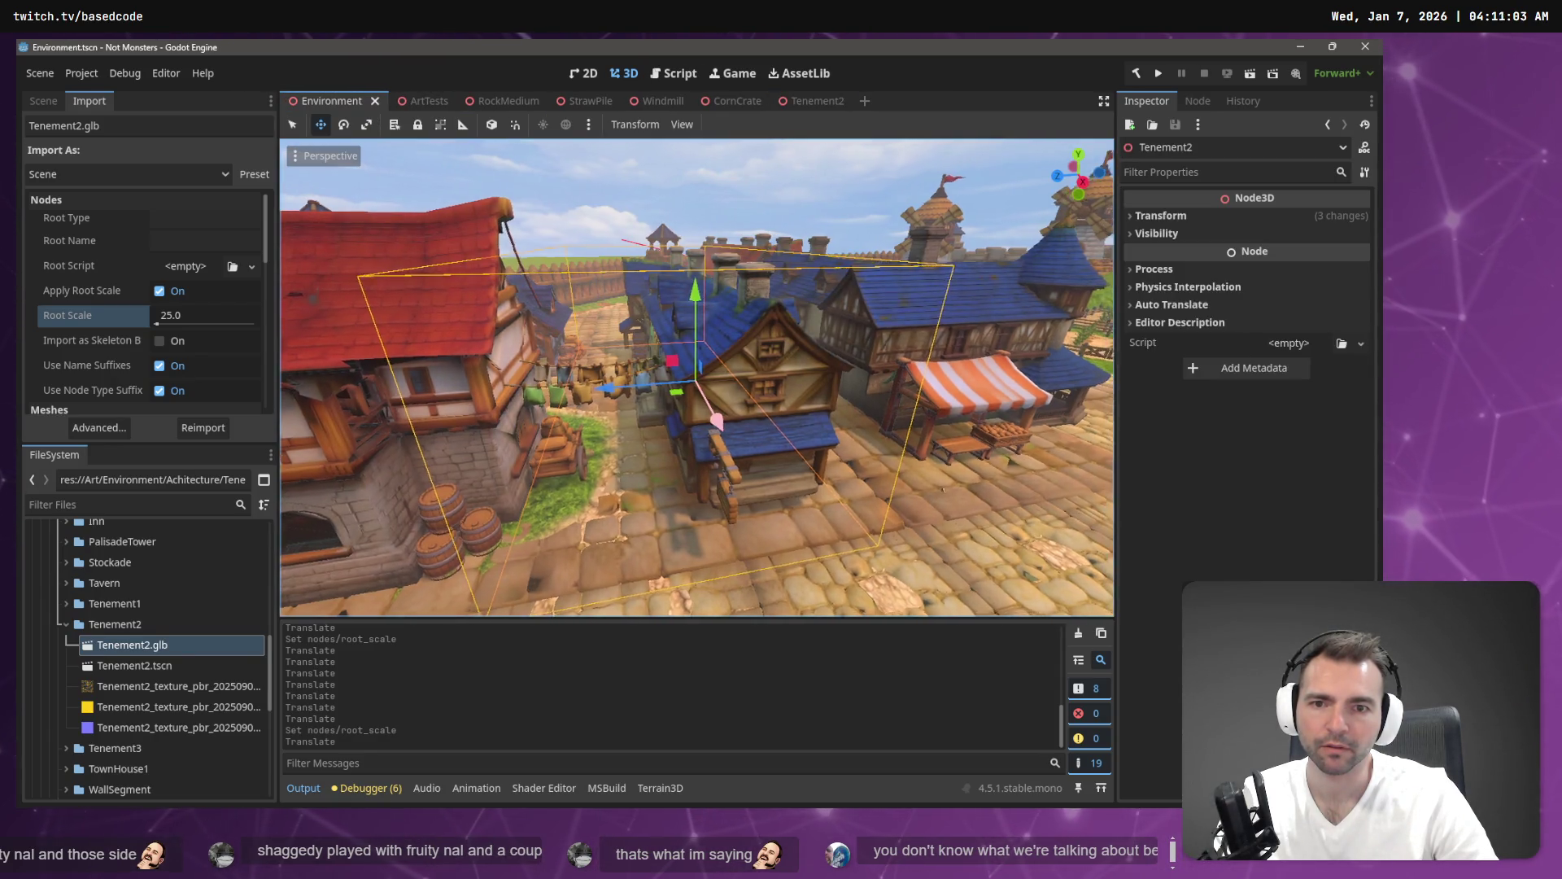
key("w")
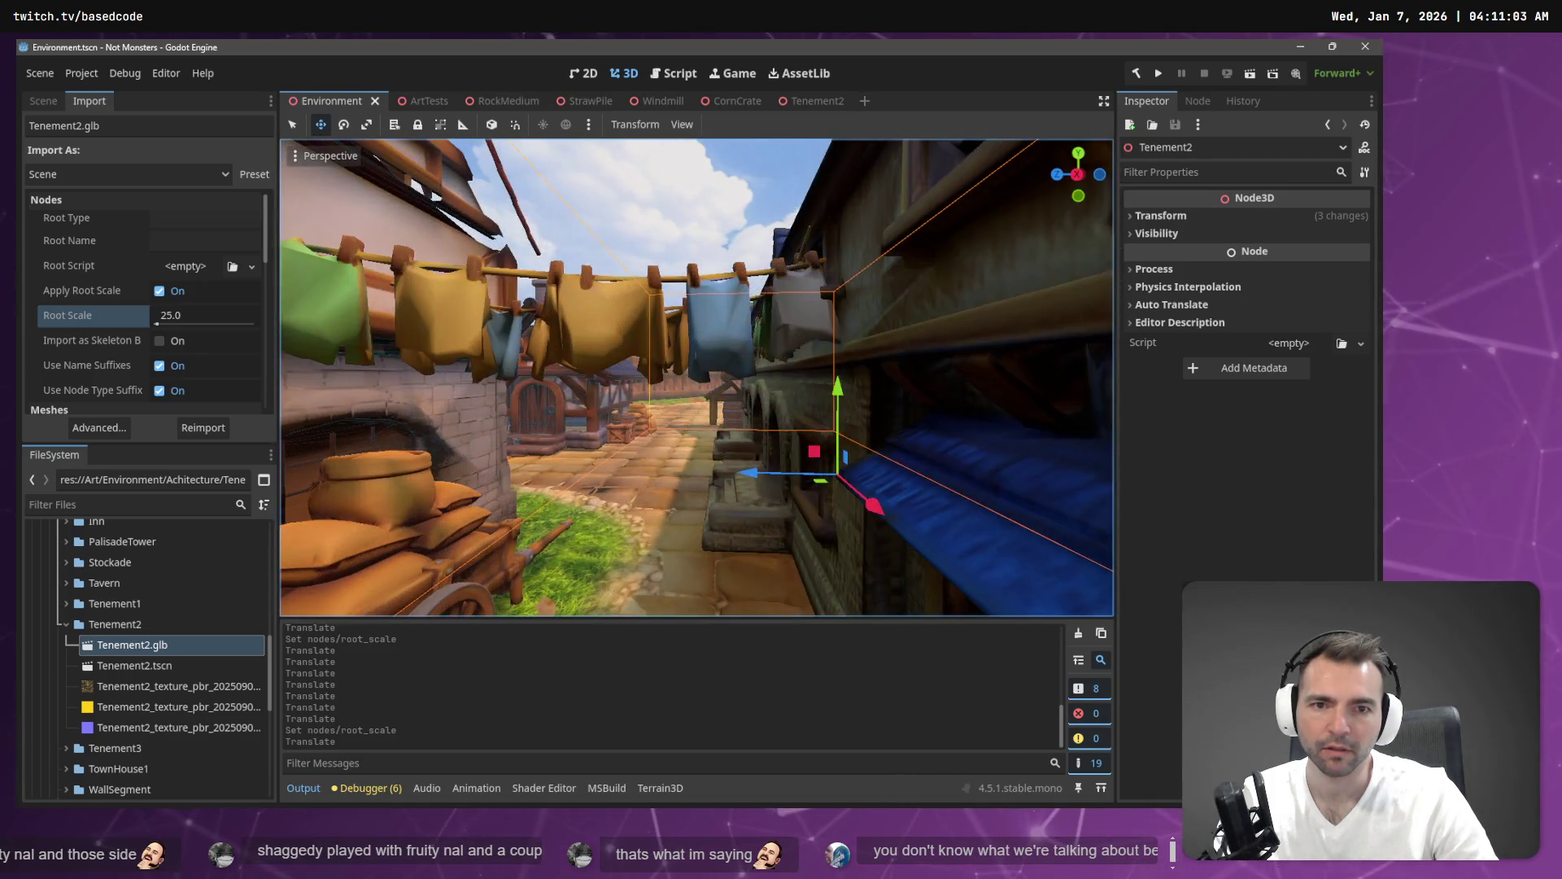
key("s")
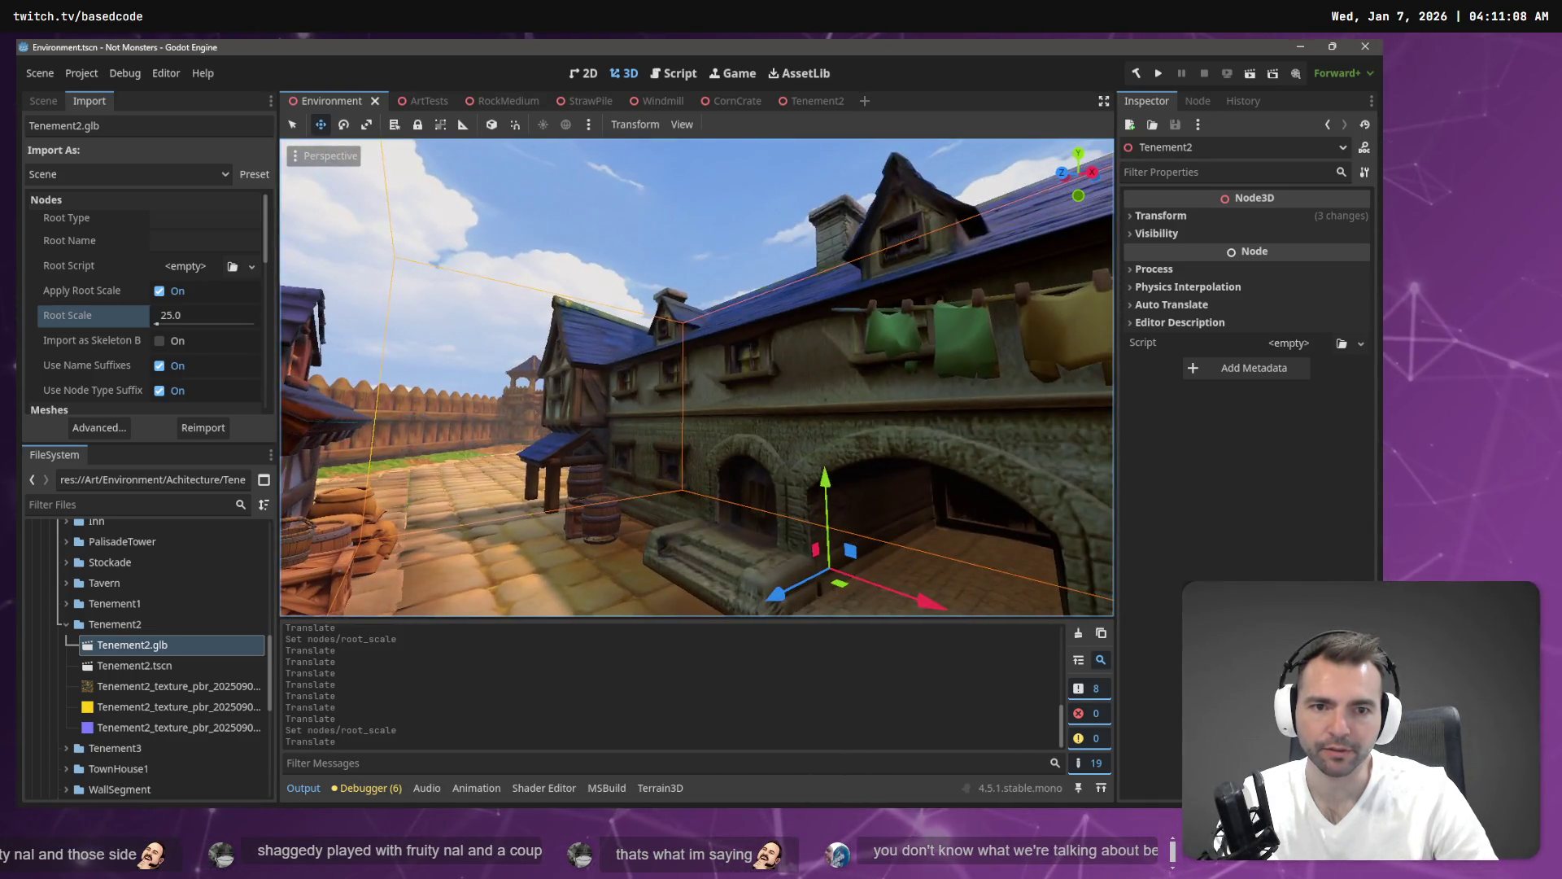
key("w")
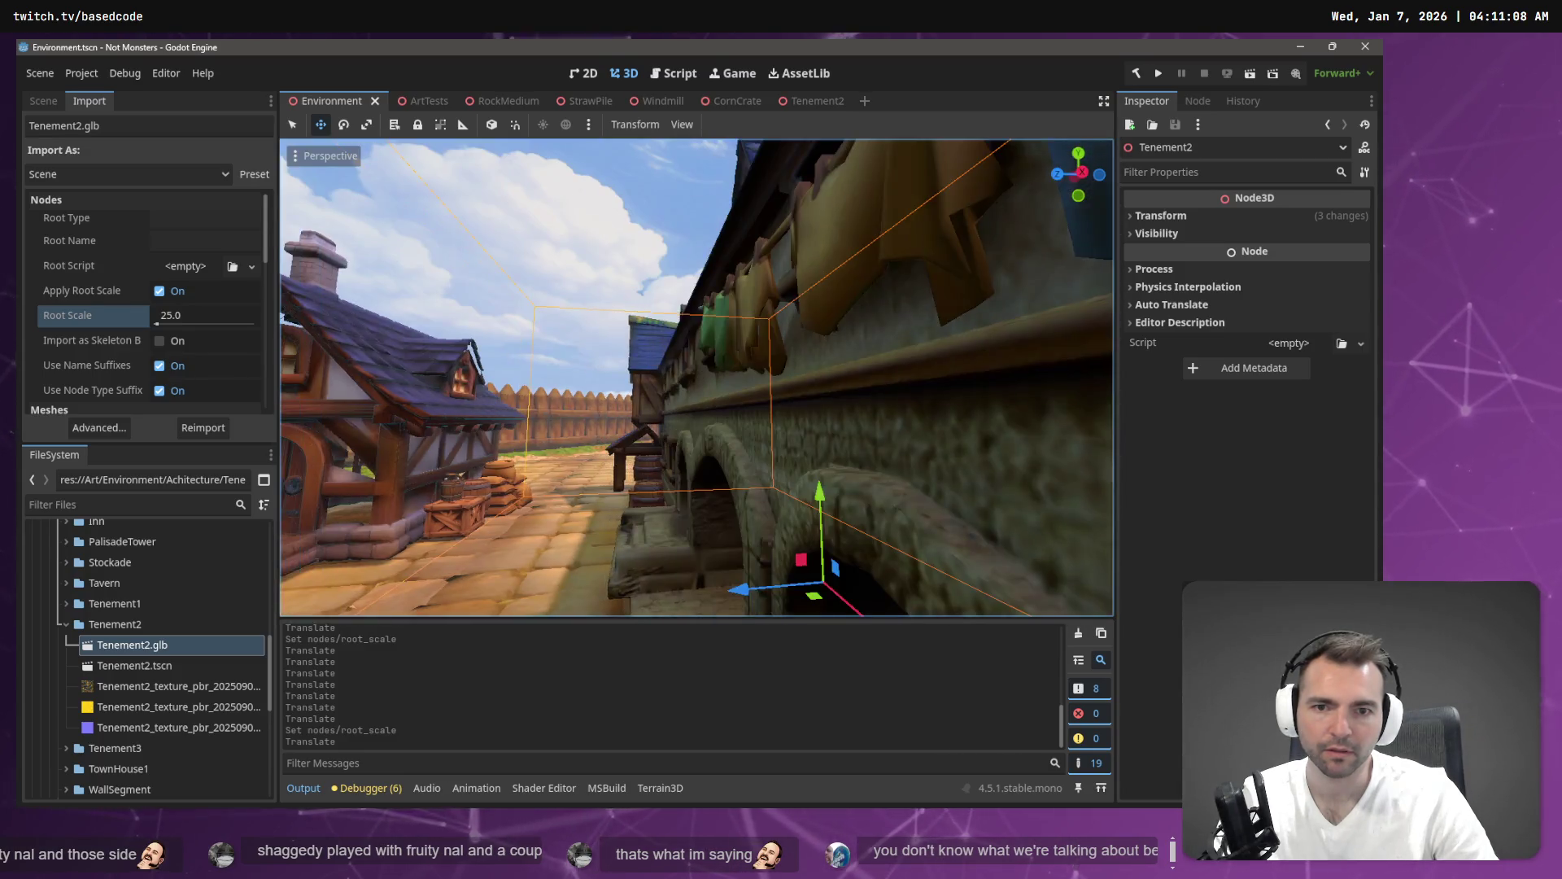
key("s")
key("w")
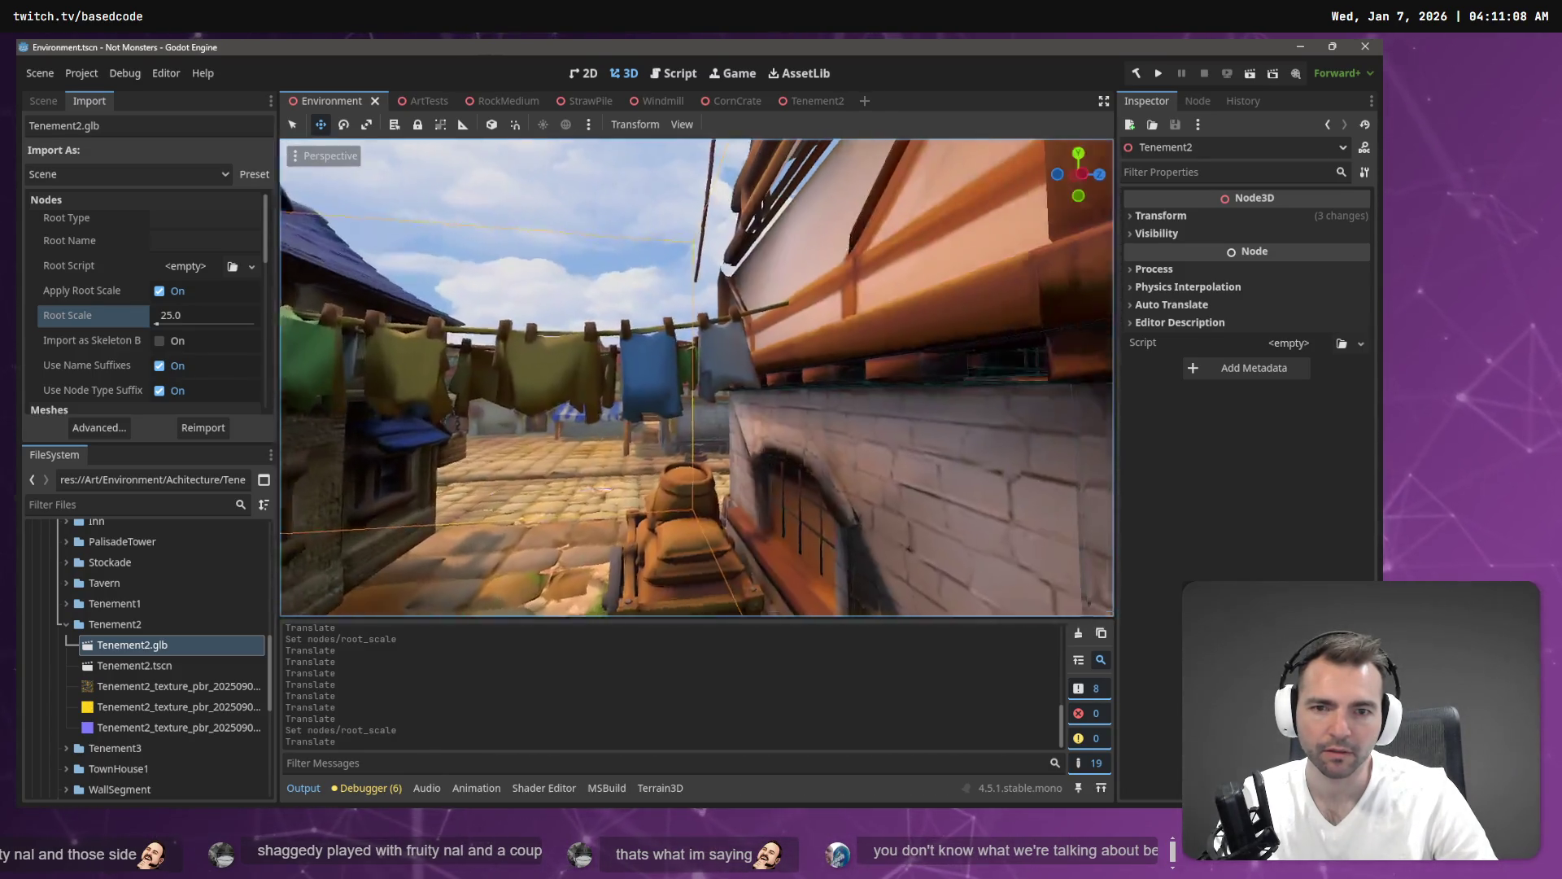
key("s")
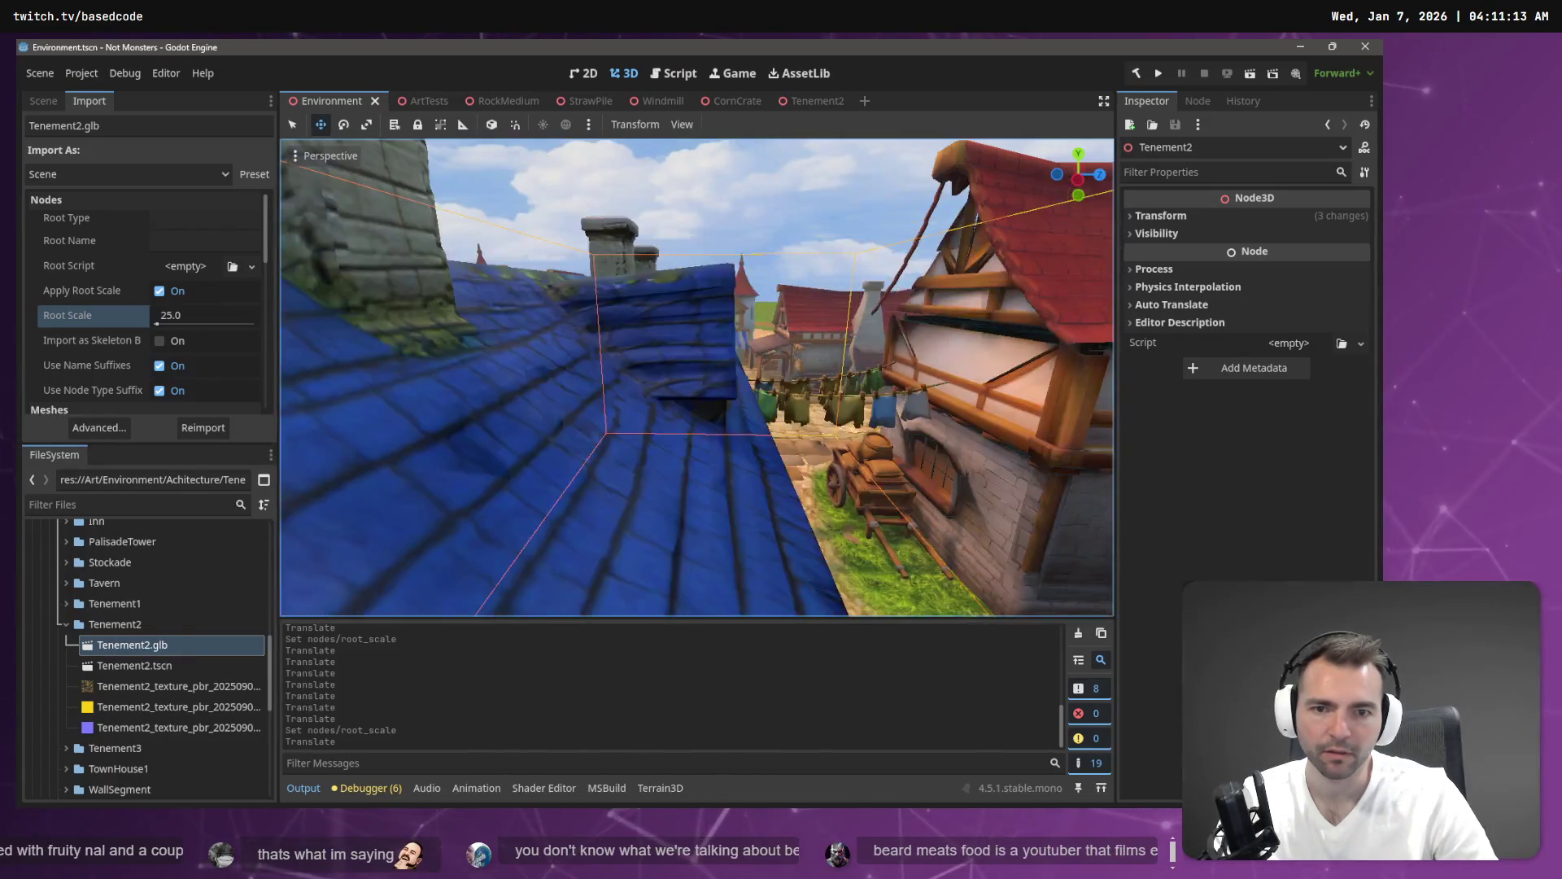
key("w")
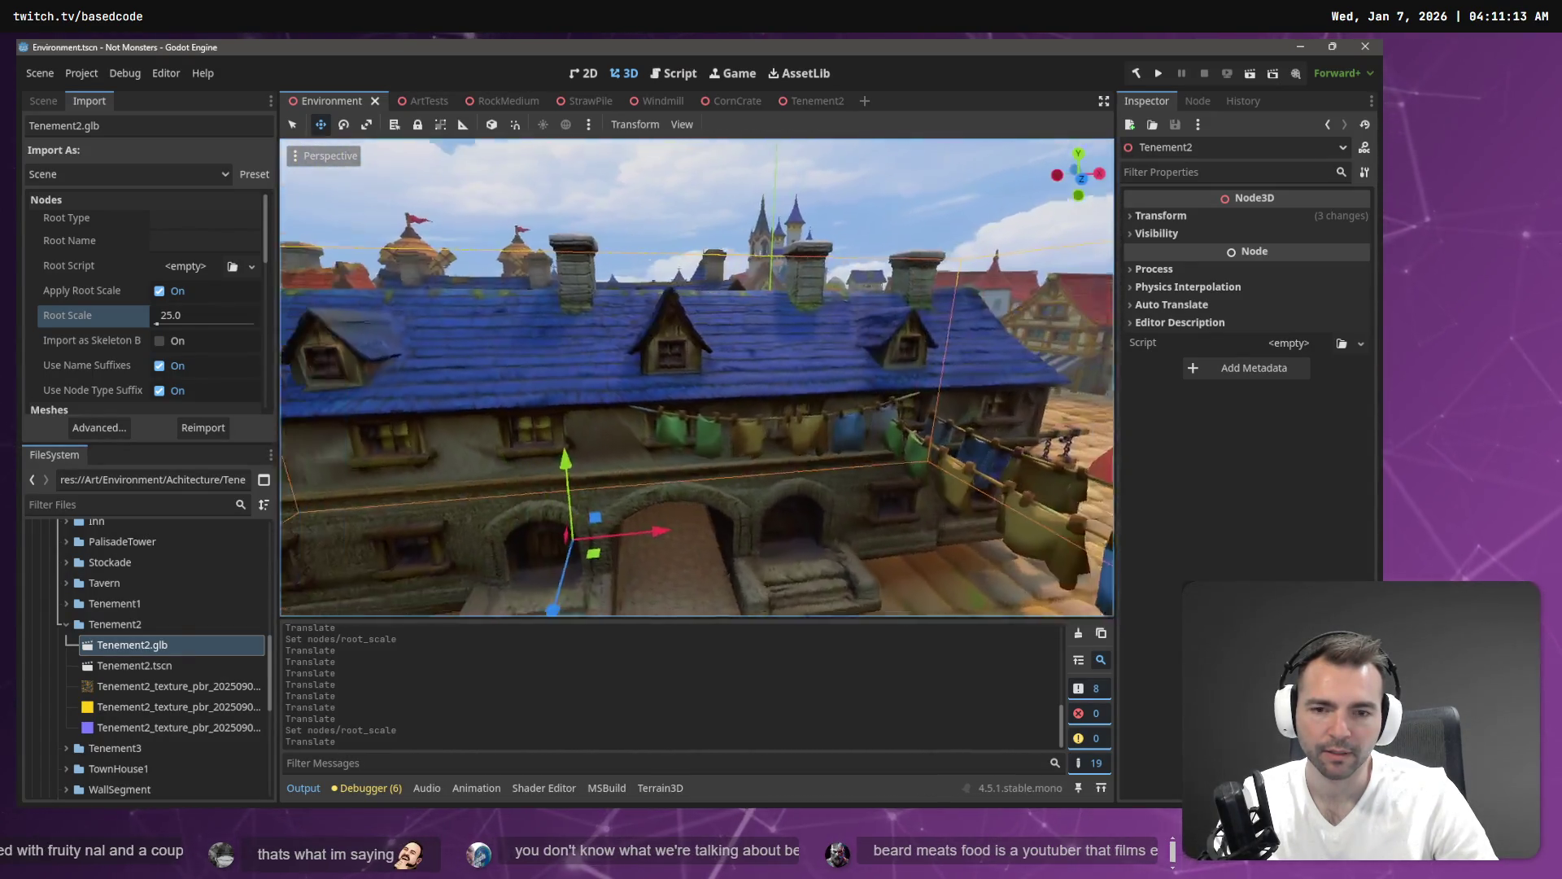
key("s")
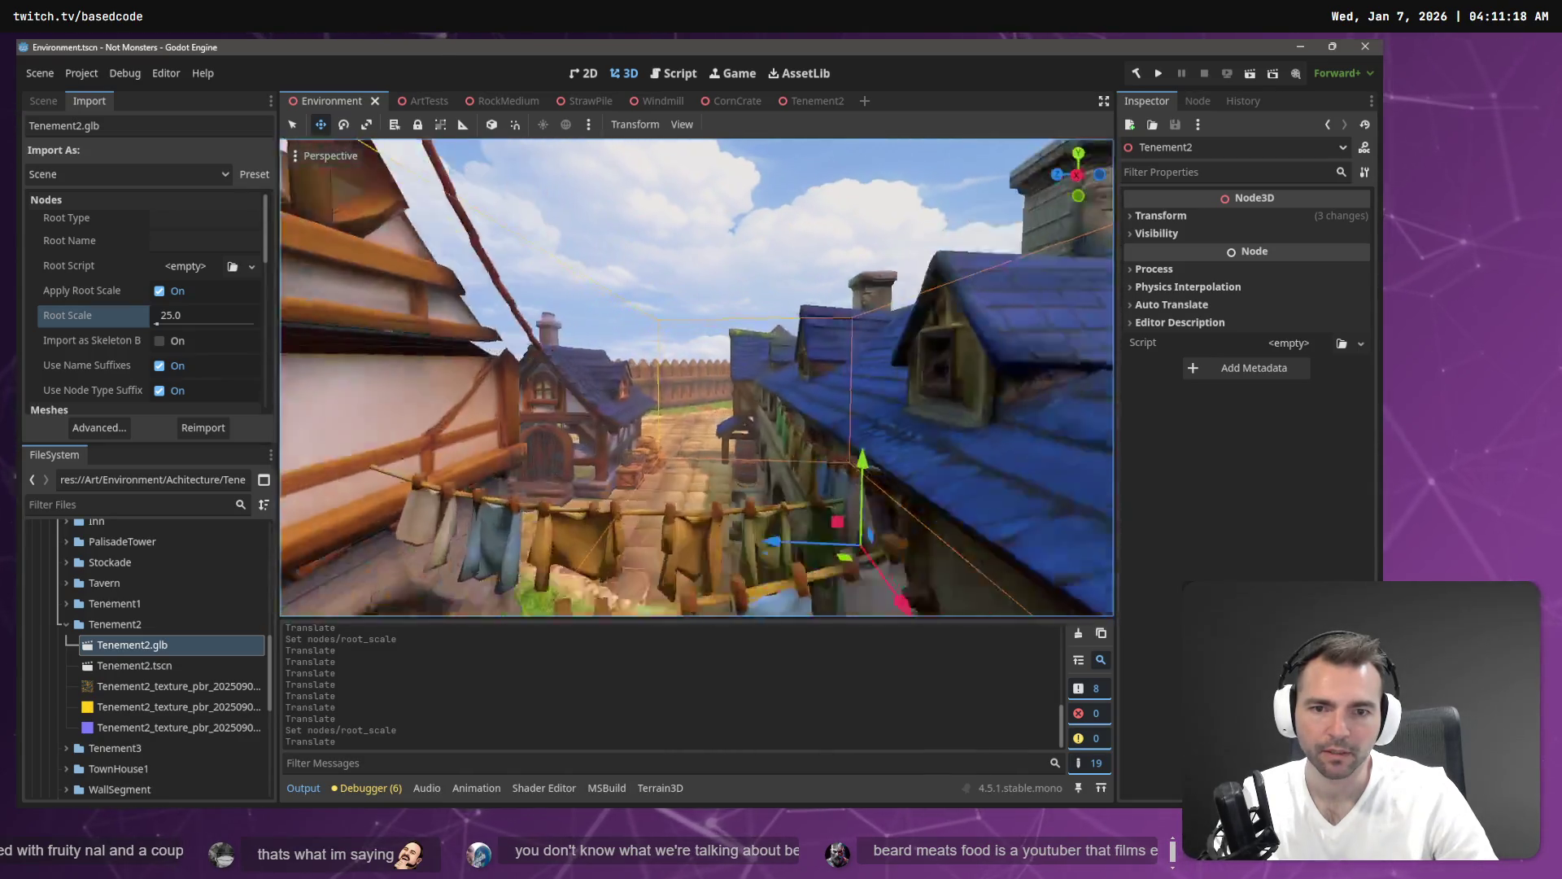
key("w")
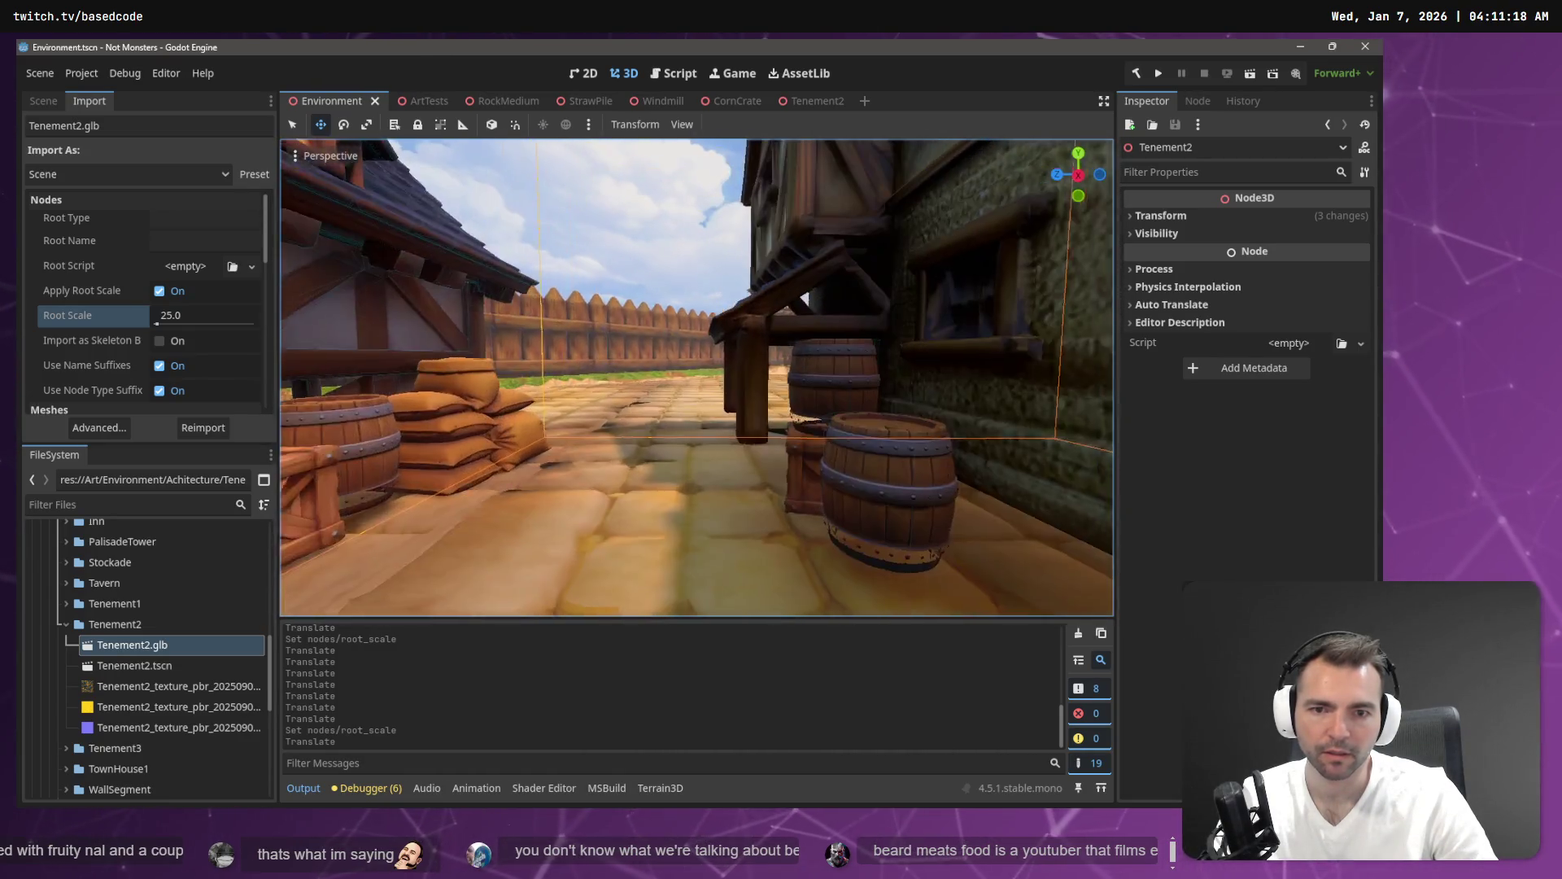
key("s")
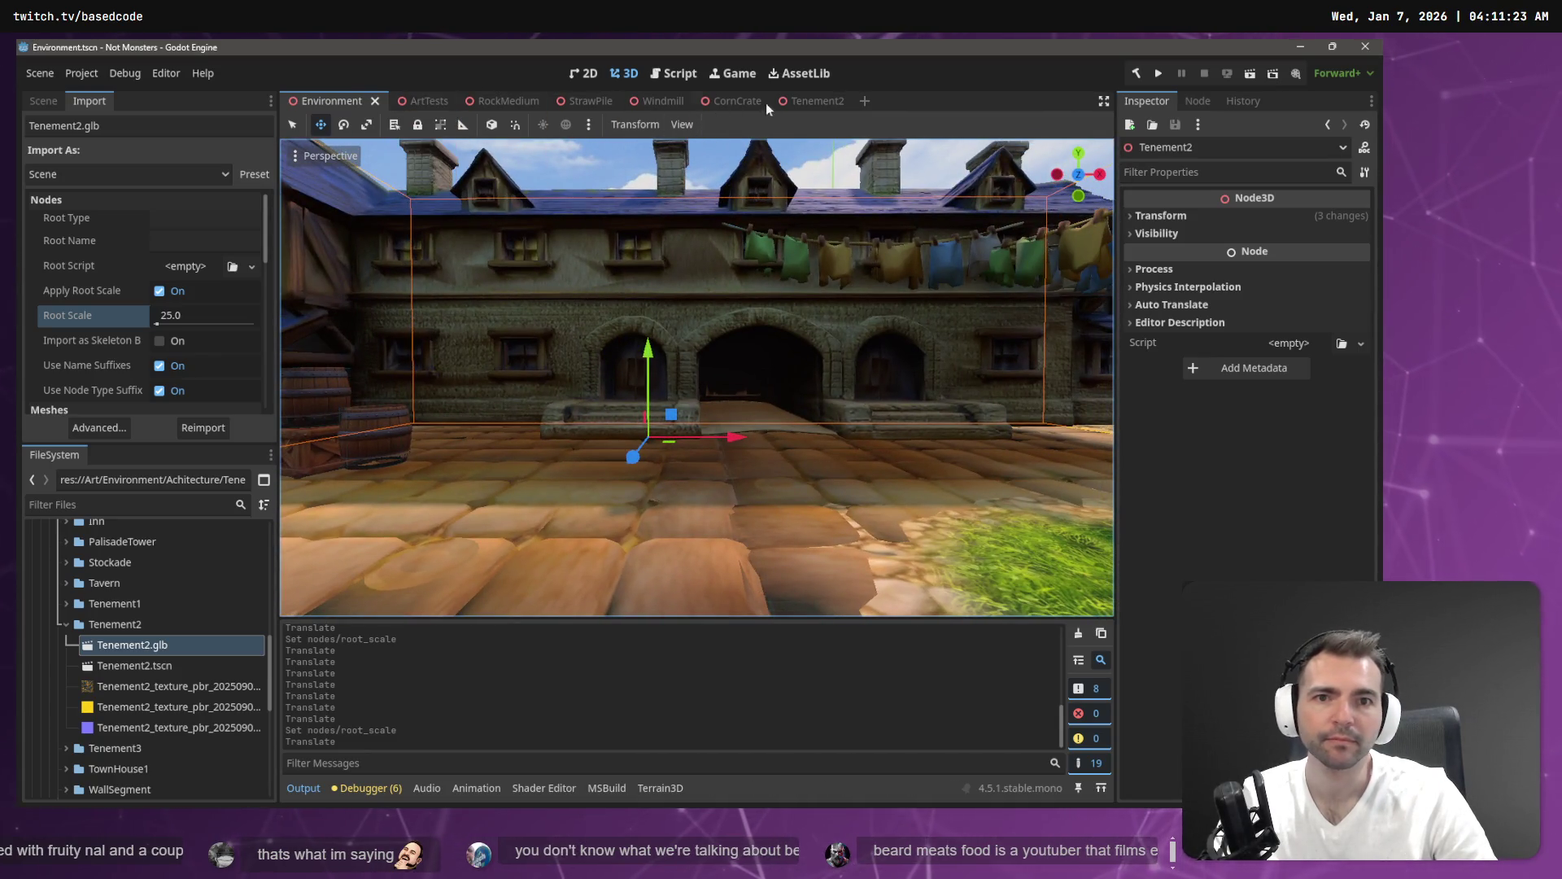
Lower the Tenement2 building slightly along Y, then frame it in the Environment scene.
left_click(814, 101)
left_click_drag(456, 258, 461, 279)
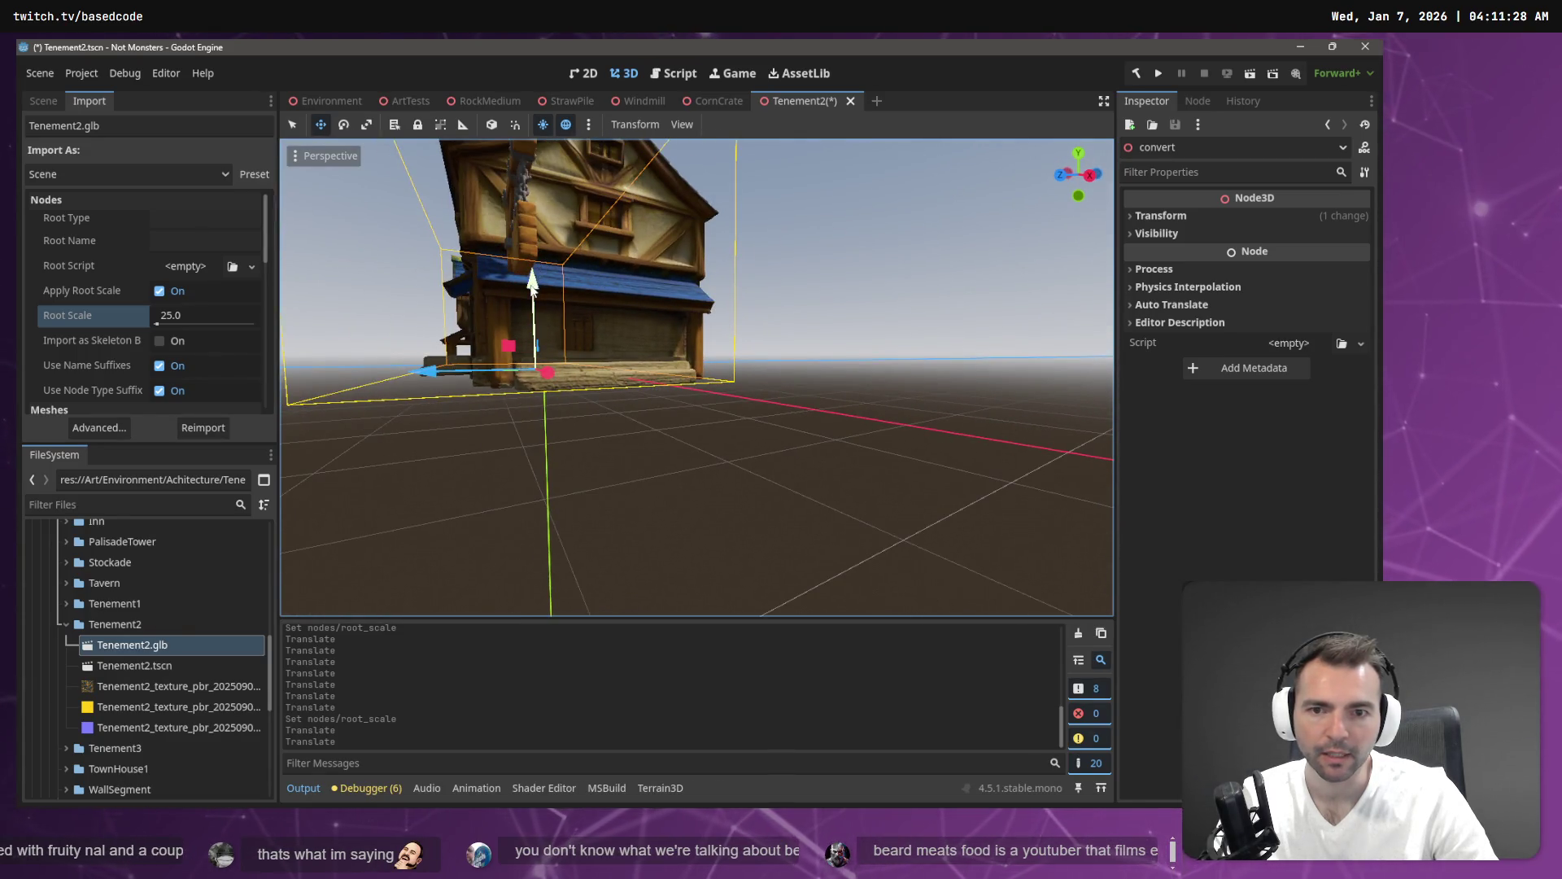
left_click_drag(533, 276, 533, 274)
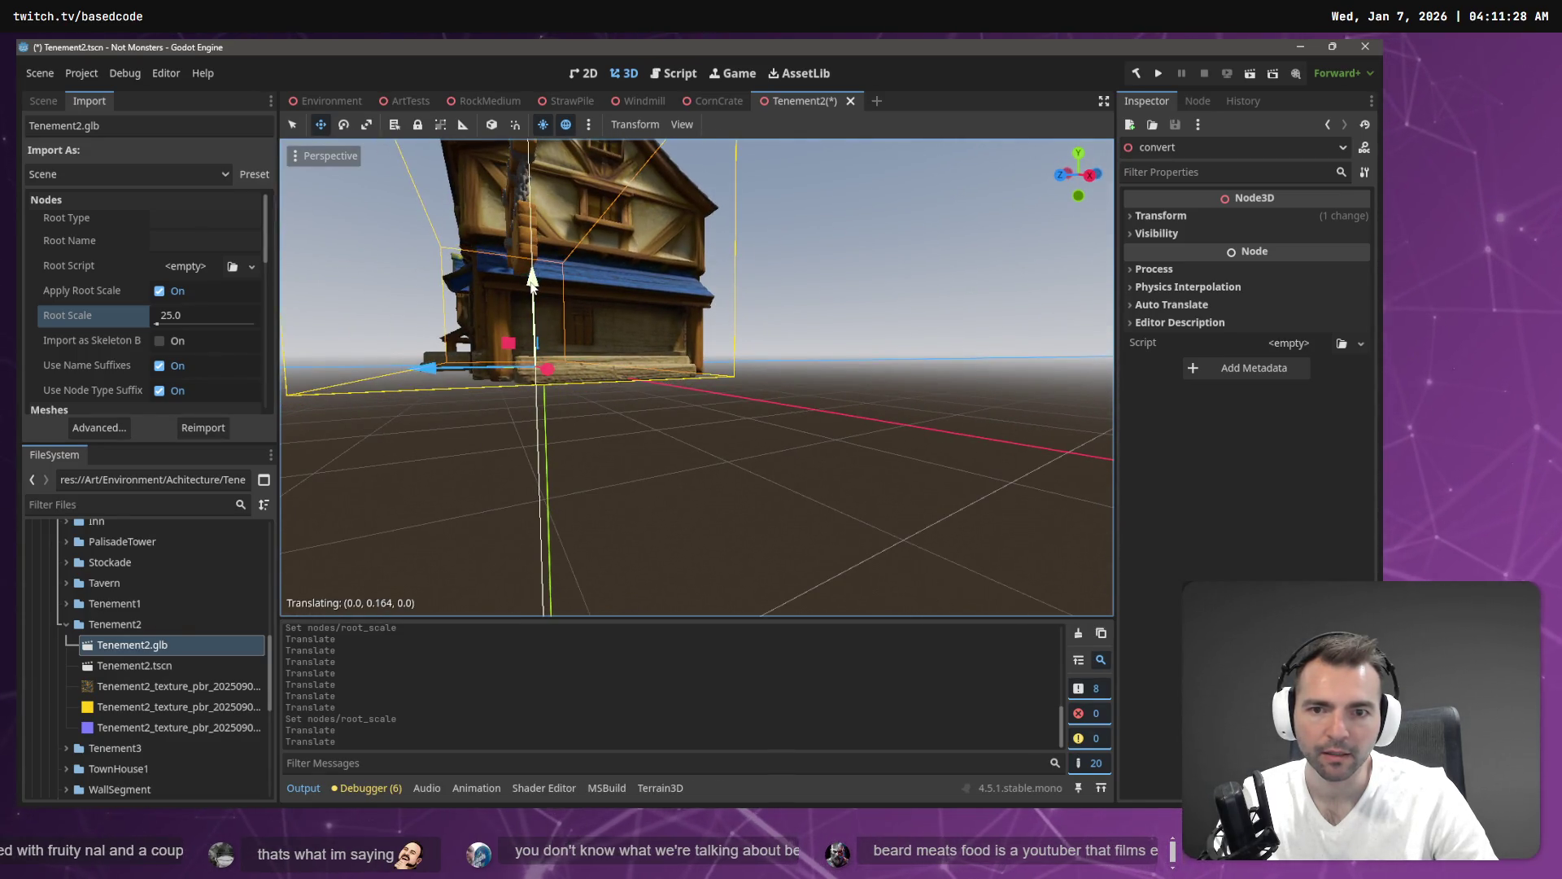
left_click(332, 101)
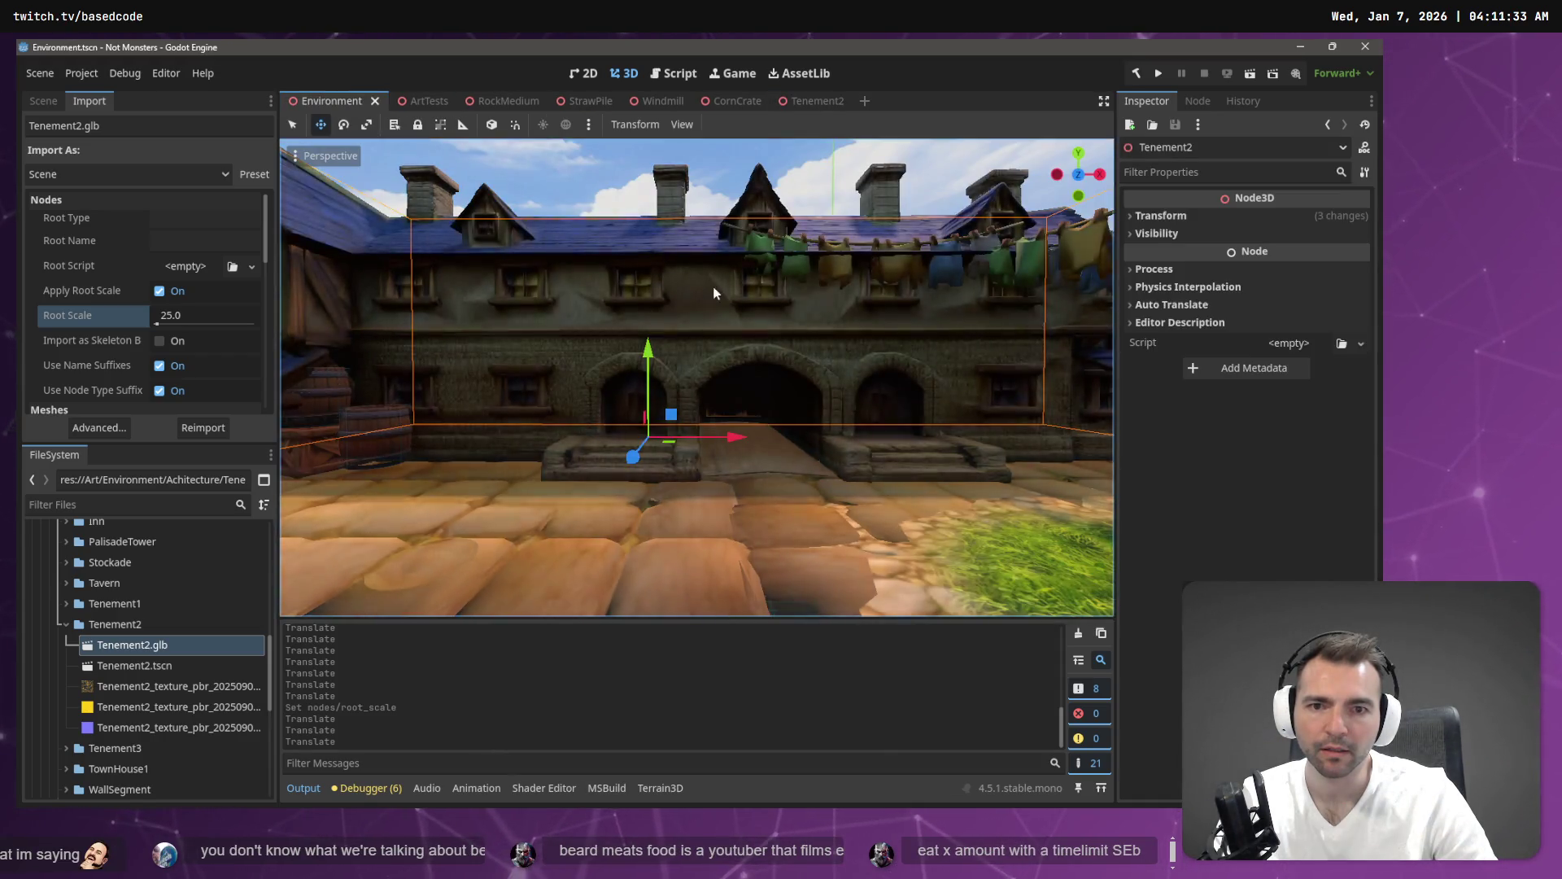
key("f")
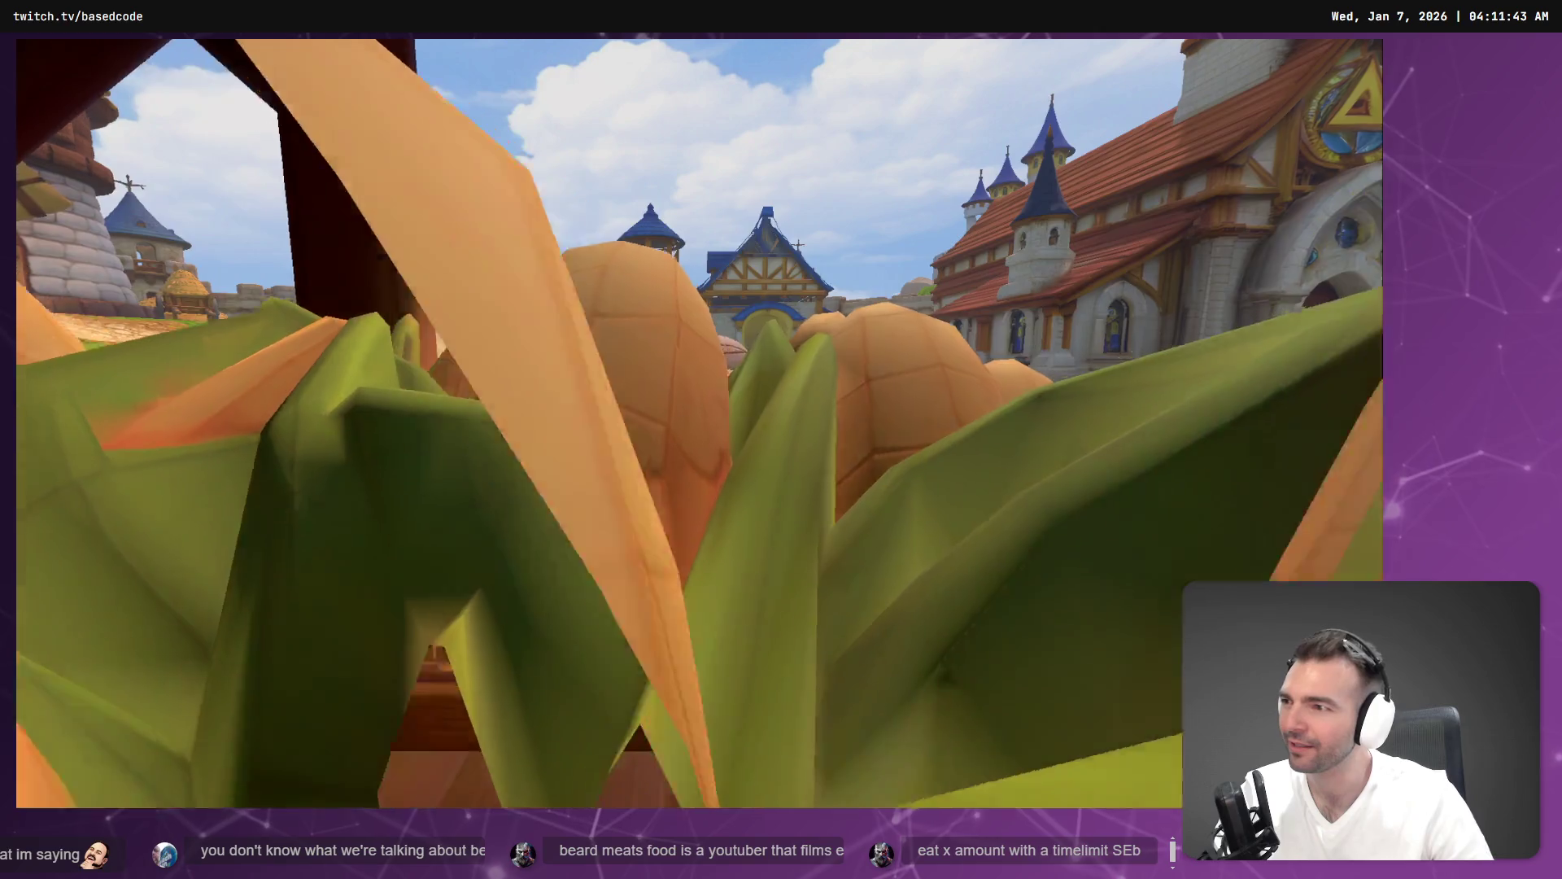
Run the mummy character across the grass onto the cobblestones by the market stalls.
key("w")
key("s")
key("a")
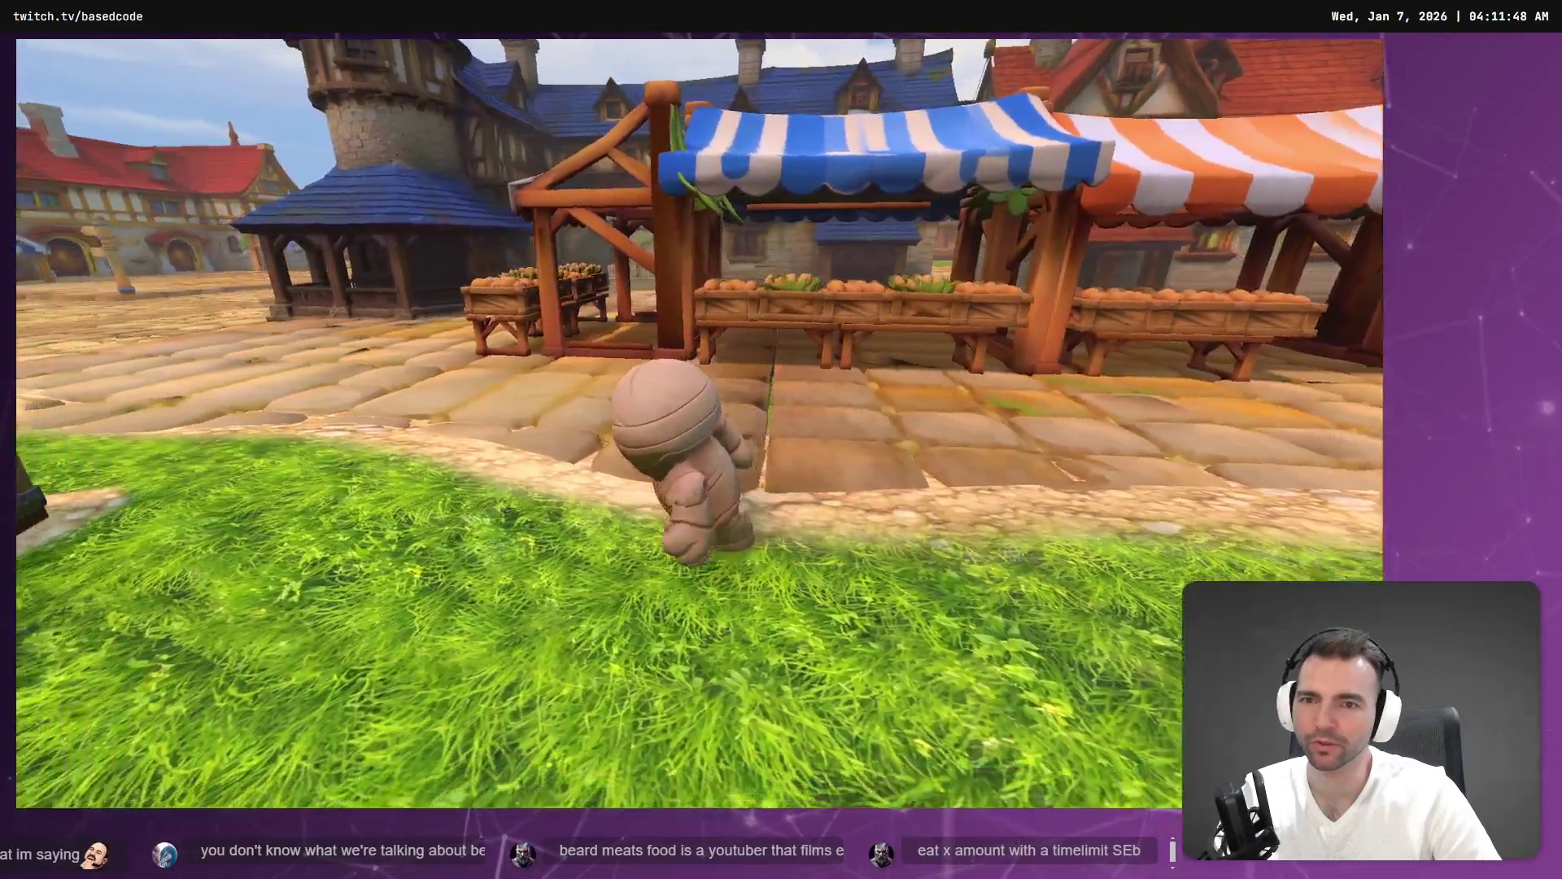
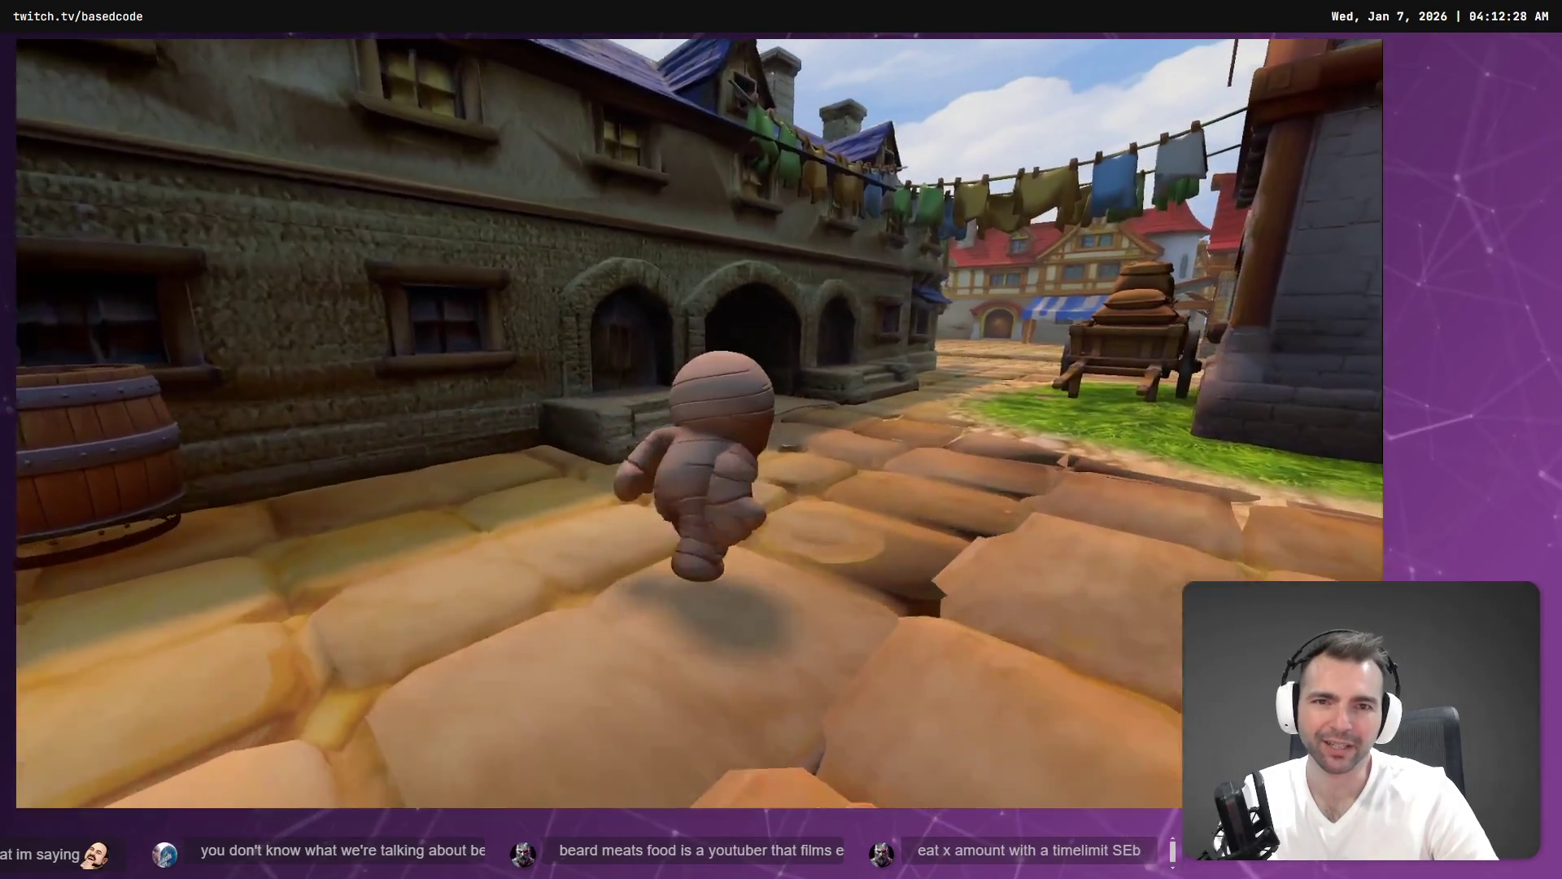
Stop the running game and bring up the Tenement2 scene in the editor.
key("F8")
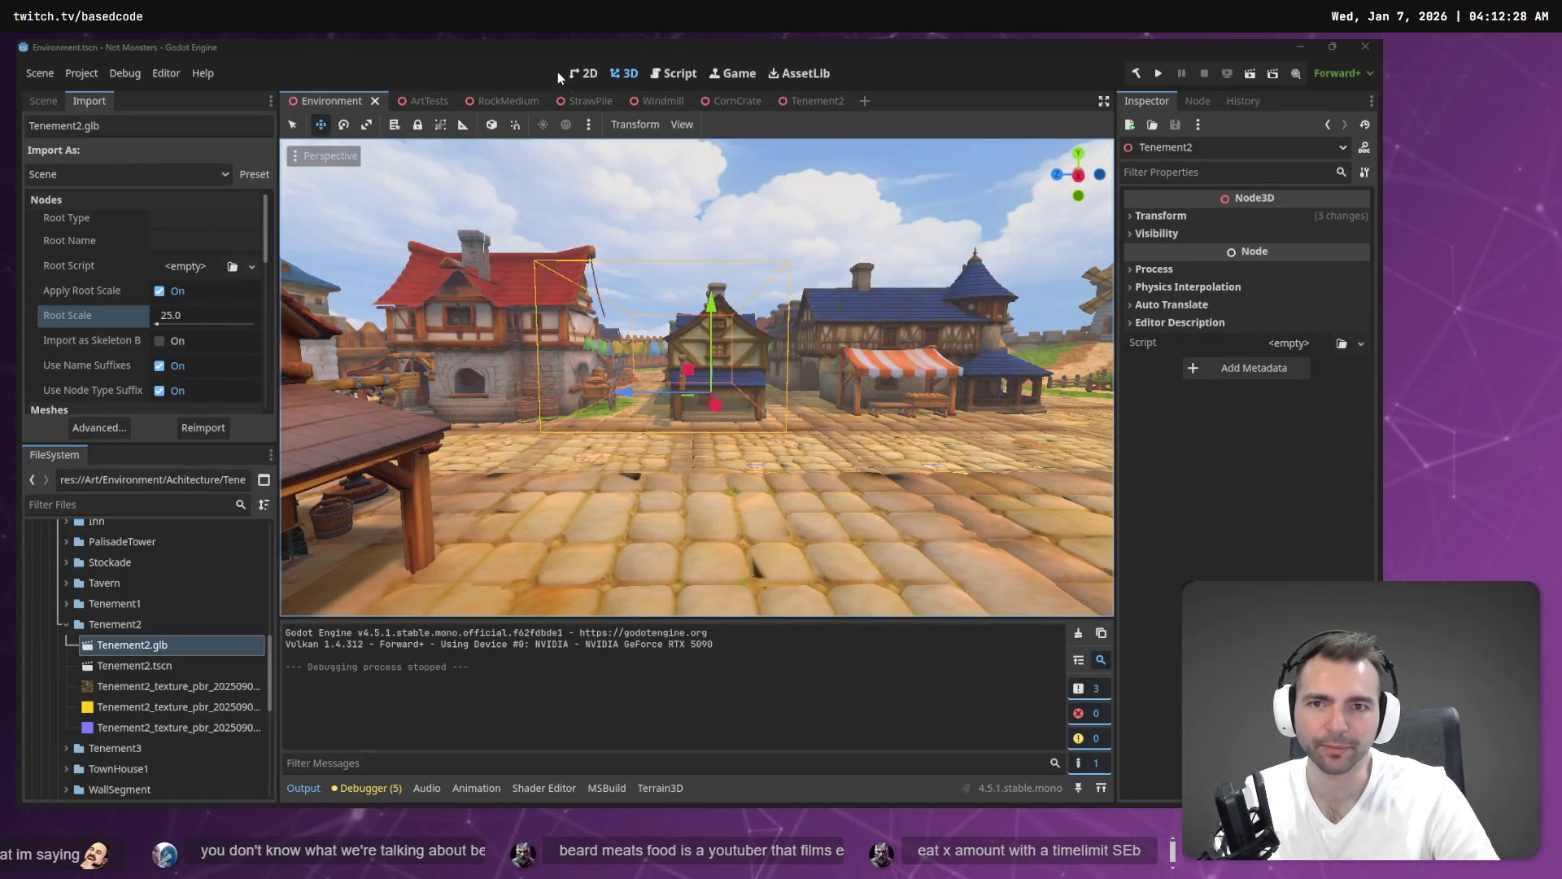
left_click(822, 102)
Reimport Tenement2.glb with a root scale of 28.0.
key("KP_1")
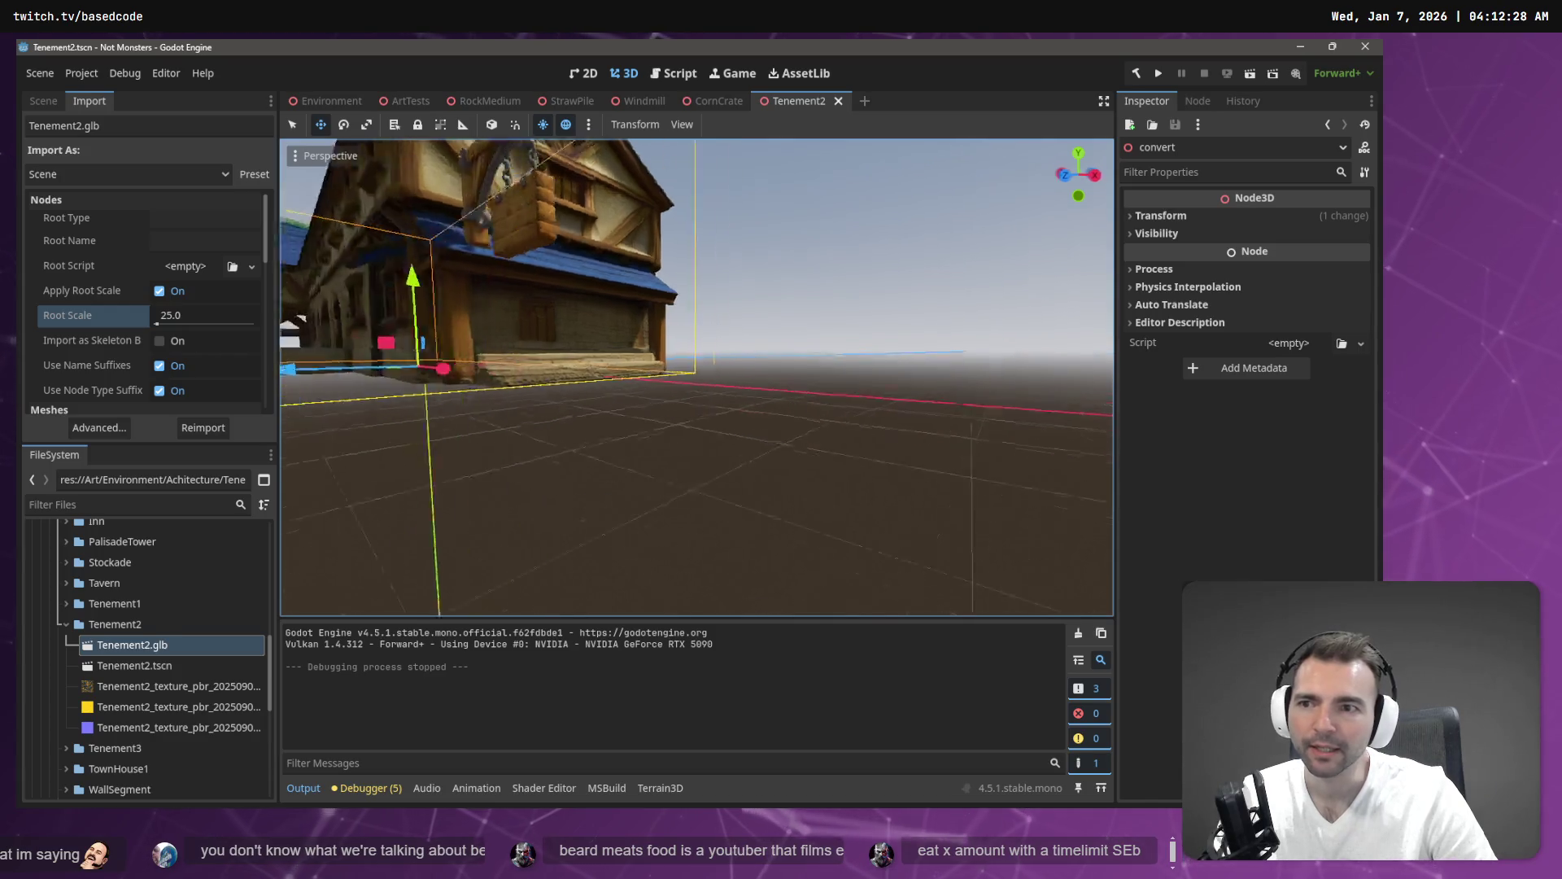
left_click(44, 101)
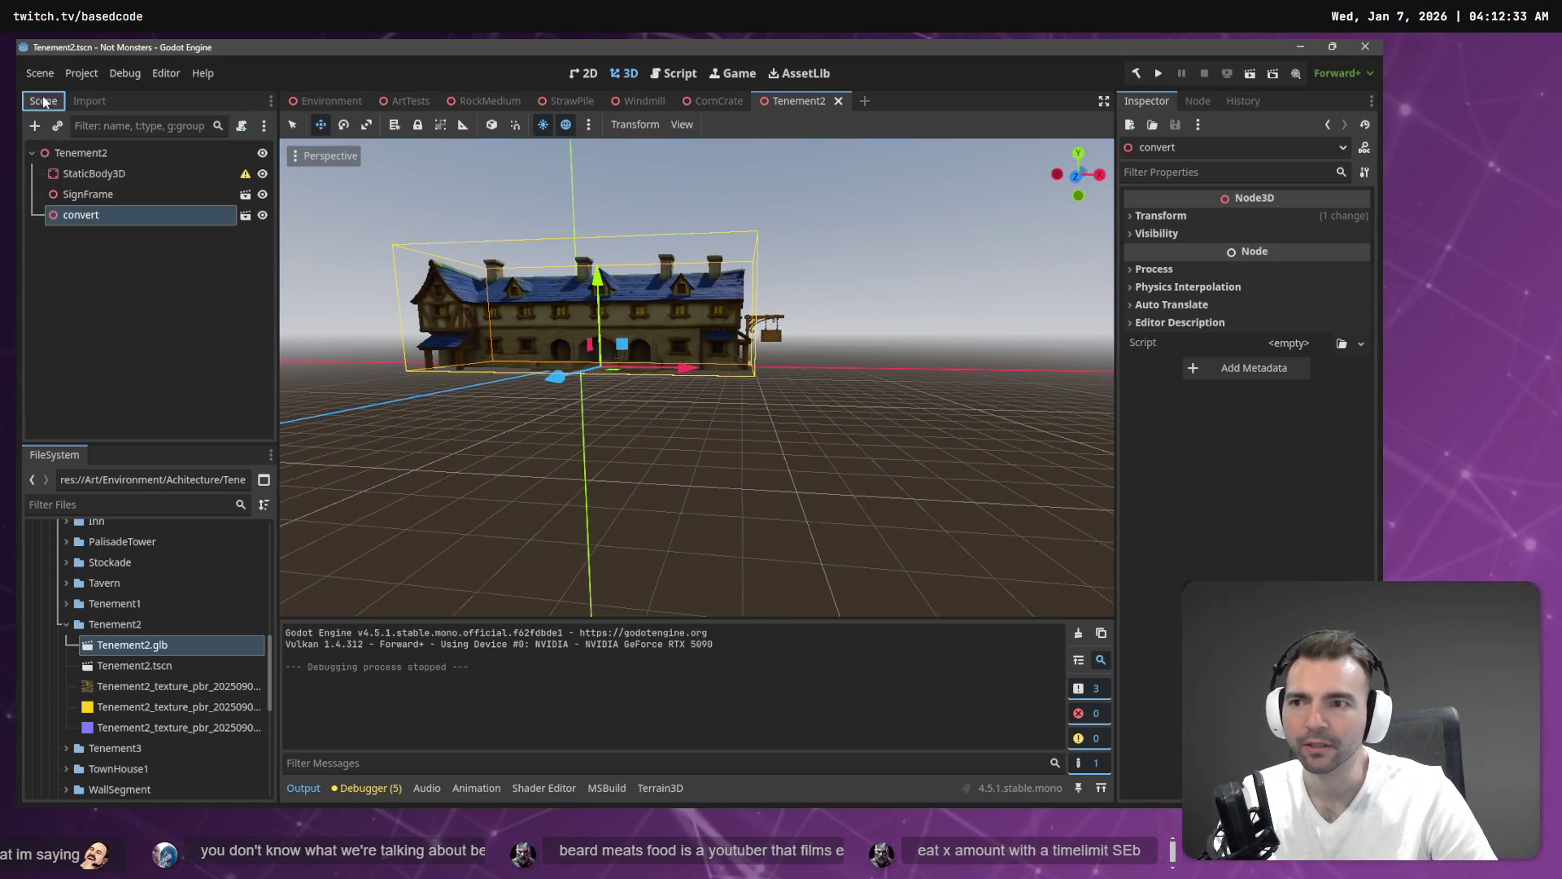
left_click(96, 102)
type("28")
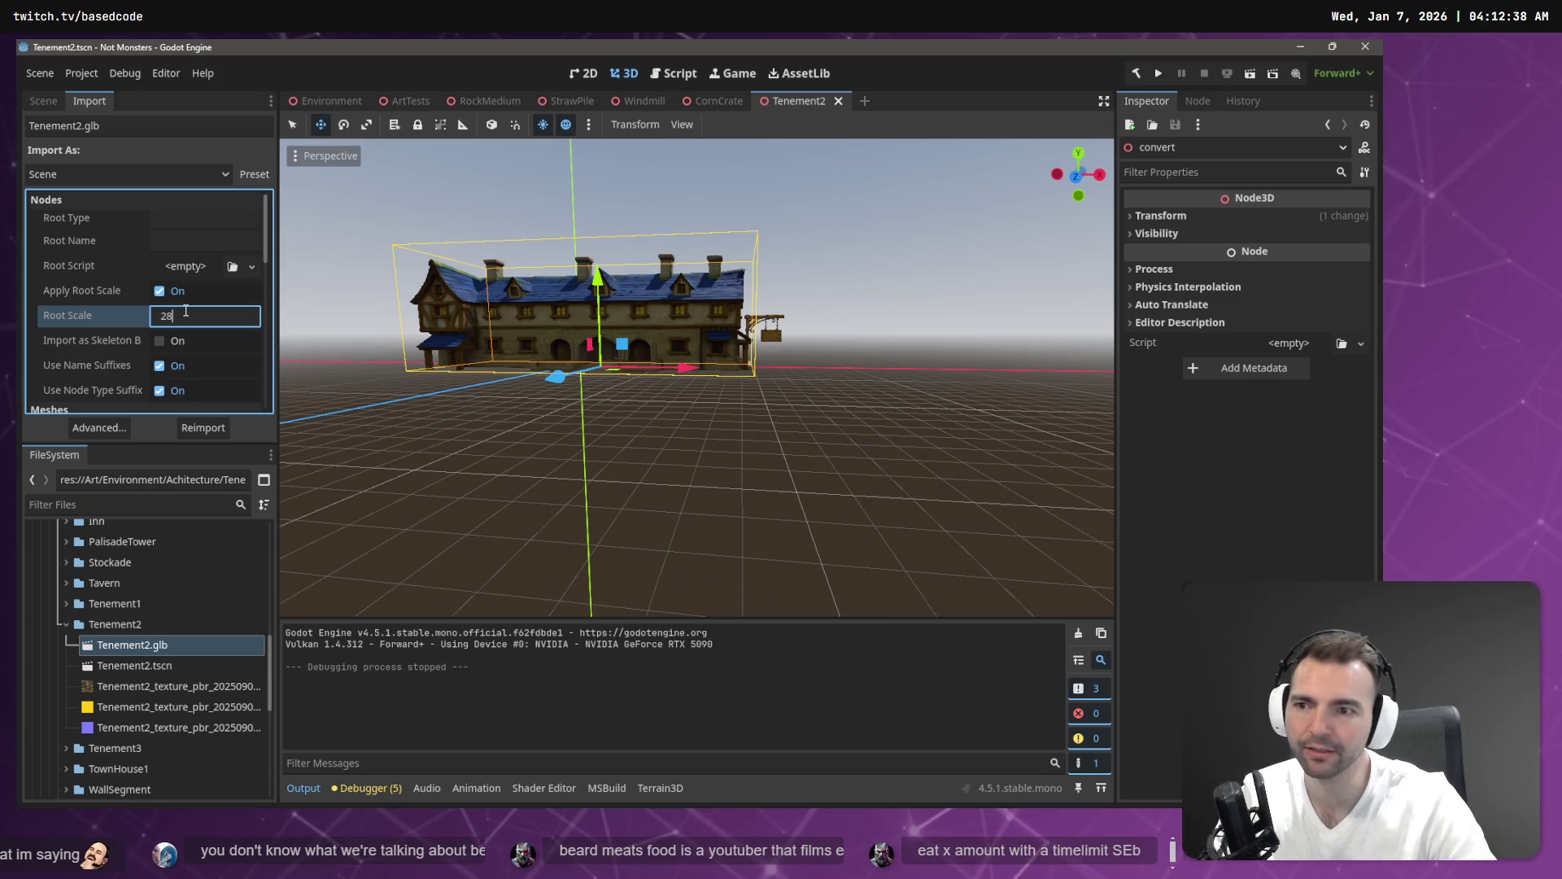
left_click(191, 429)
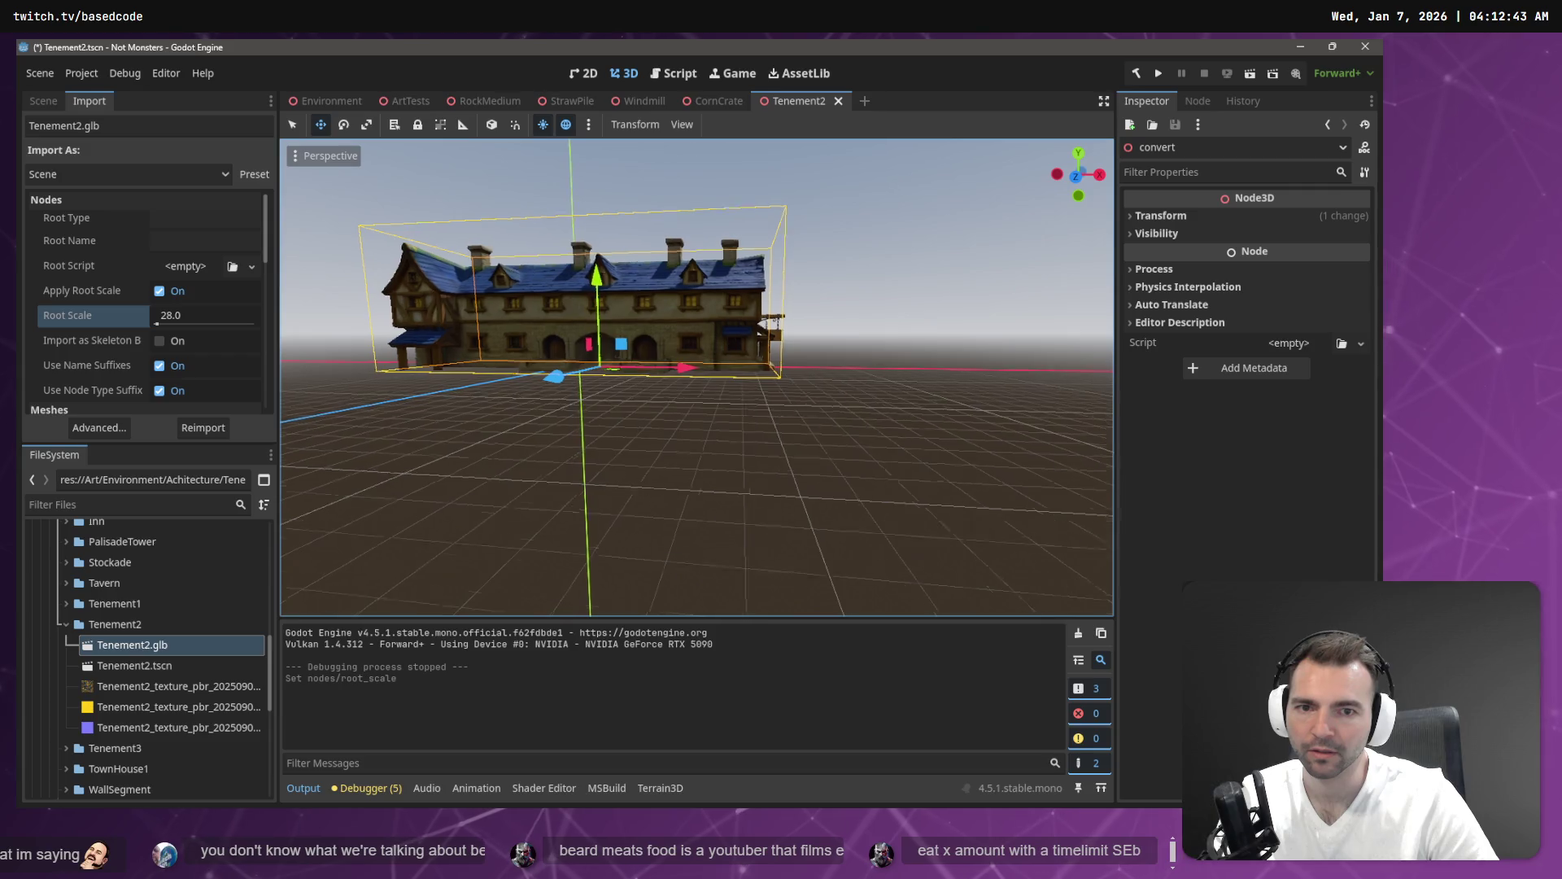
Shift the building slightly along the X axis and return to the Environment scene.
scroll(570, 382, "up", 3)
left_click_drag(570, 386, 524, 389)
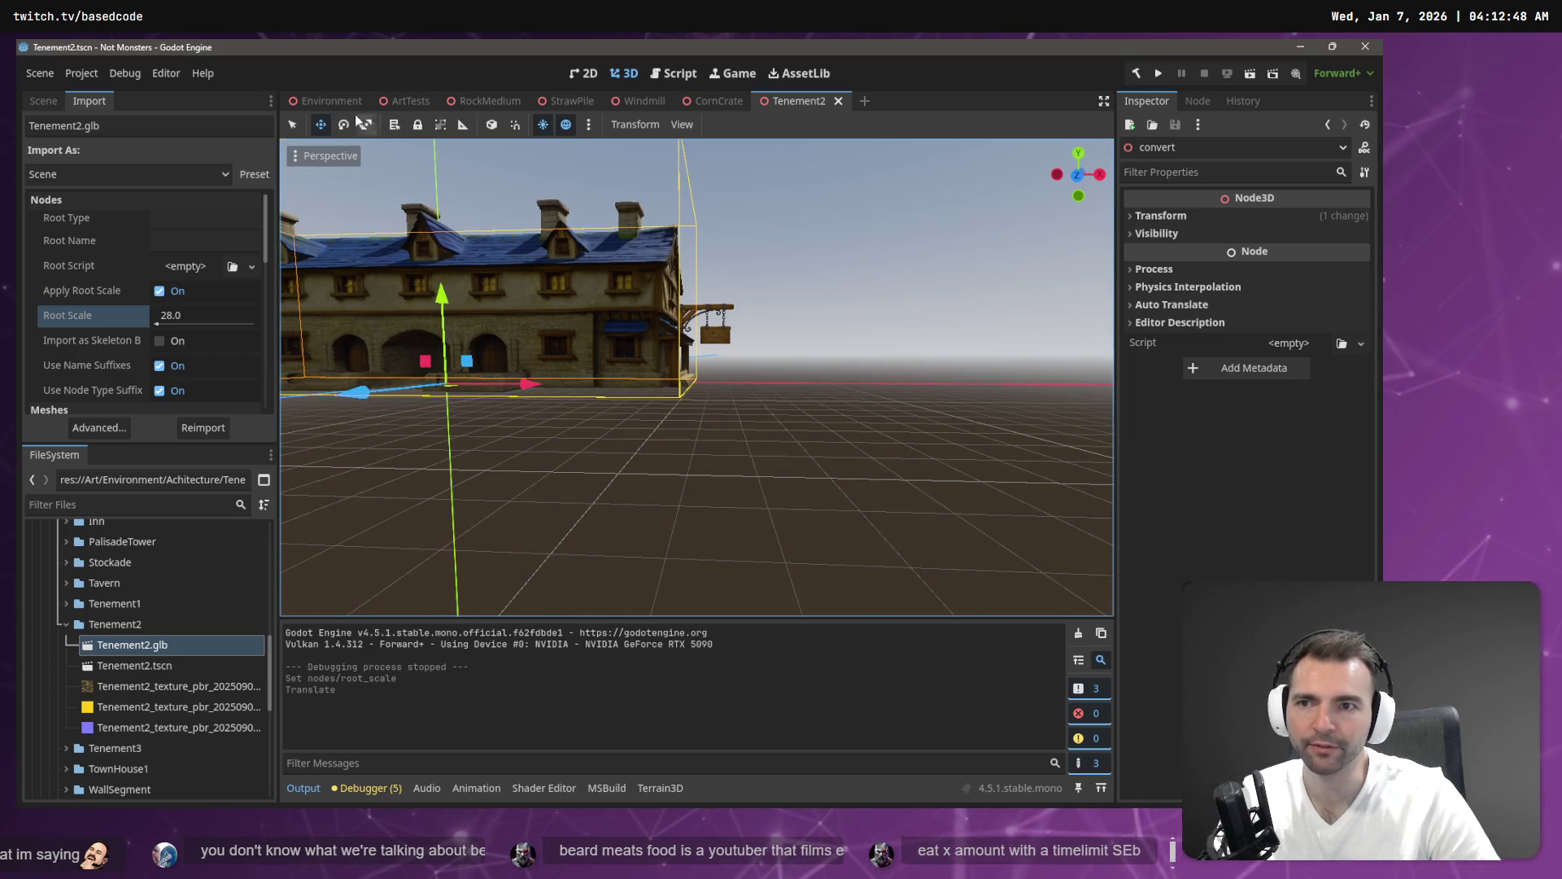
left_click(325, 106)
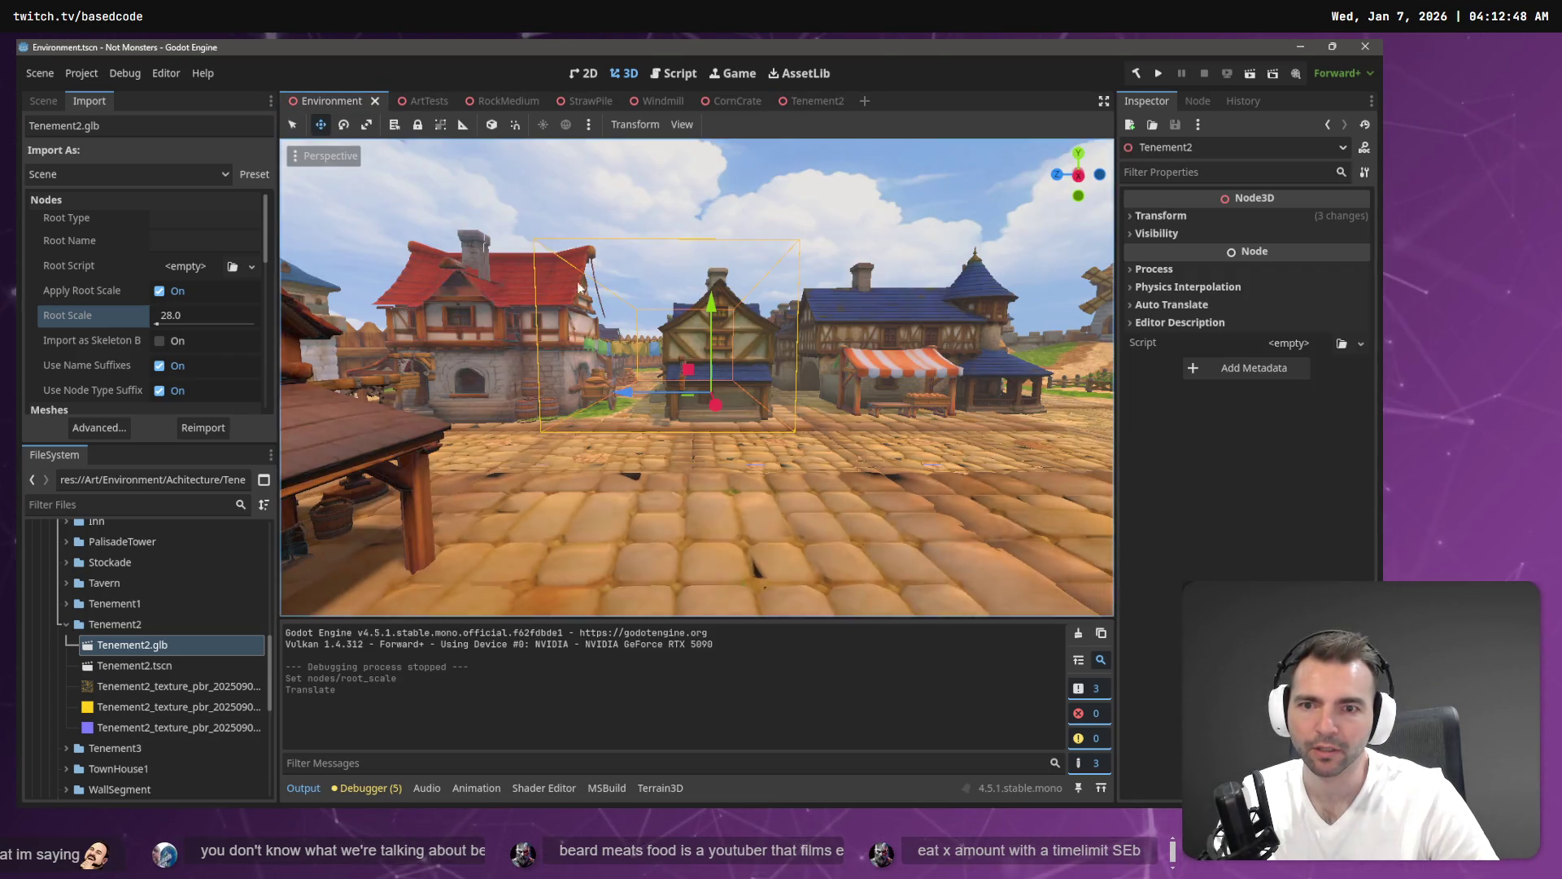
Fly around the rescaled Tenement2, over its blue roof and through the archway, to inspect the street.
key("w")
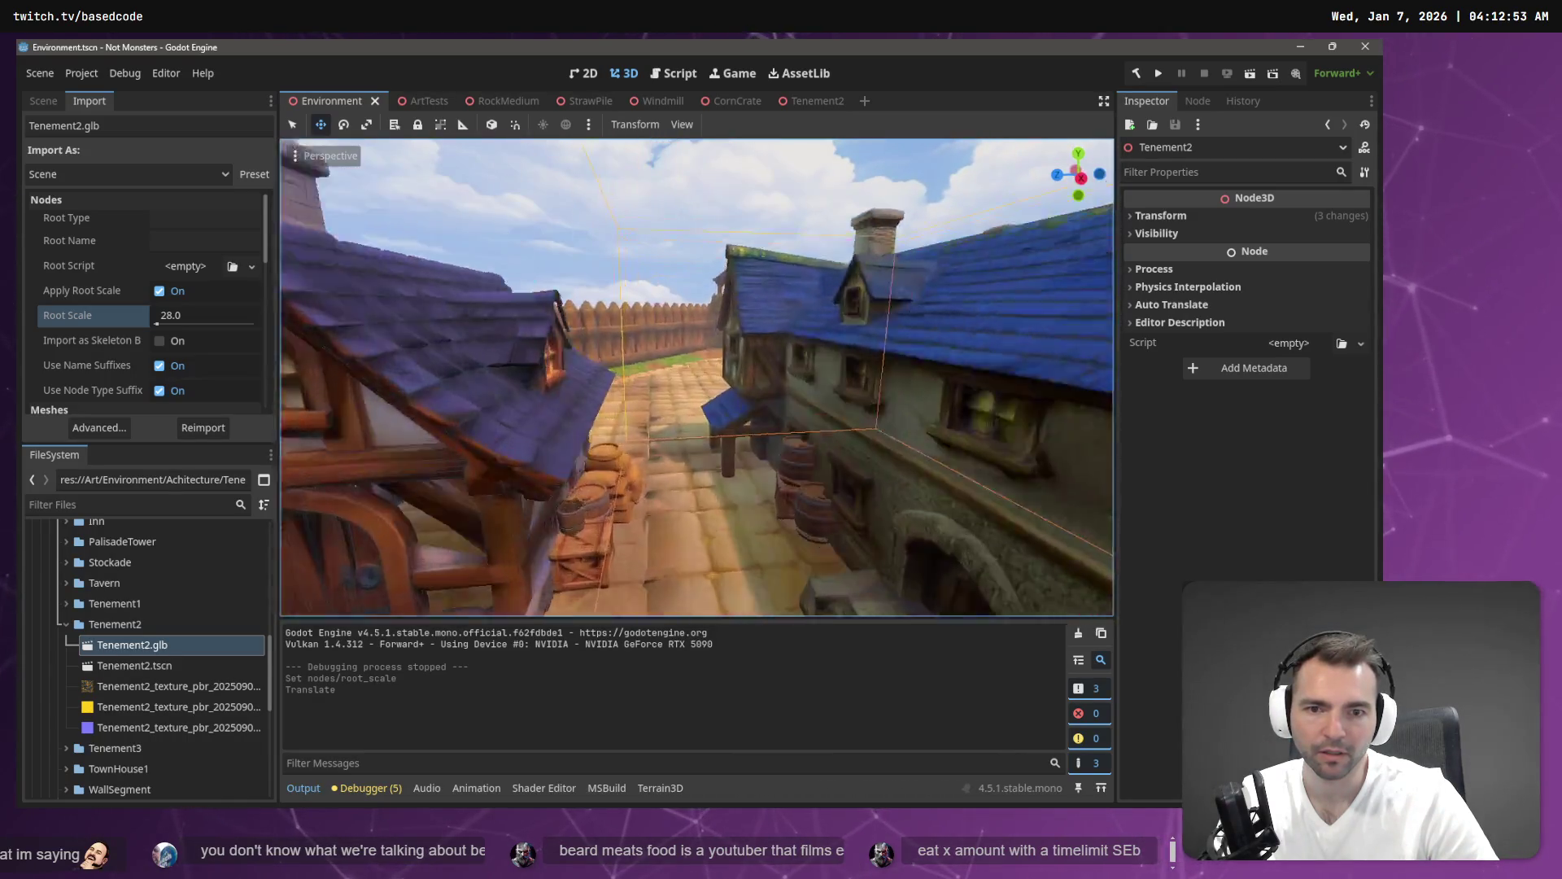
key("s")
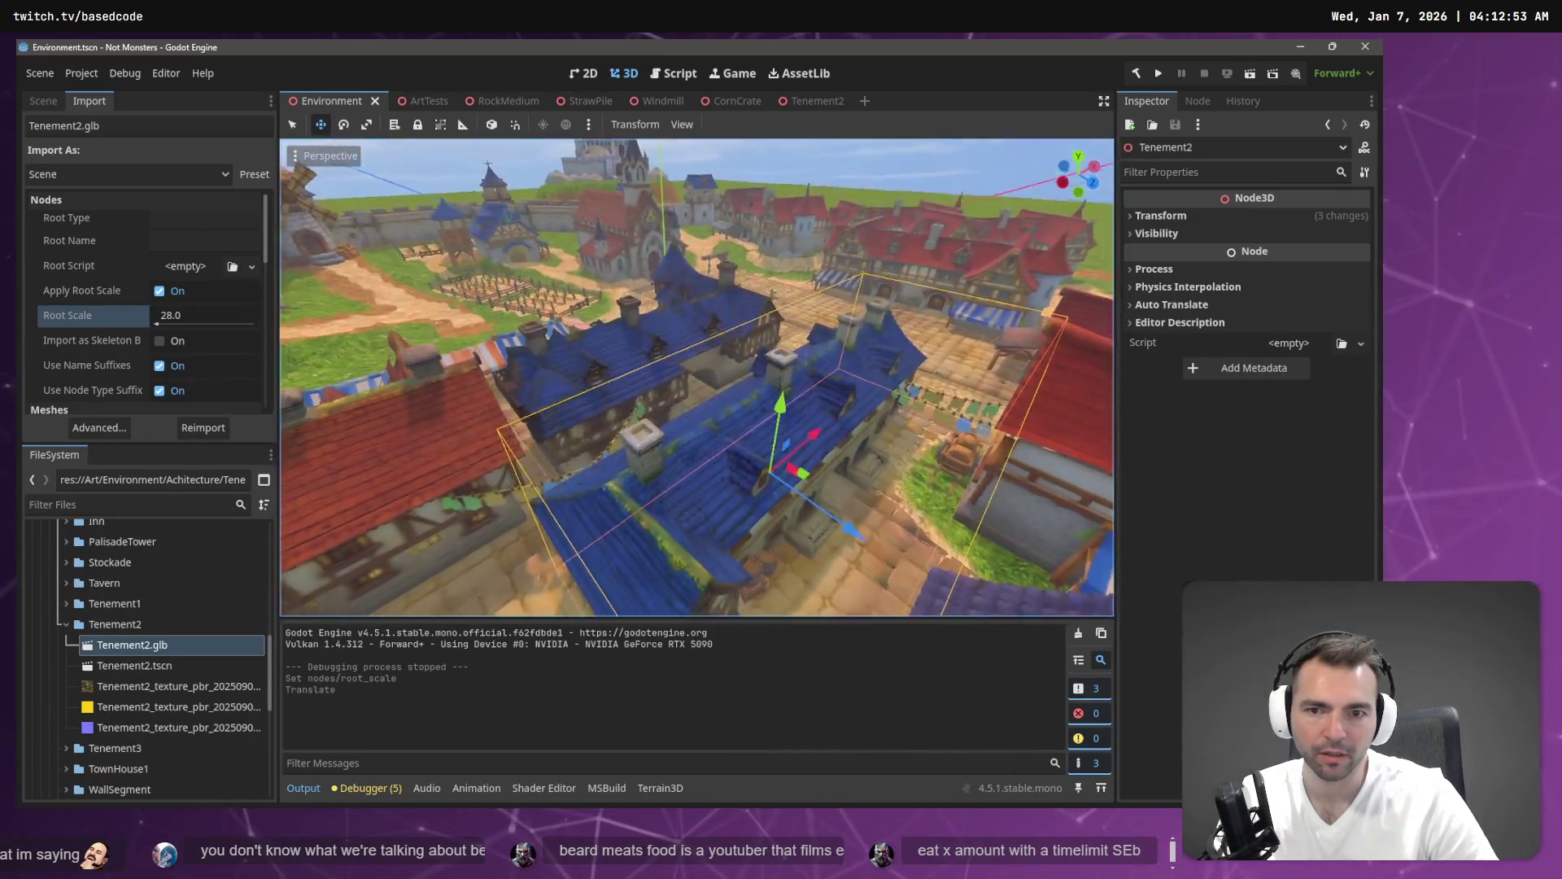
key("w")
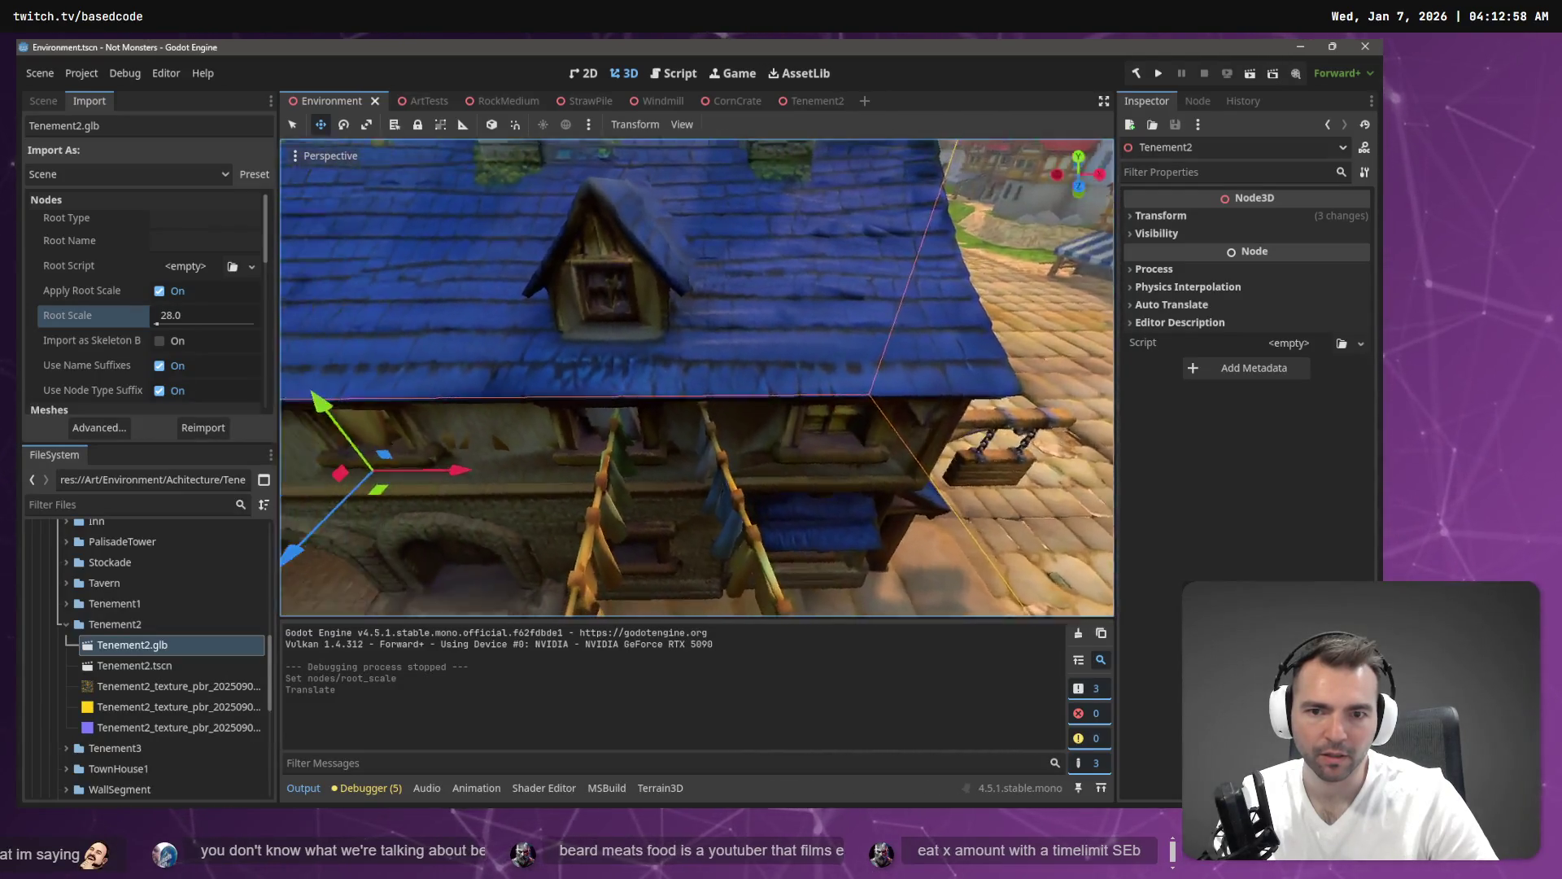
key("w")
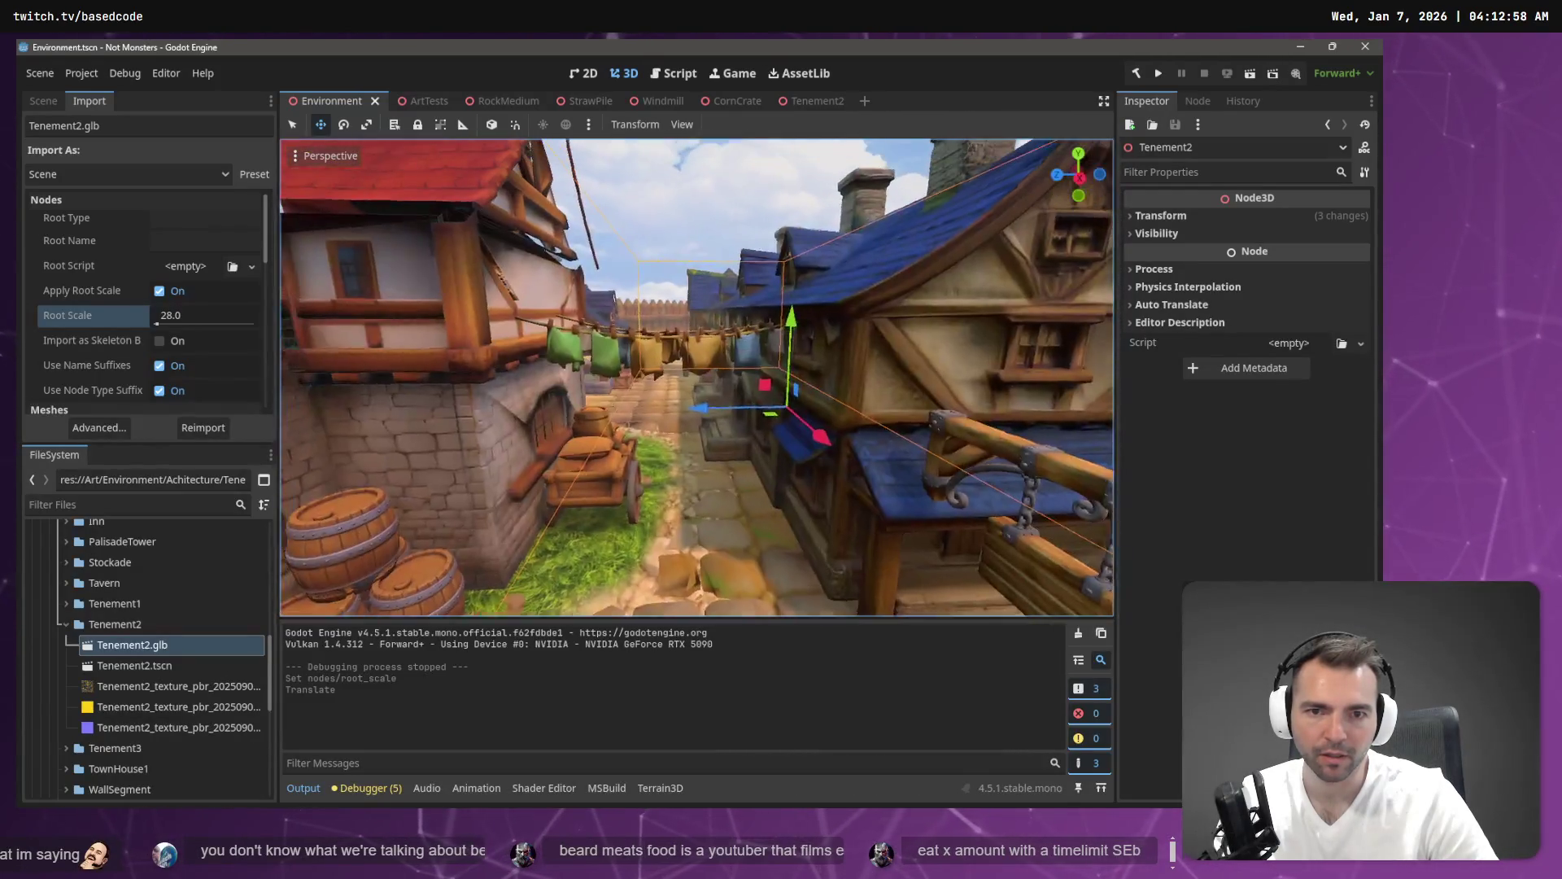
key("s")
key("w")
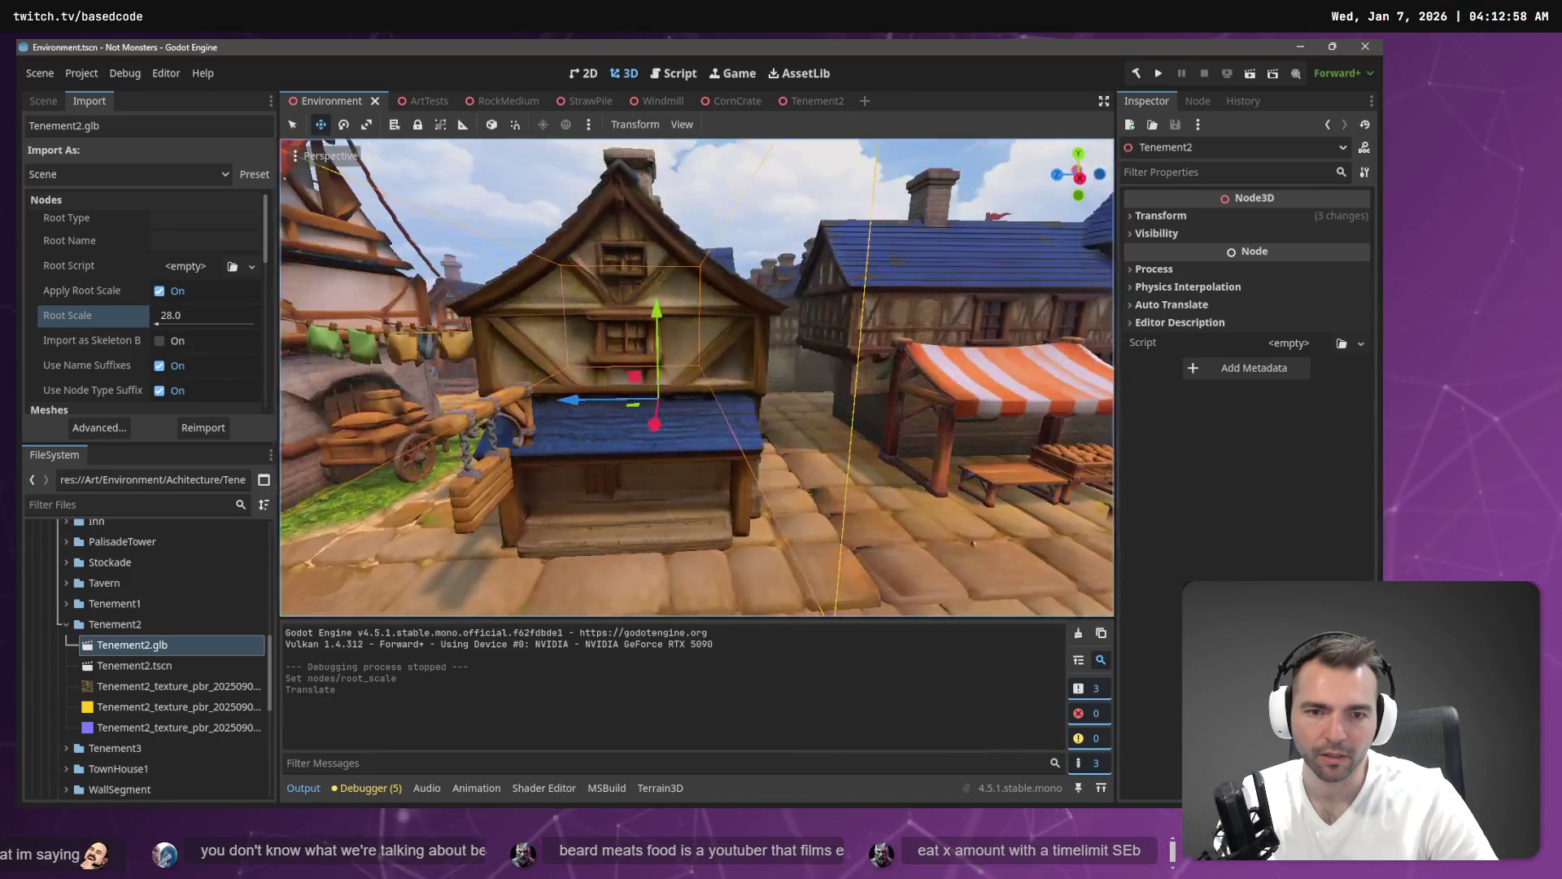
key("s")
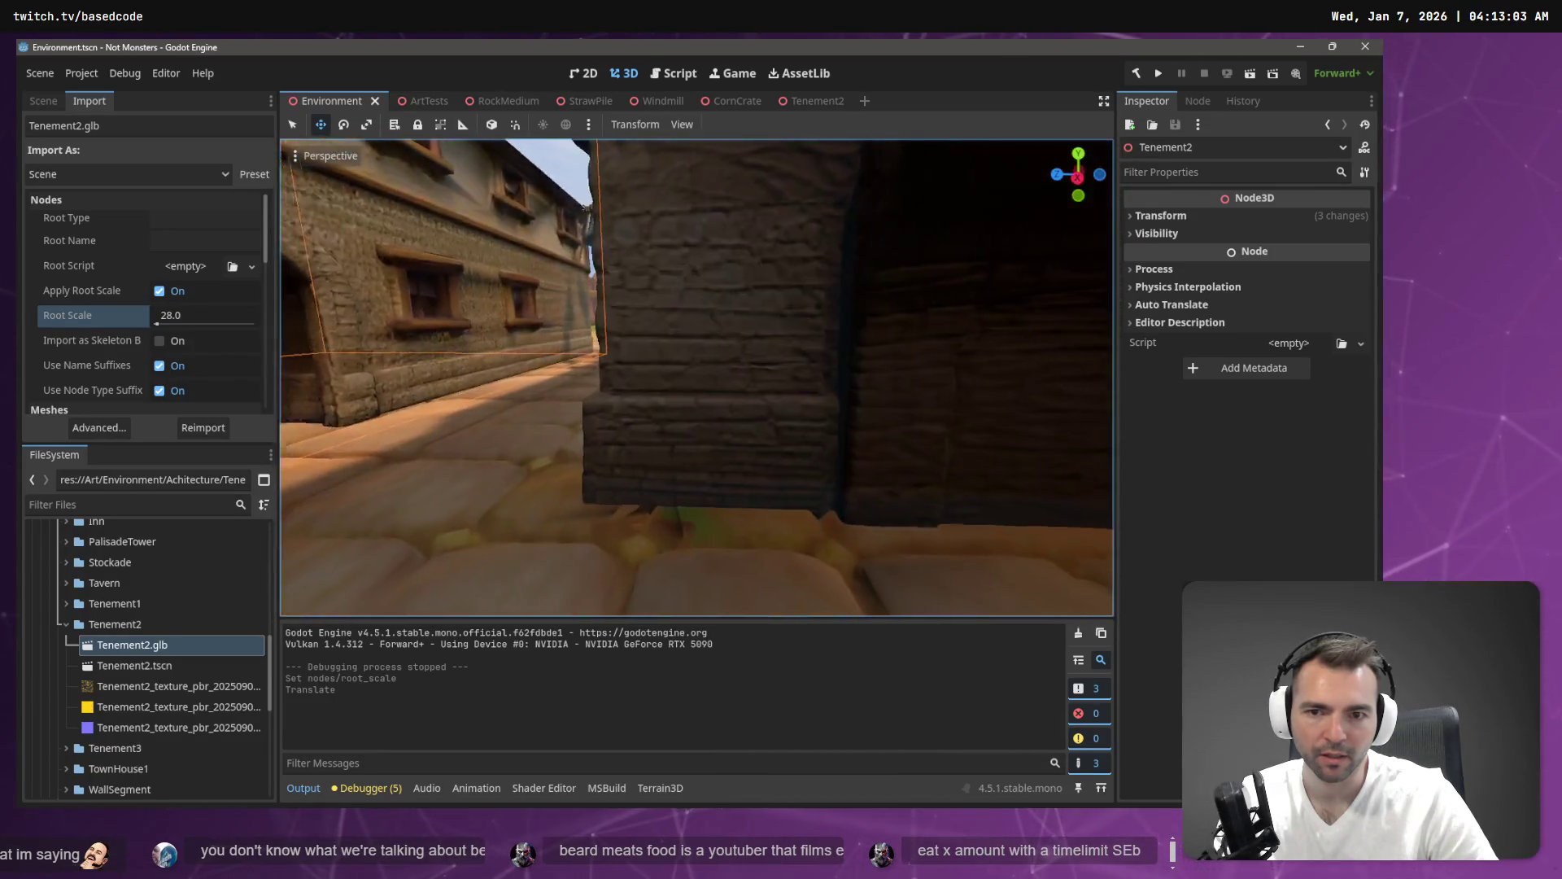
key("w")
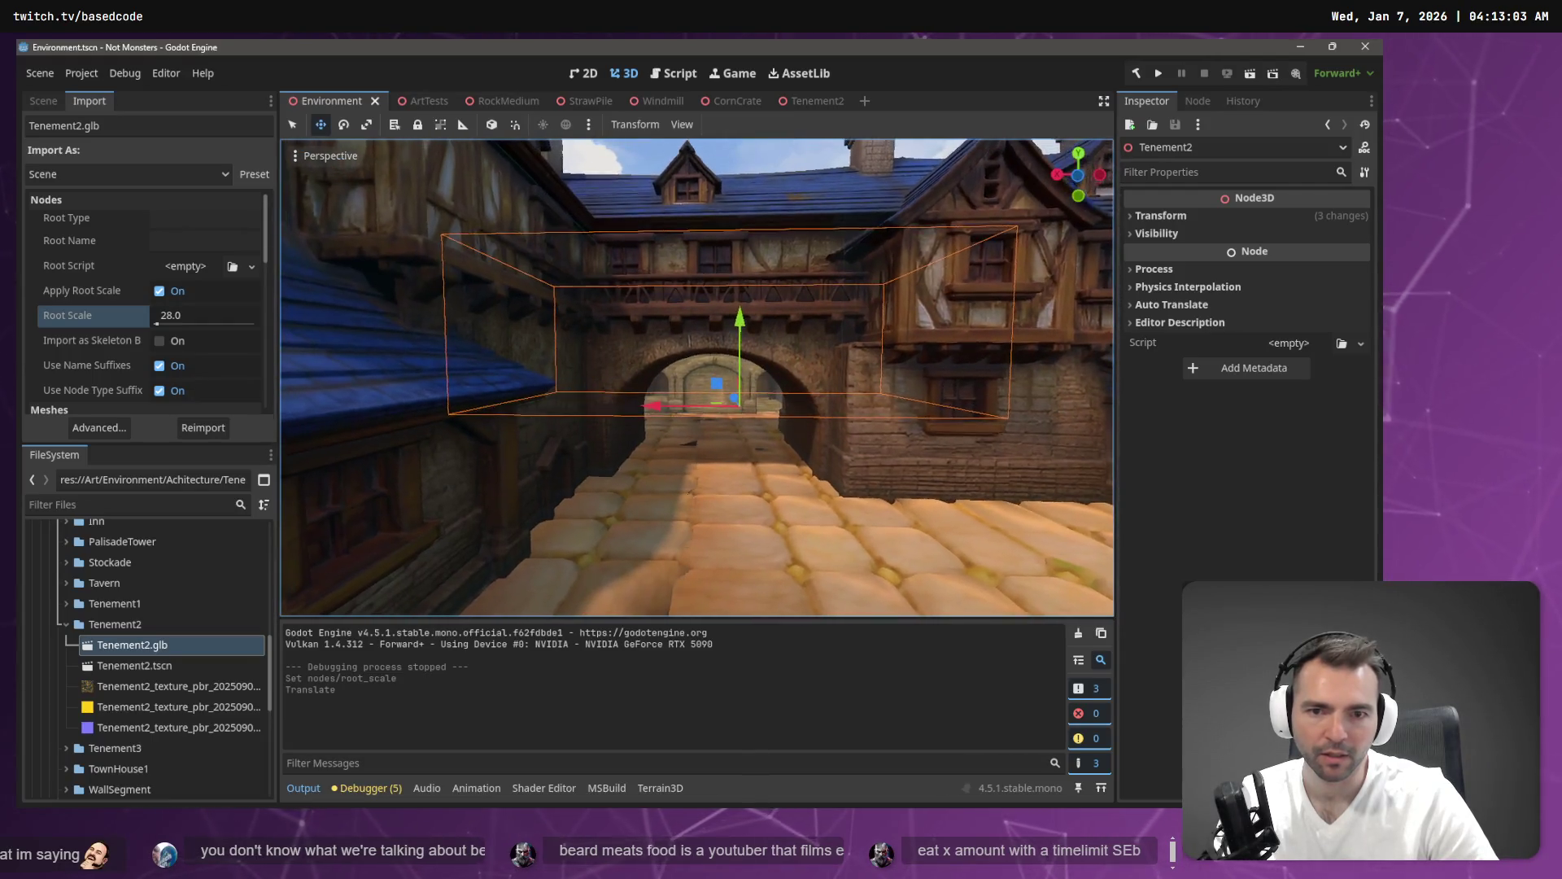
key("s")
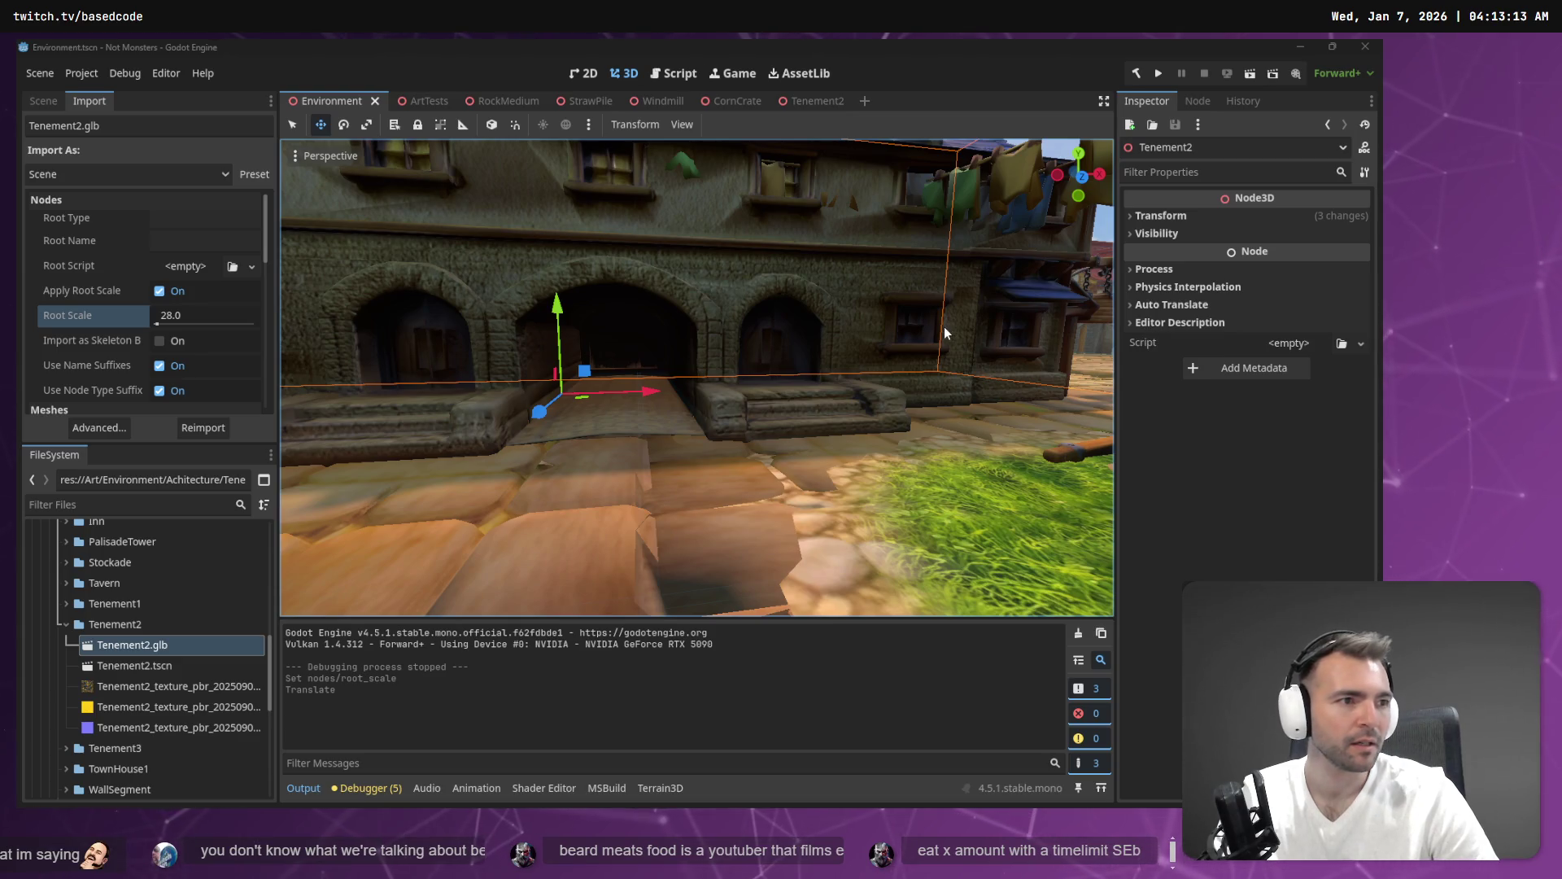
key("s")
key("s")
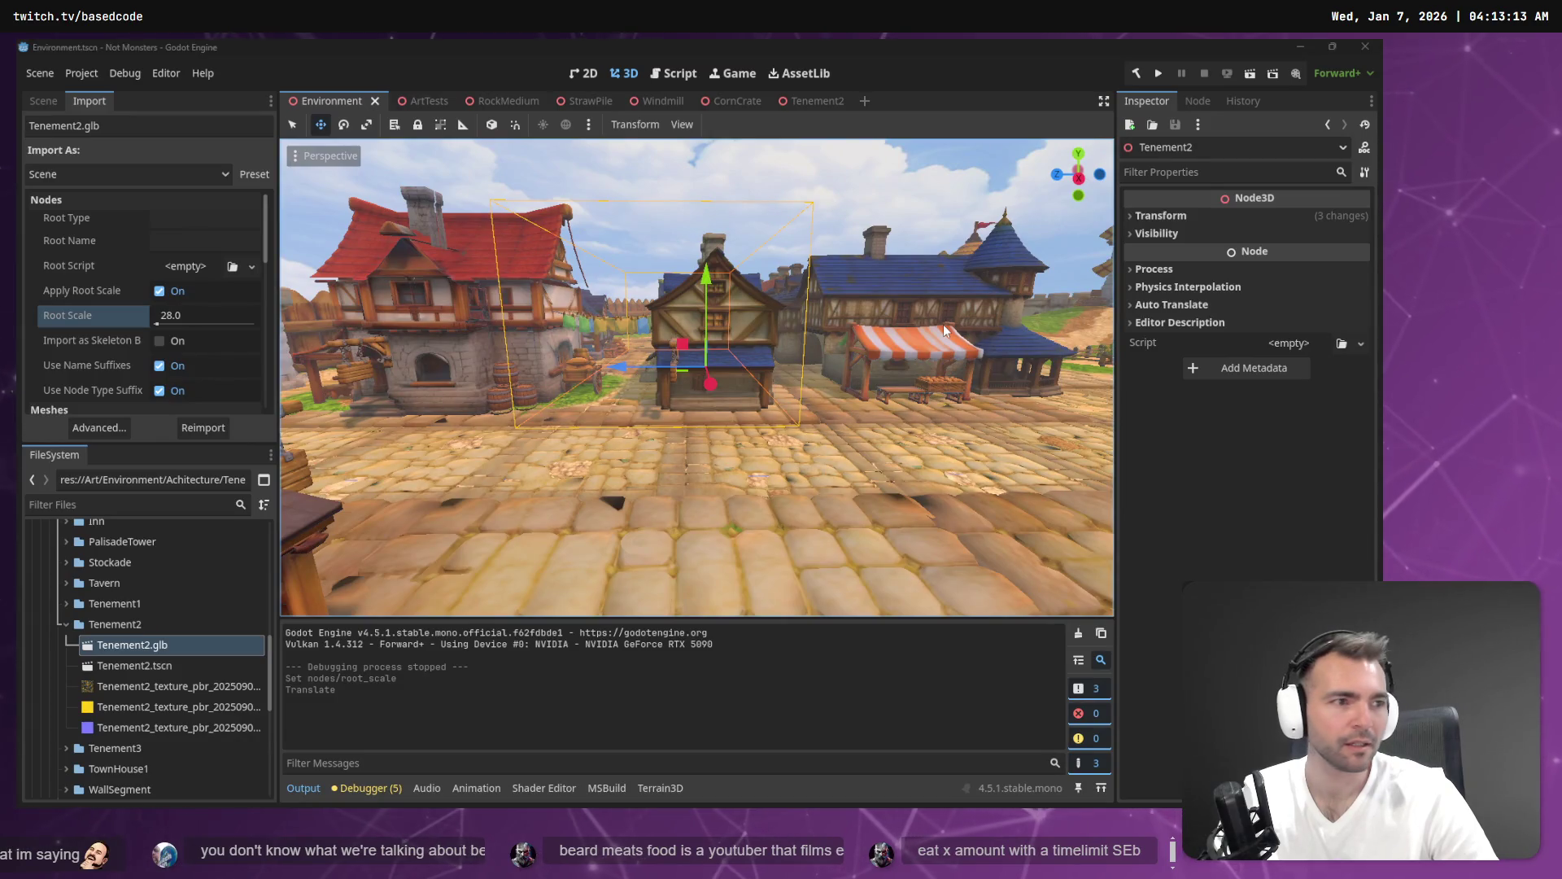
key("alt+Tab")
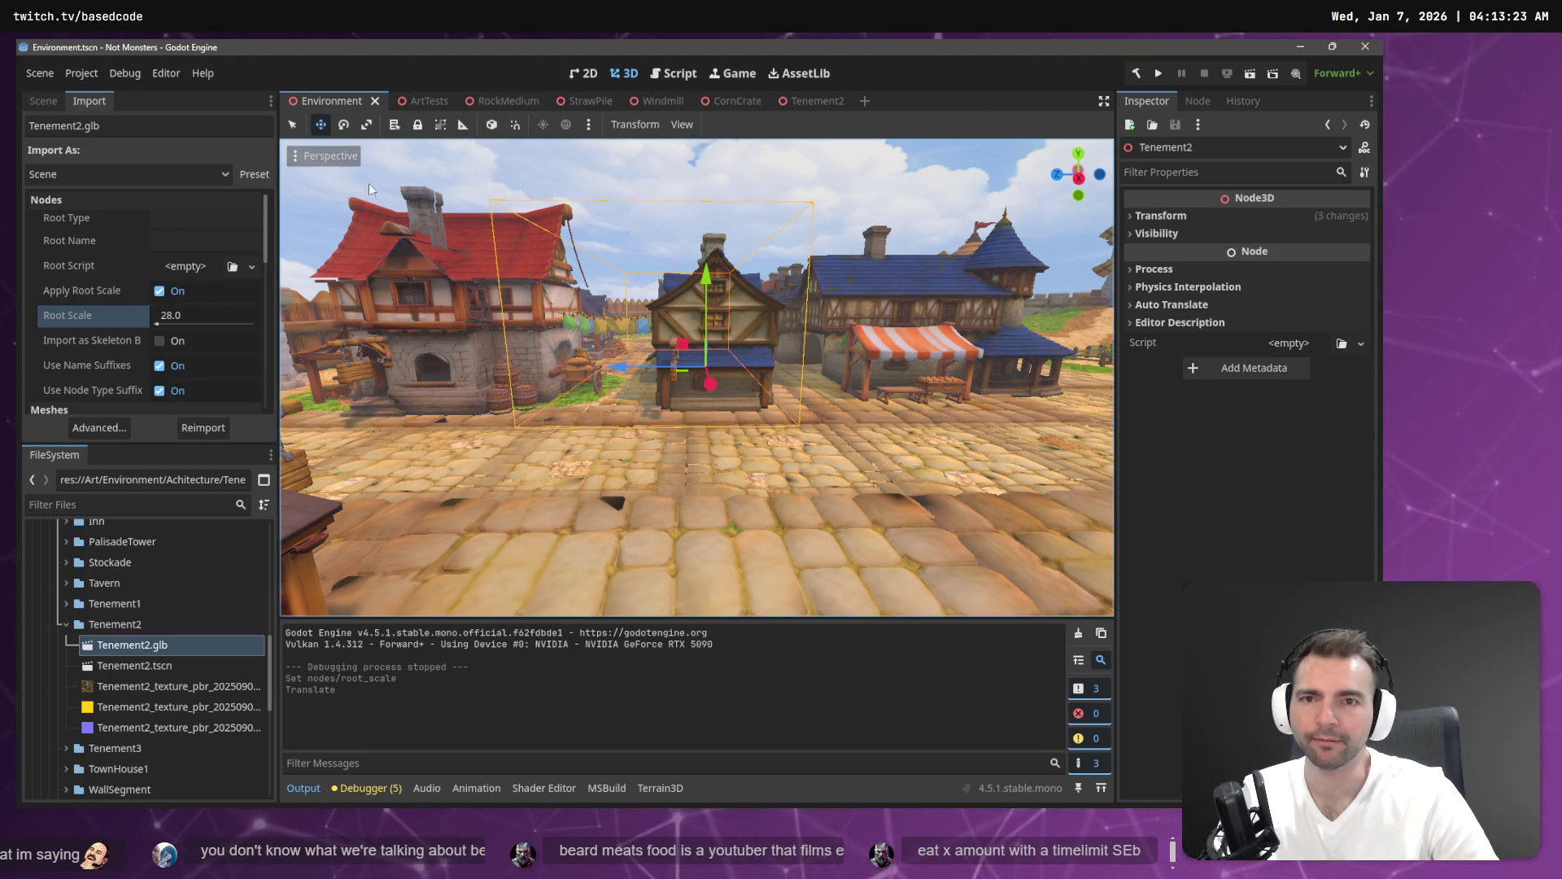
left_click(816, 101)
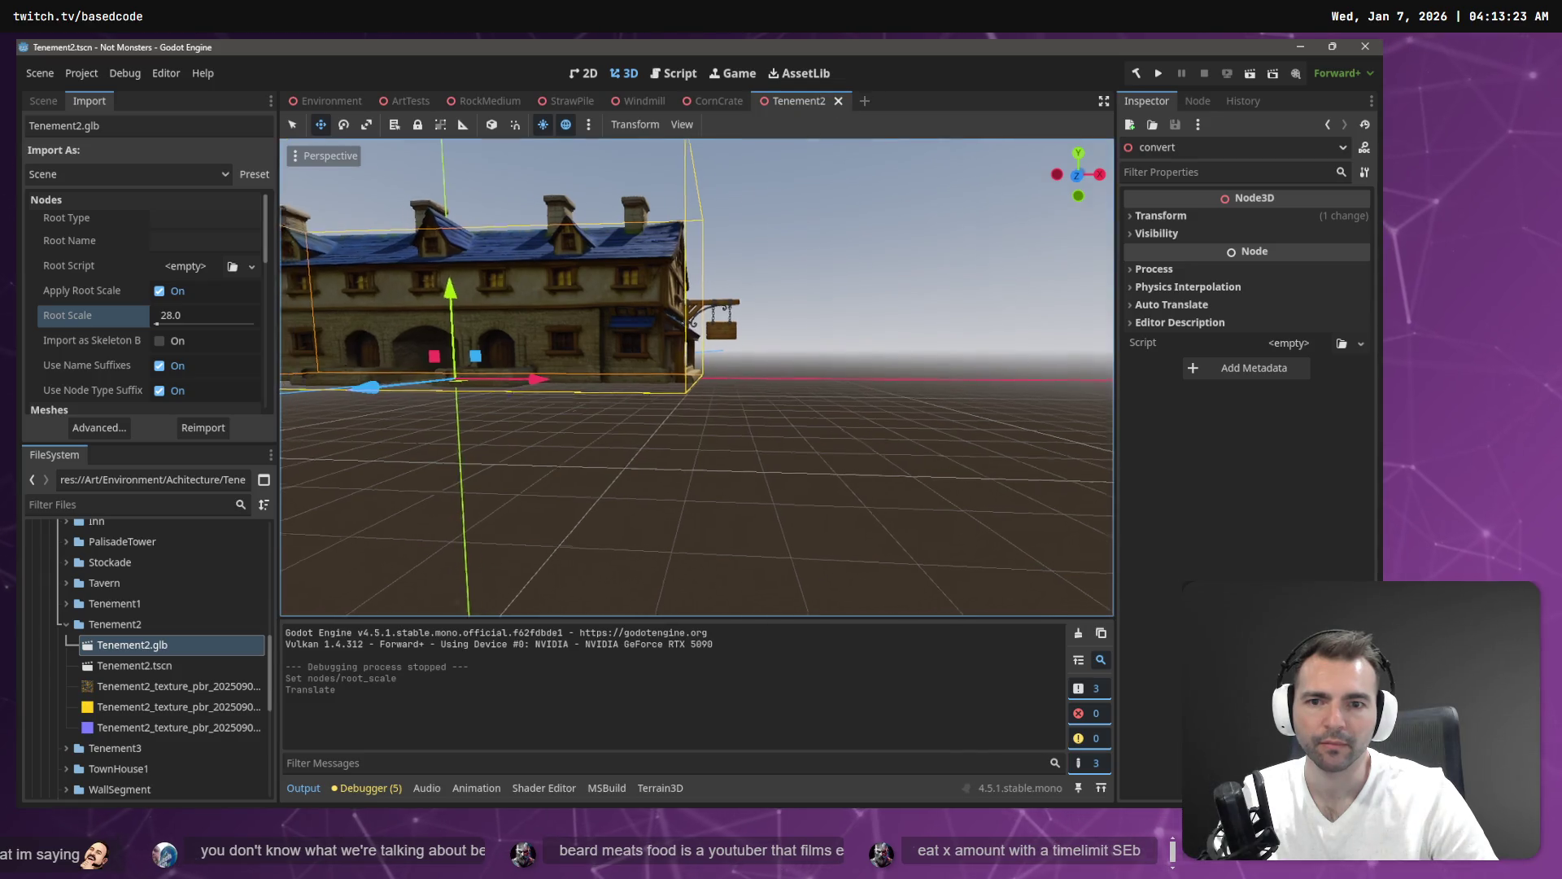
scroll(453, 219, "down", 3)
left_click_drag(521, 268, 453, 220)
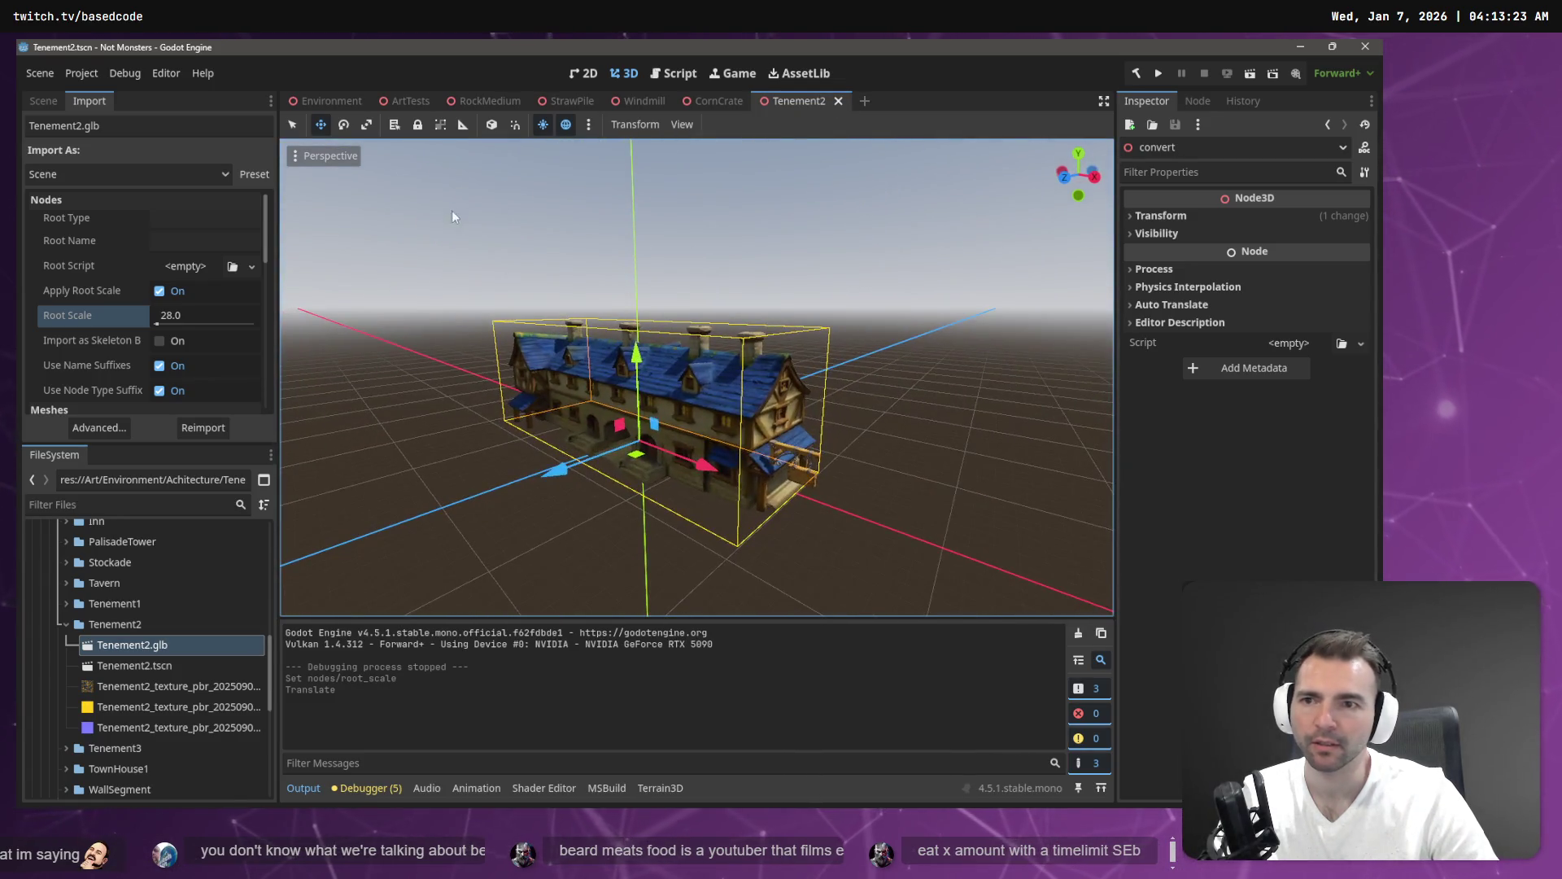
left_click(293, 161)
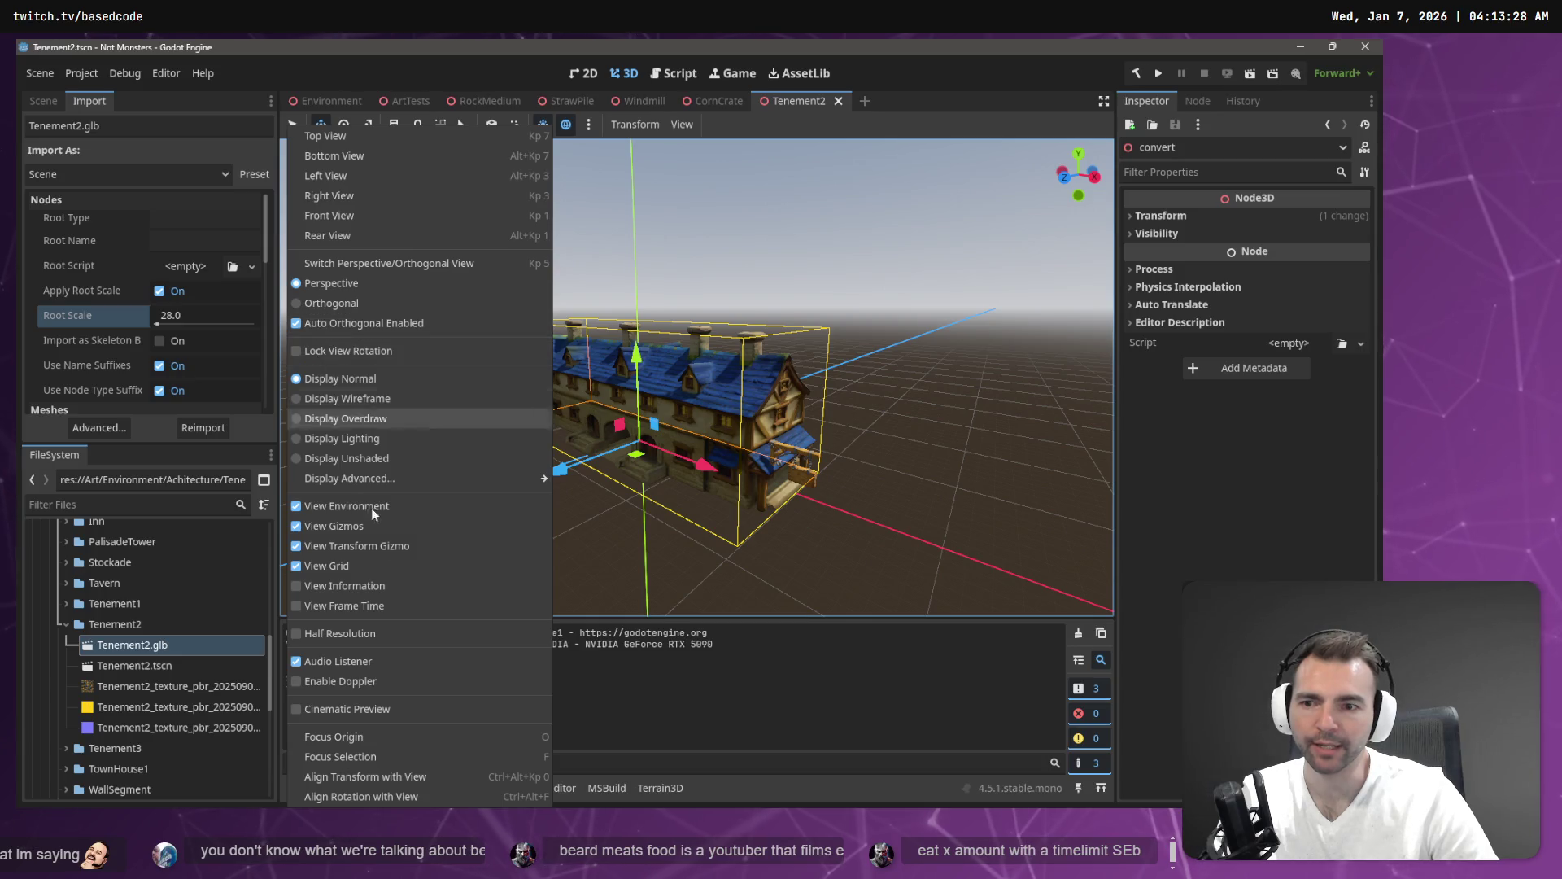
left_click(365, 398)
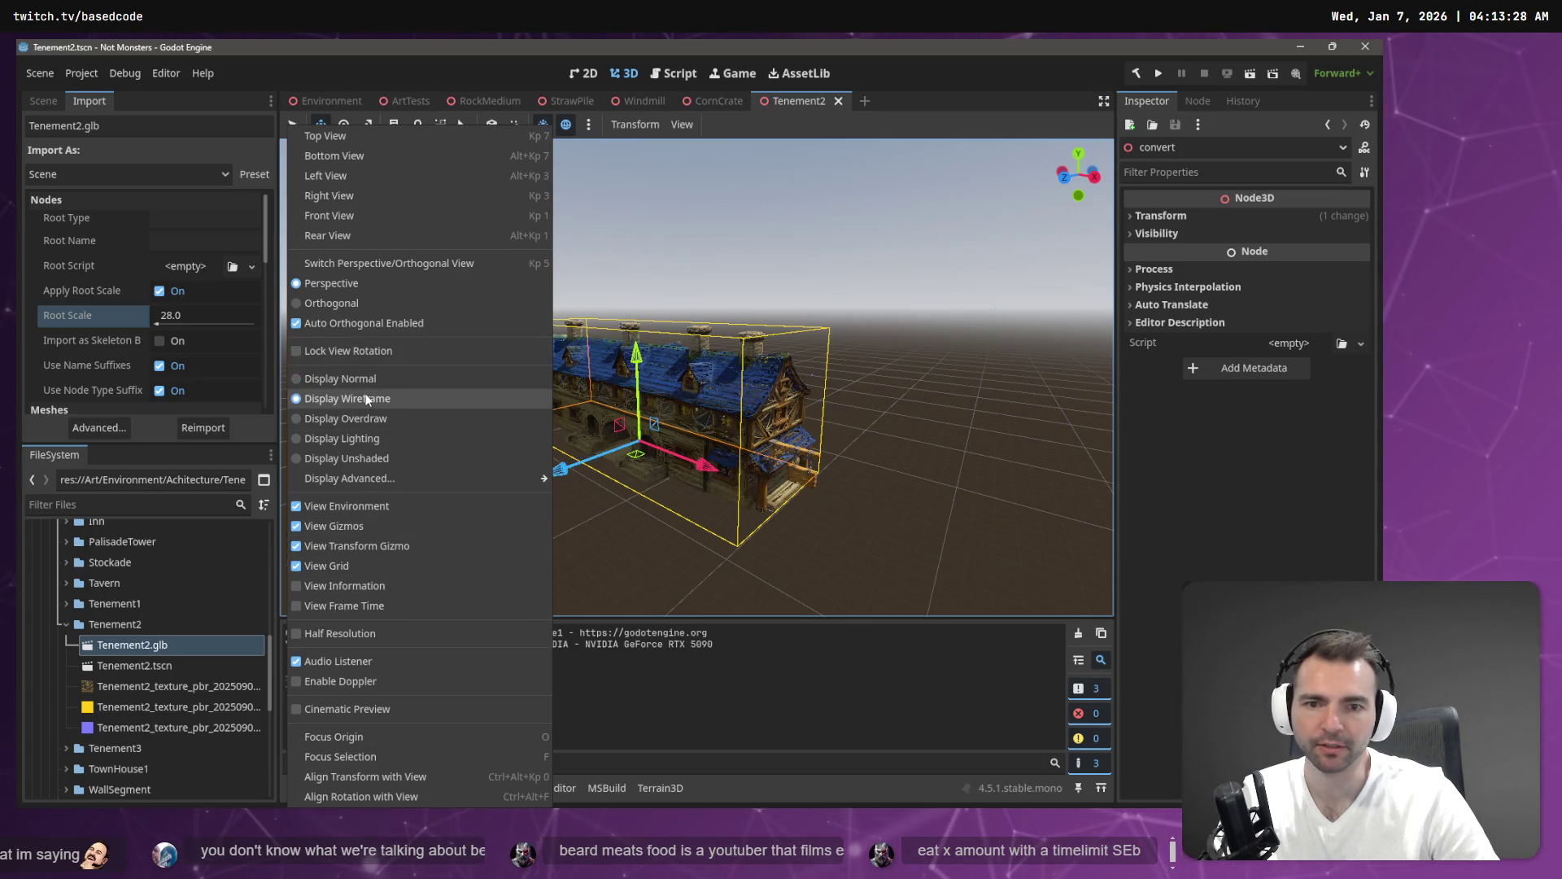
left_click(895, 404)
scroll(913, 398, "up", 10)
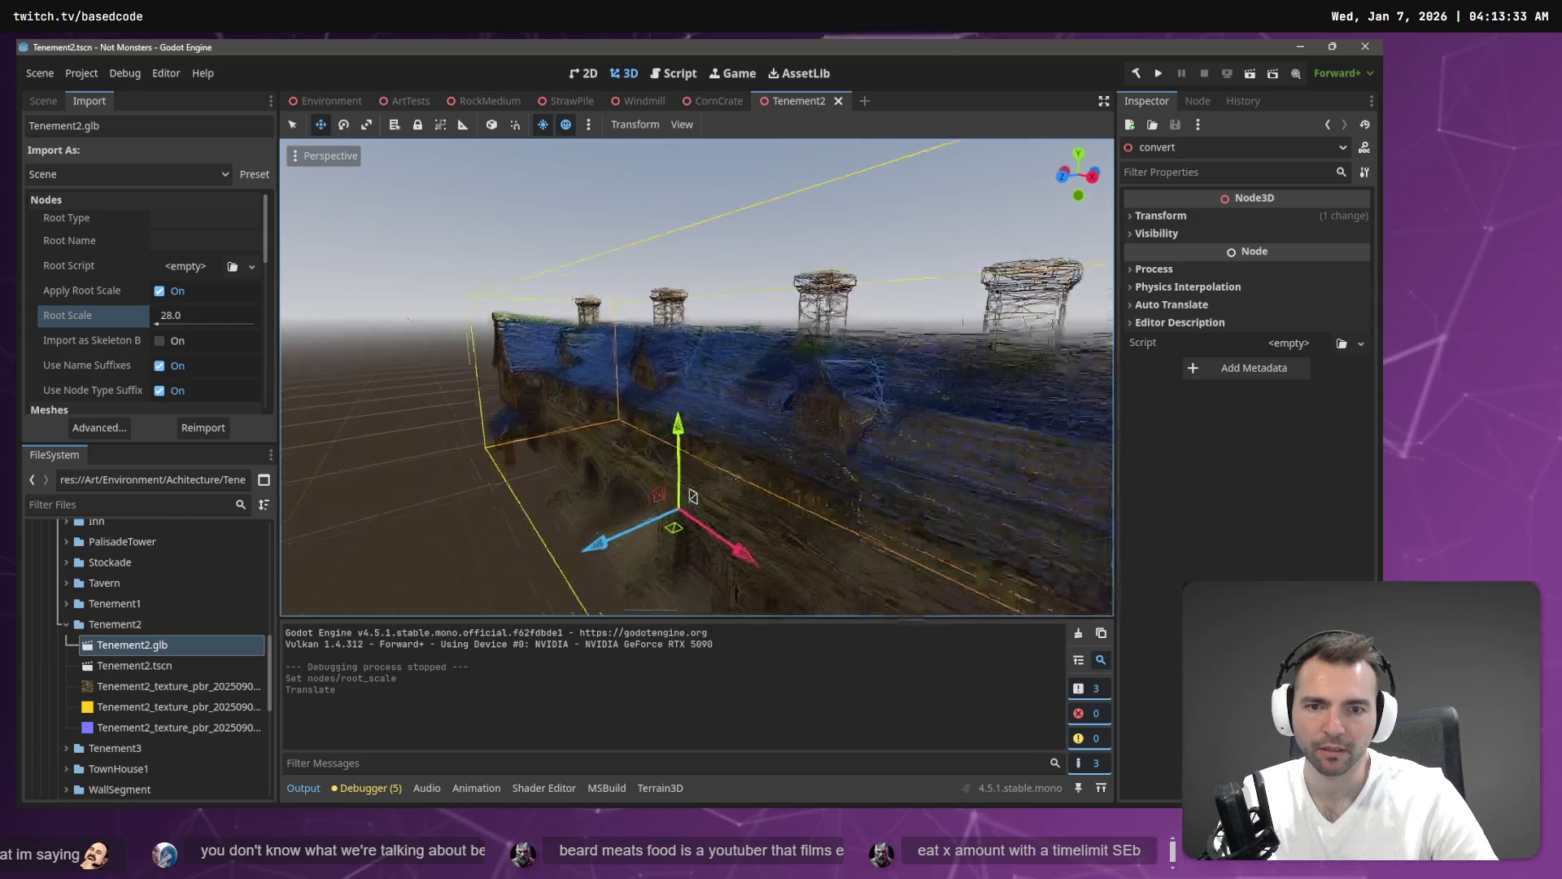
scroll(697, 377, "down", 10)
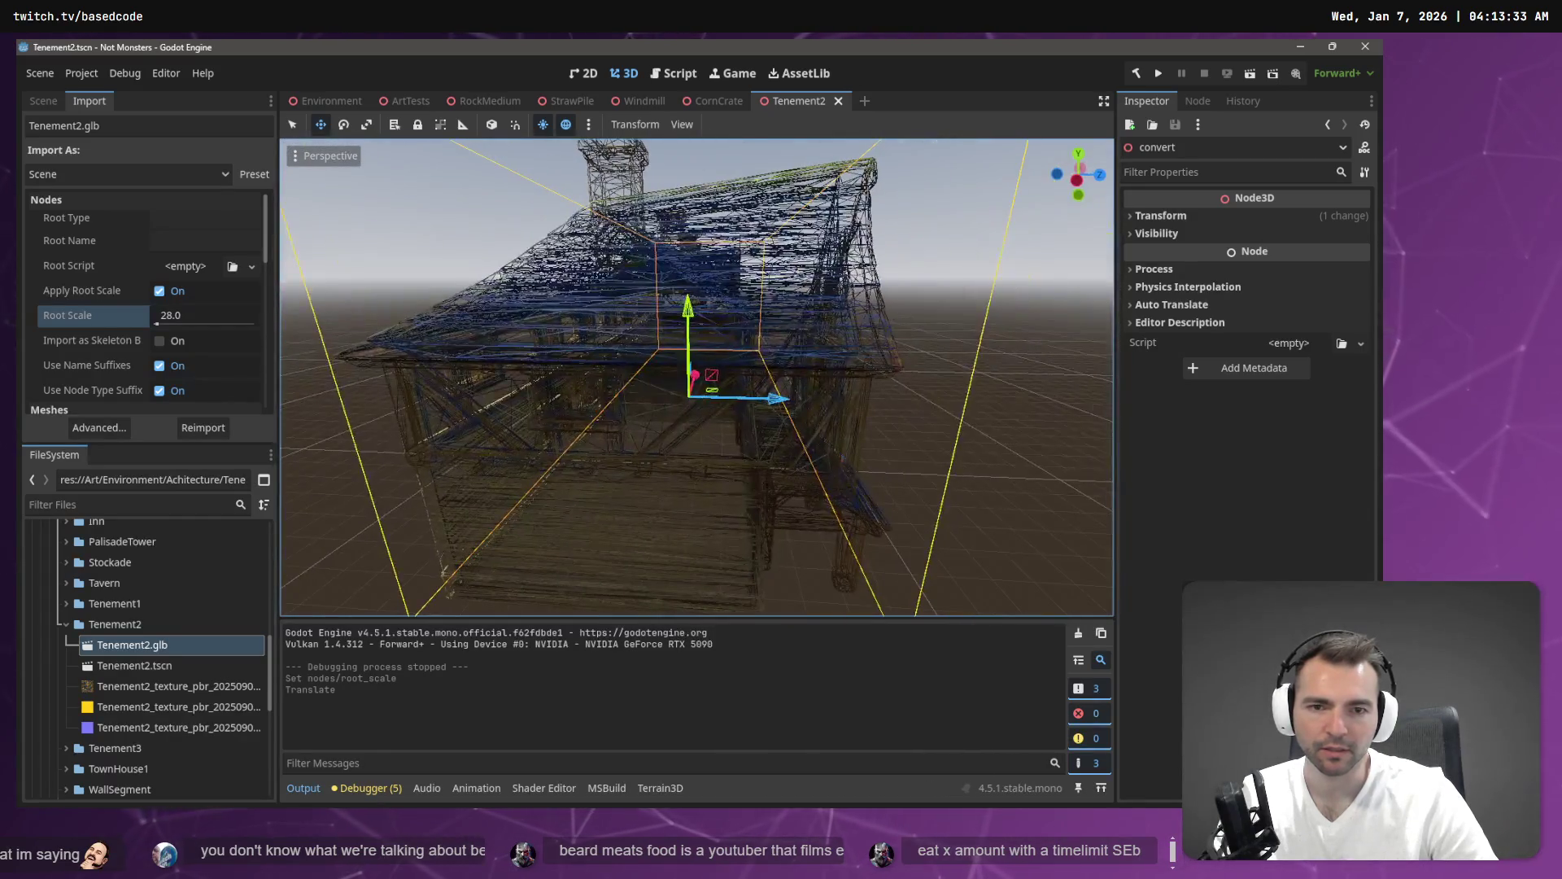
scroll(696, 377, "up", 5)
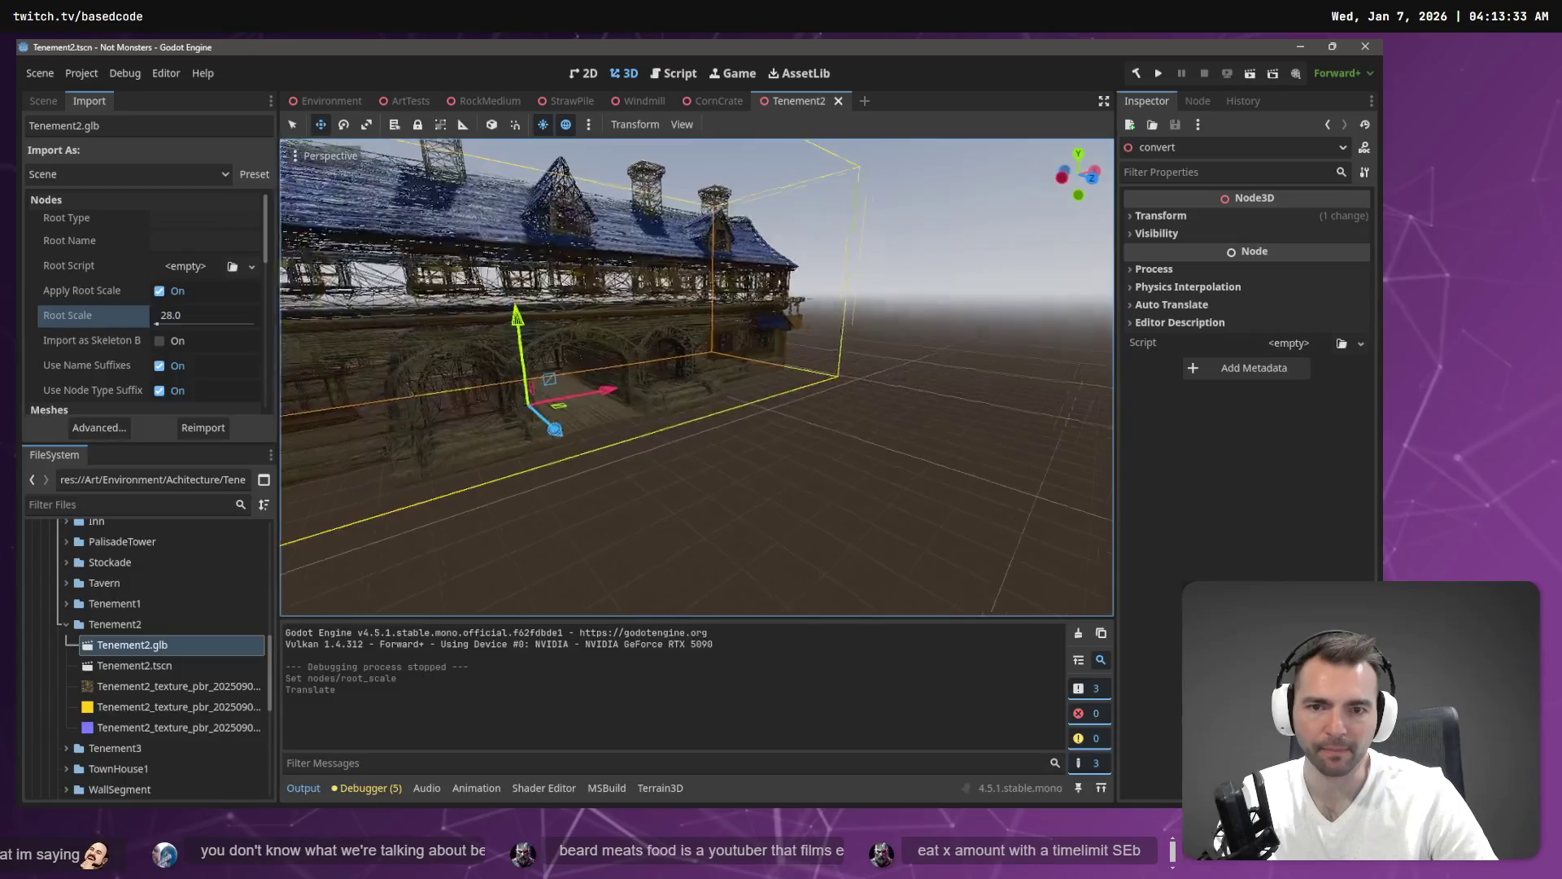
scroll(613, 303, "down", 5)
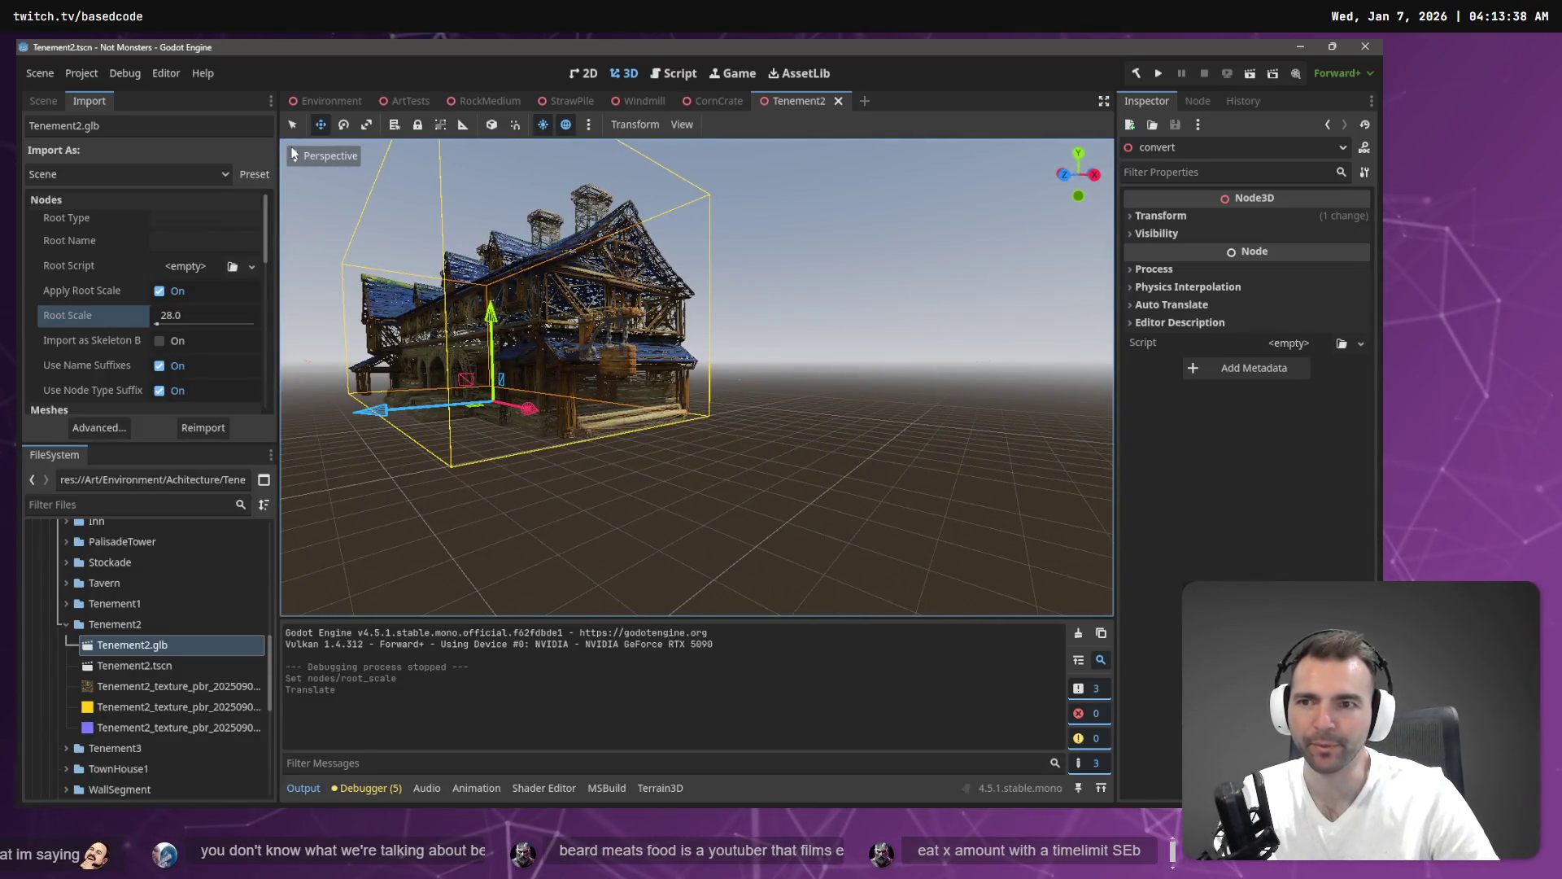
left_click(293, 153)
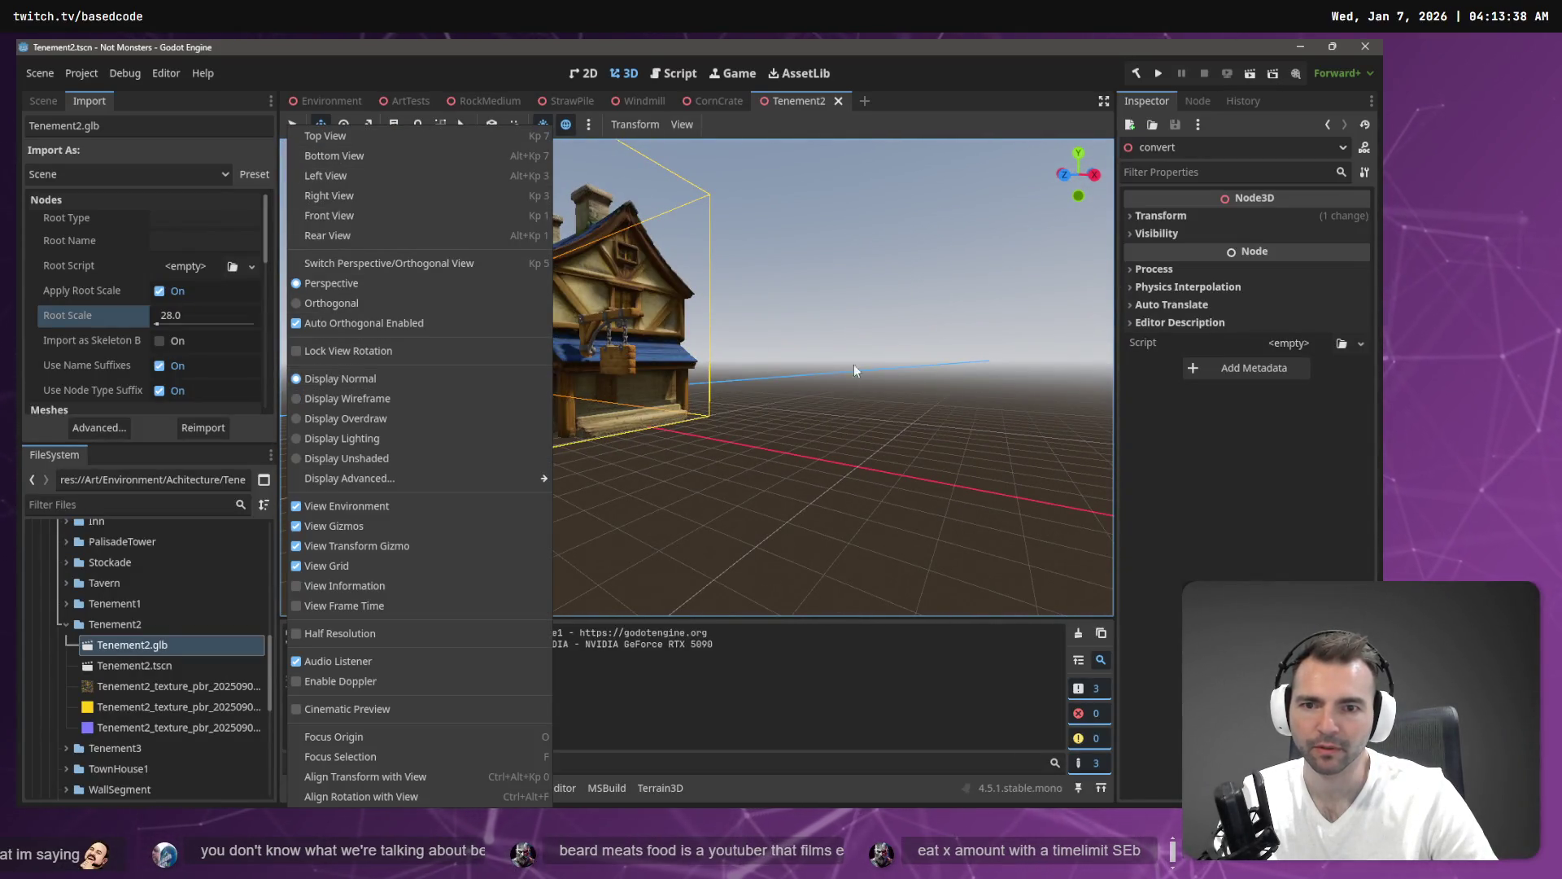
left_click(874, 329)
scroll(874, 329, "down", 3)
scroll(874, 329, "up", 3)
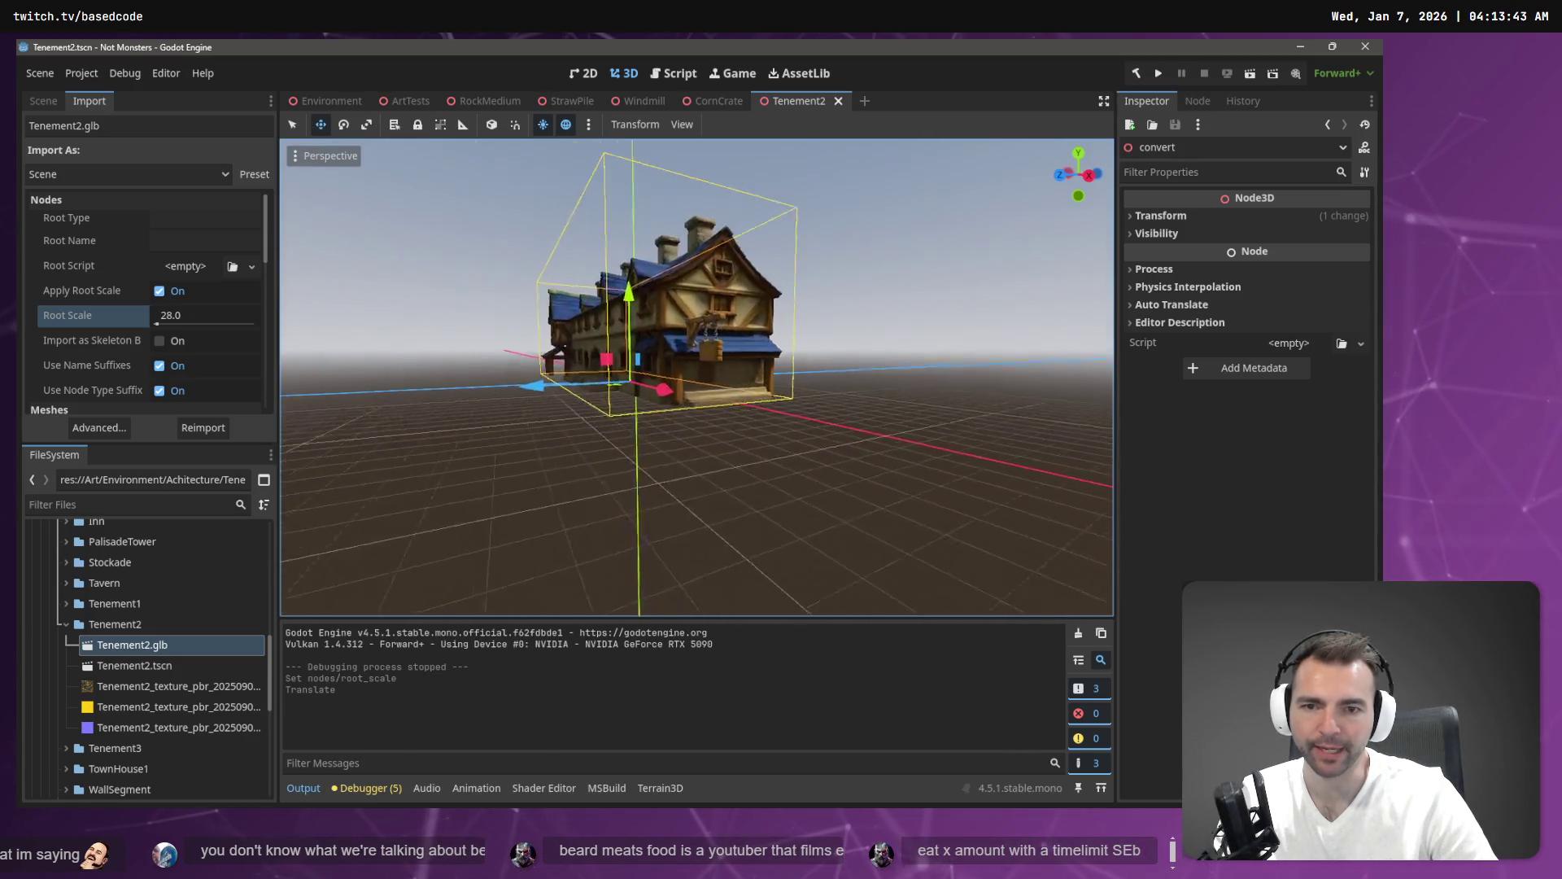
scroll(696, 377, "up", 5)
scroll(697, 378, "down", 3)
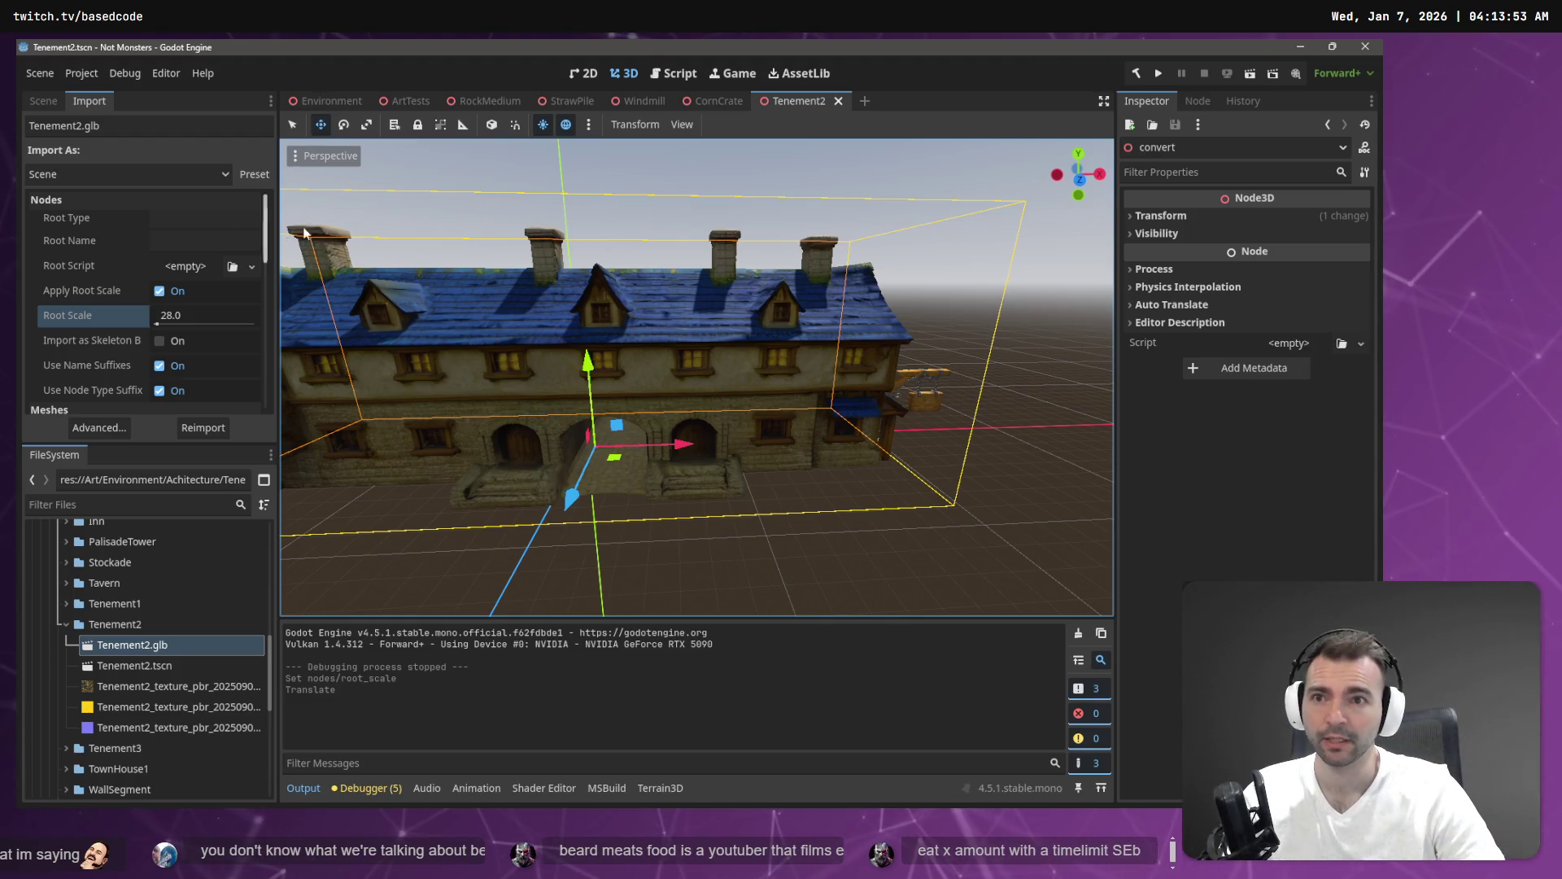
left_click_drag(599, 246, 712, 267)
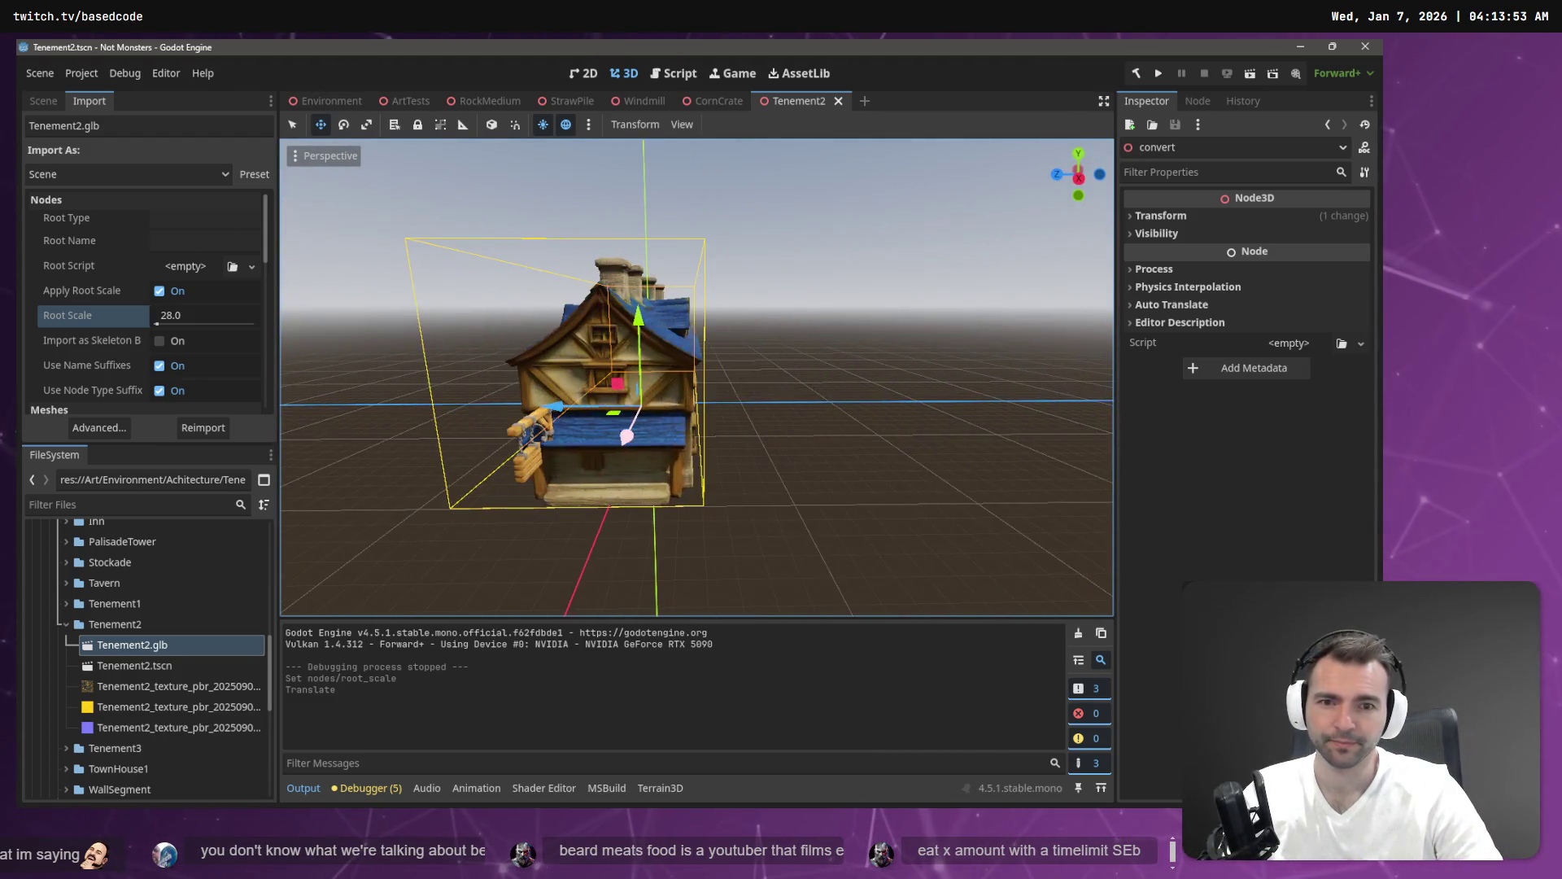
left_click(340, 101)
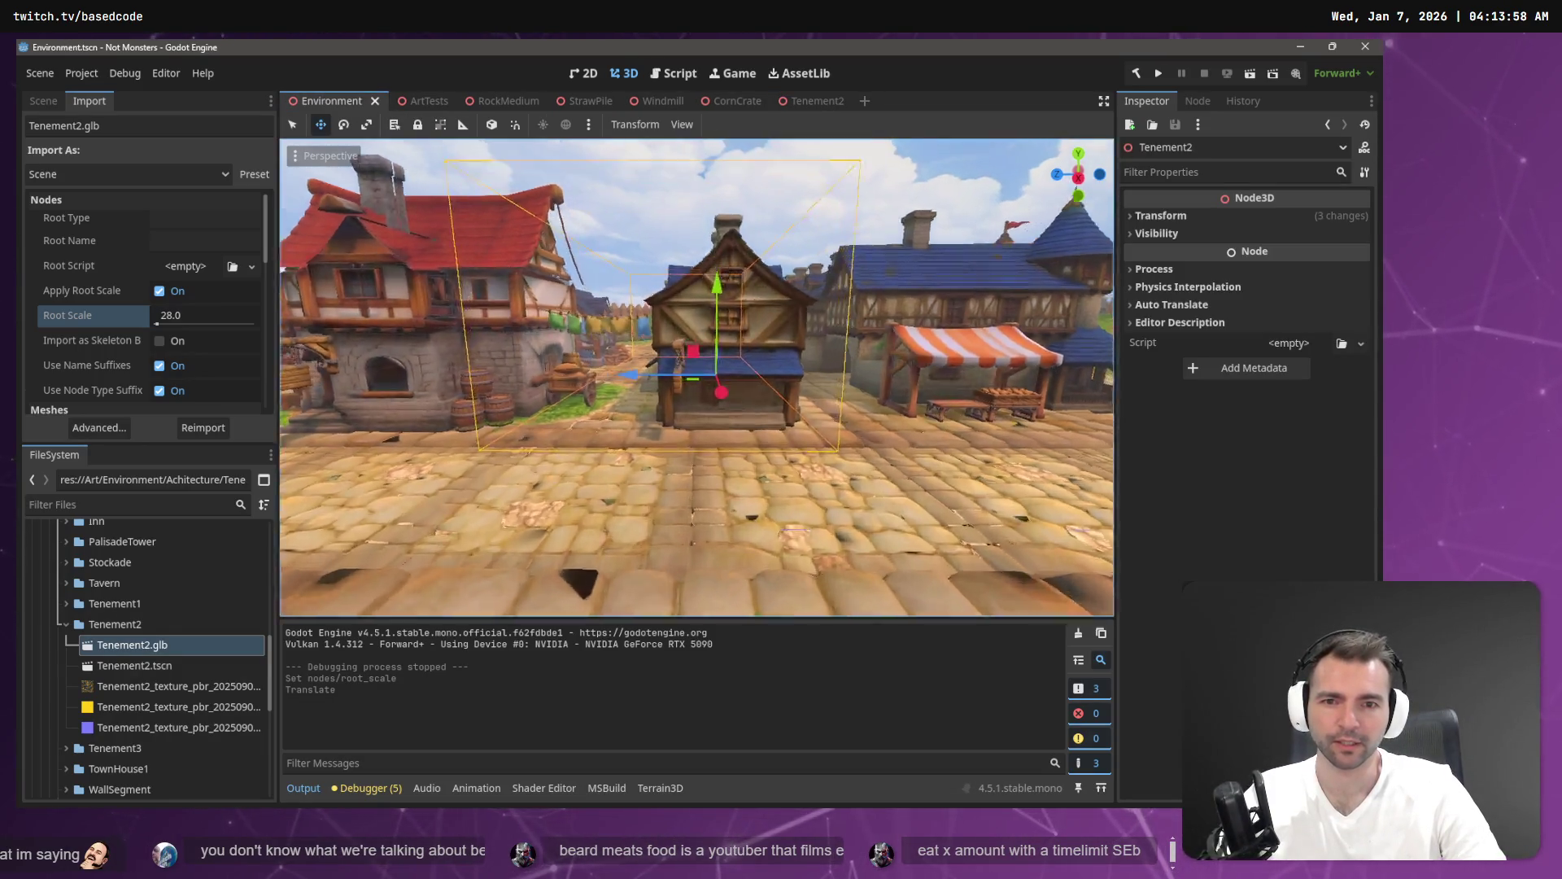
key("w")
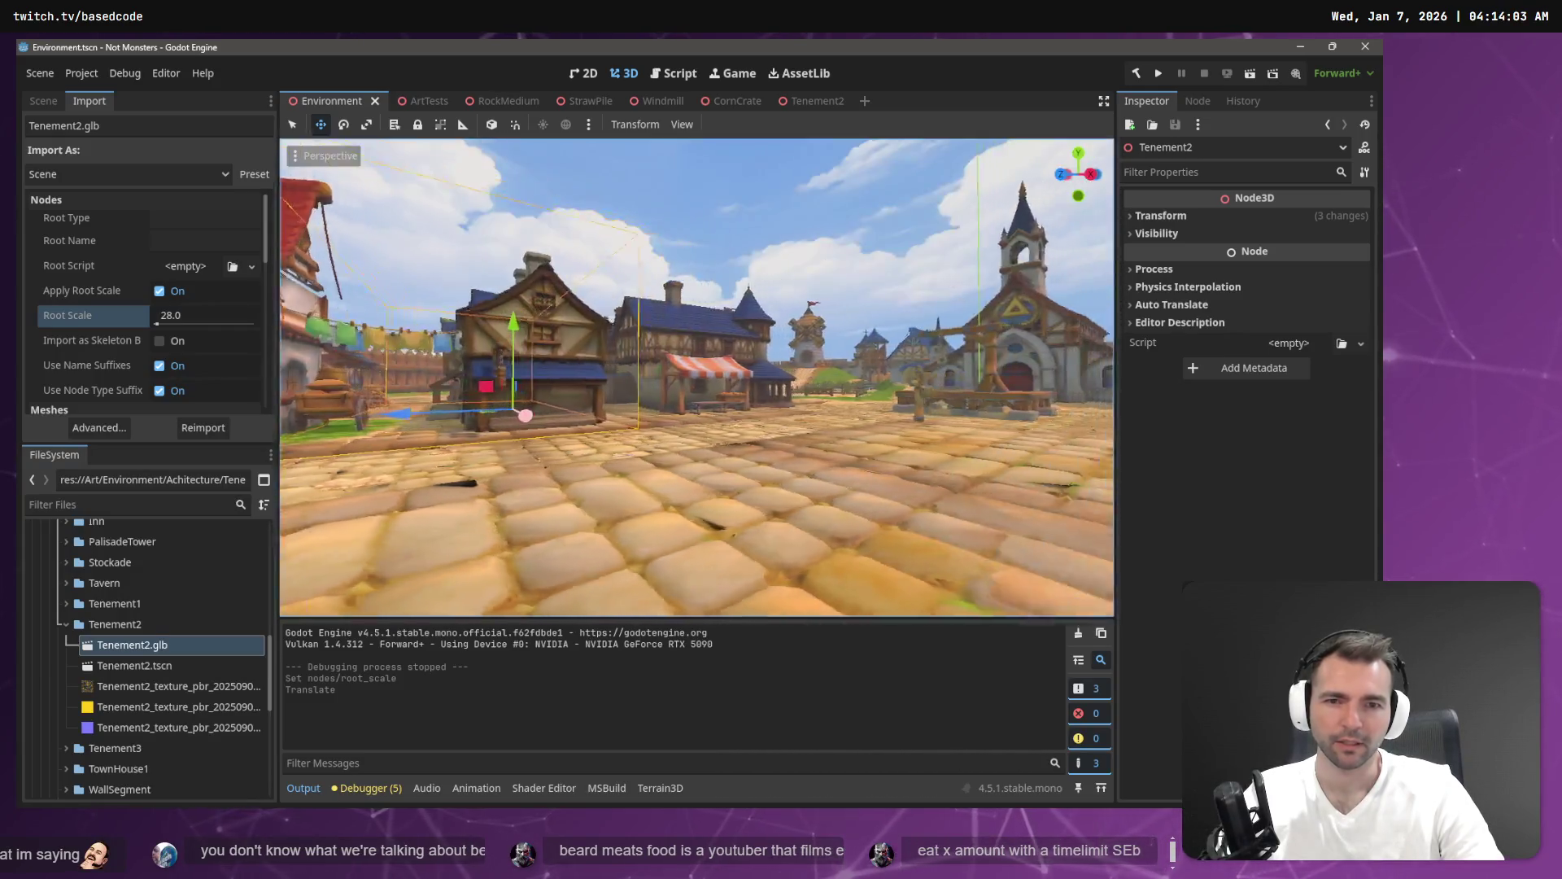
key("w")
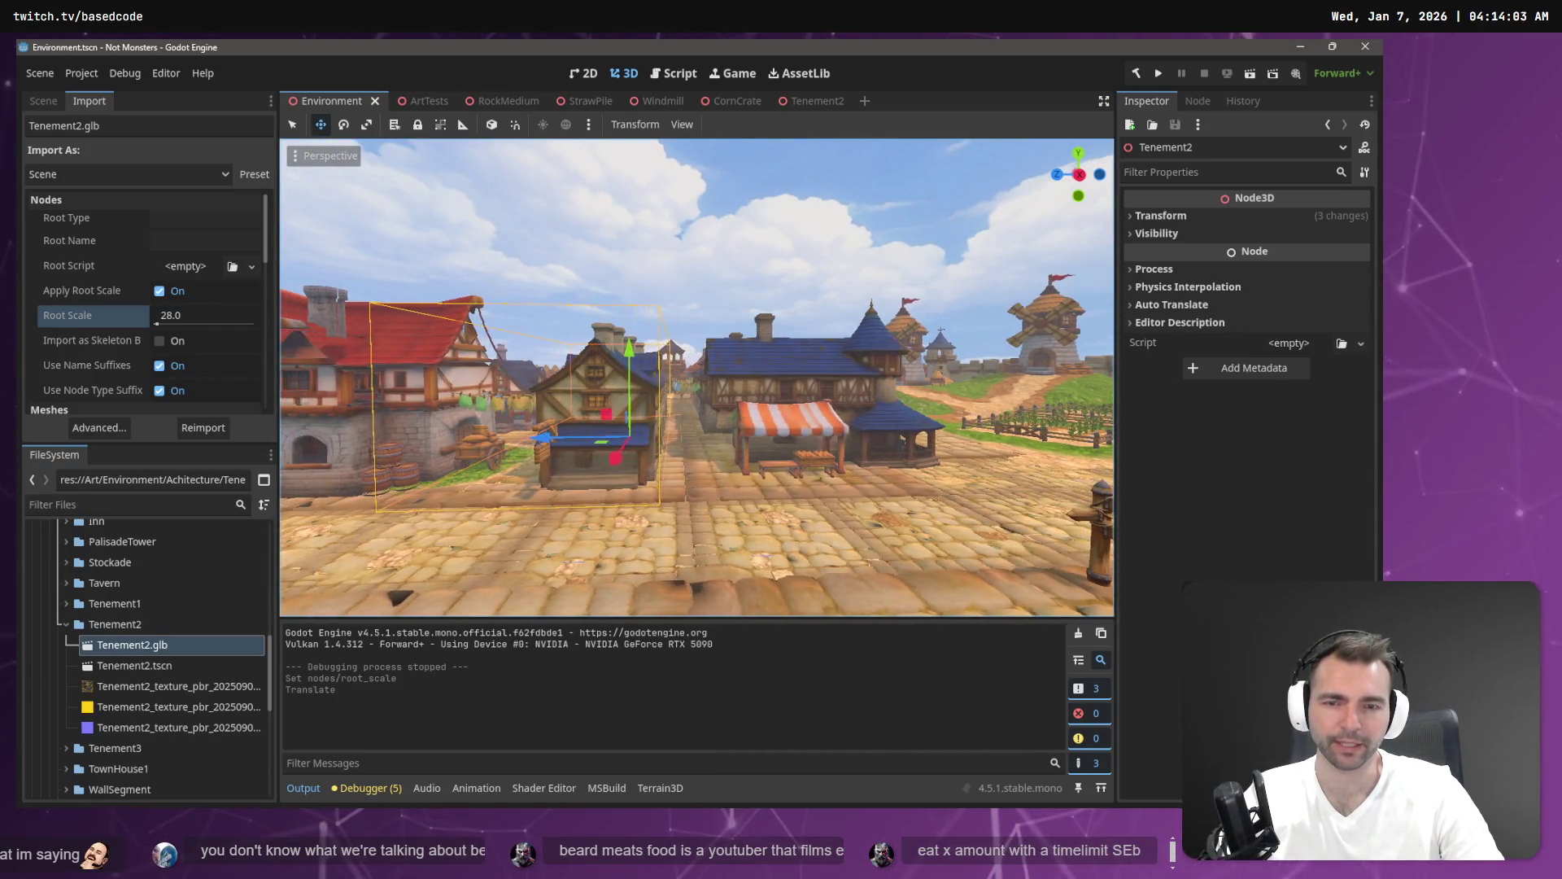
key("w")
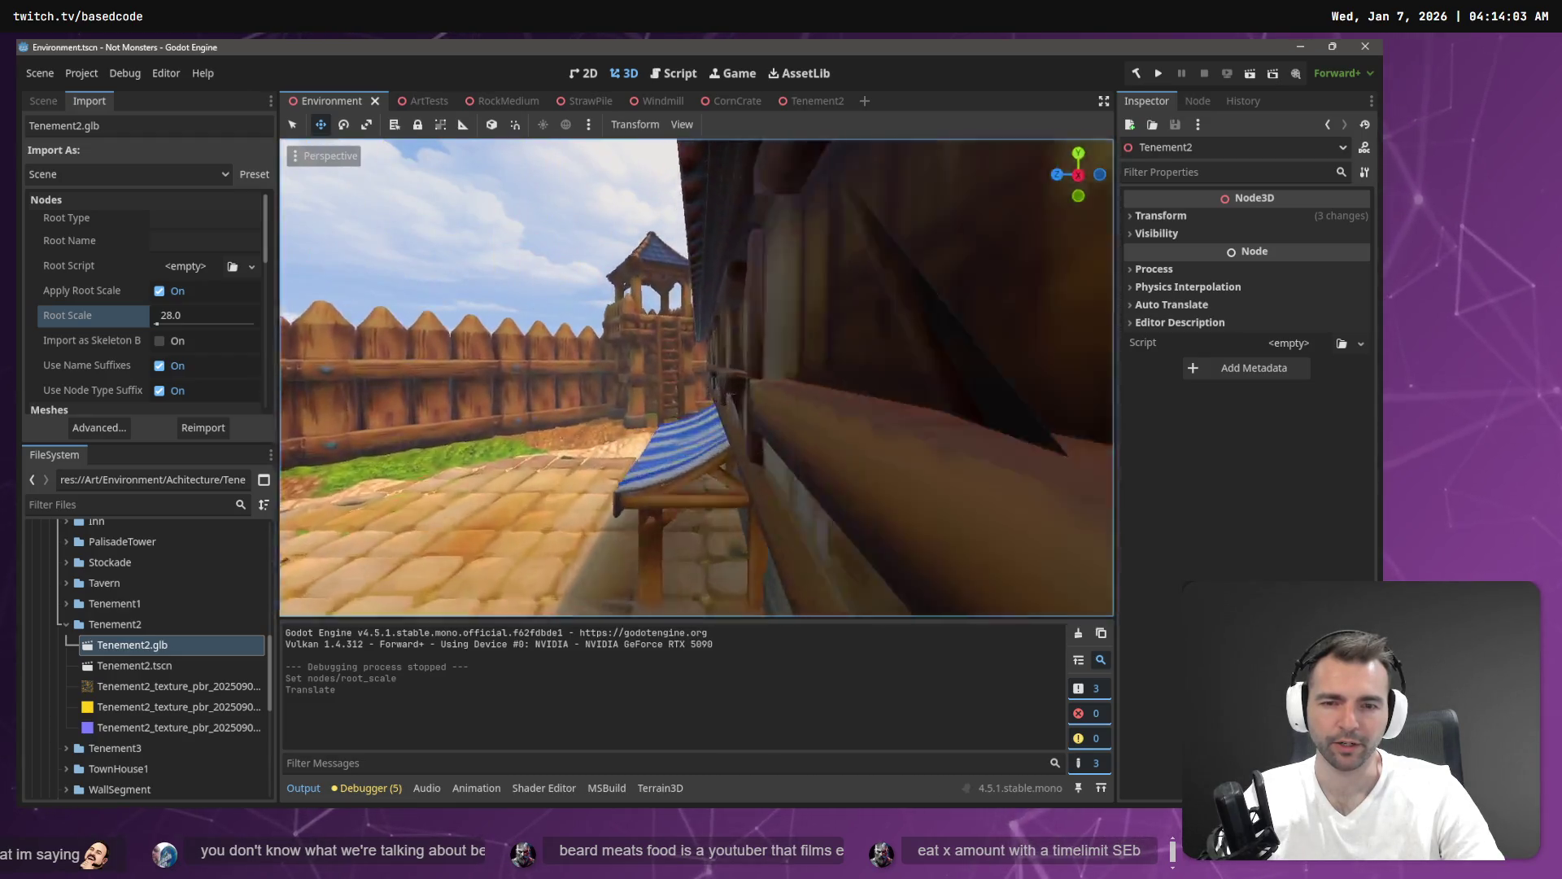
key("w")
key("s")
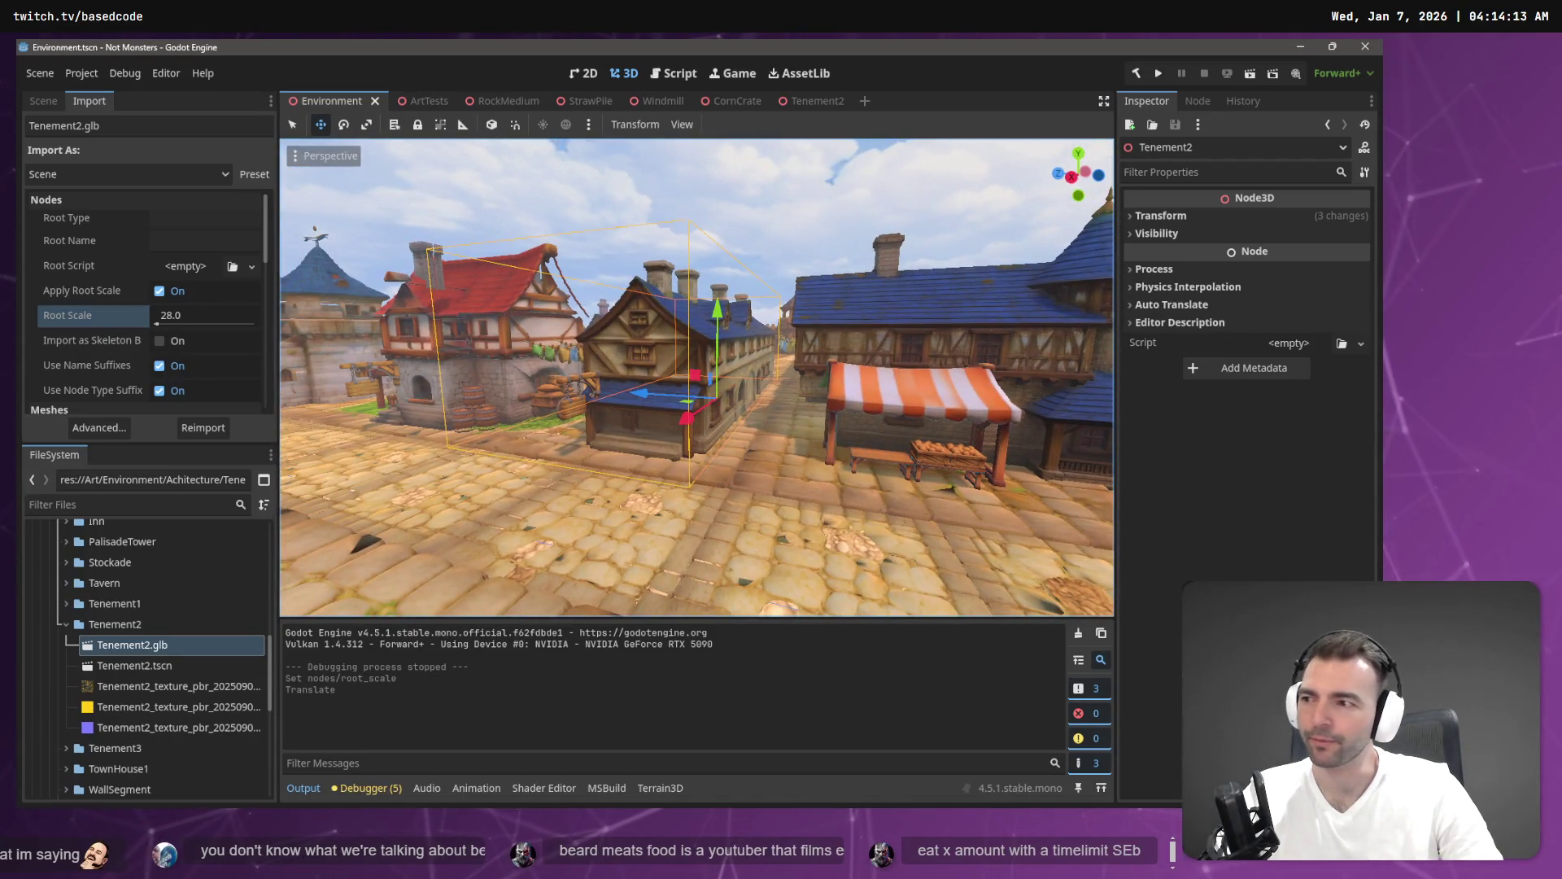
key("s")
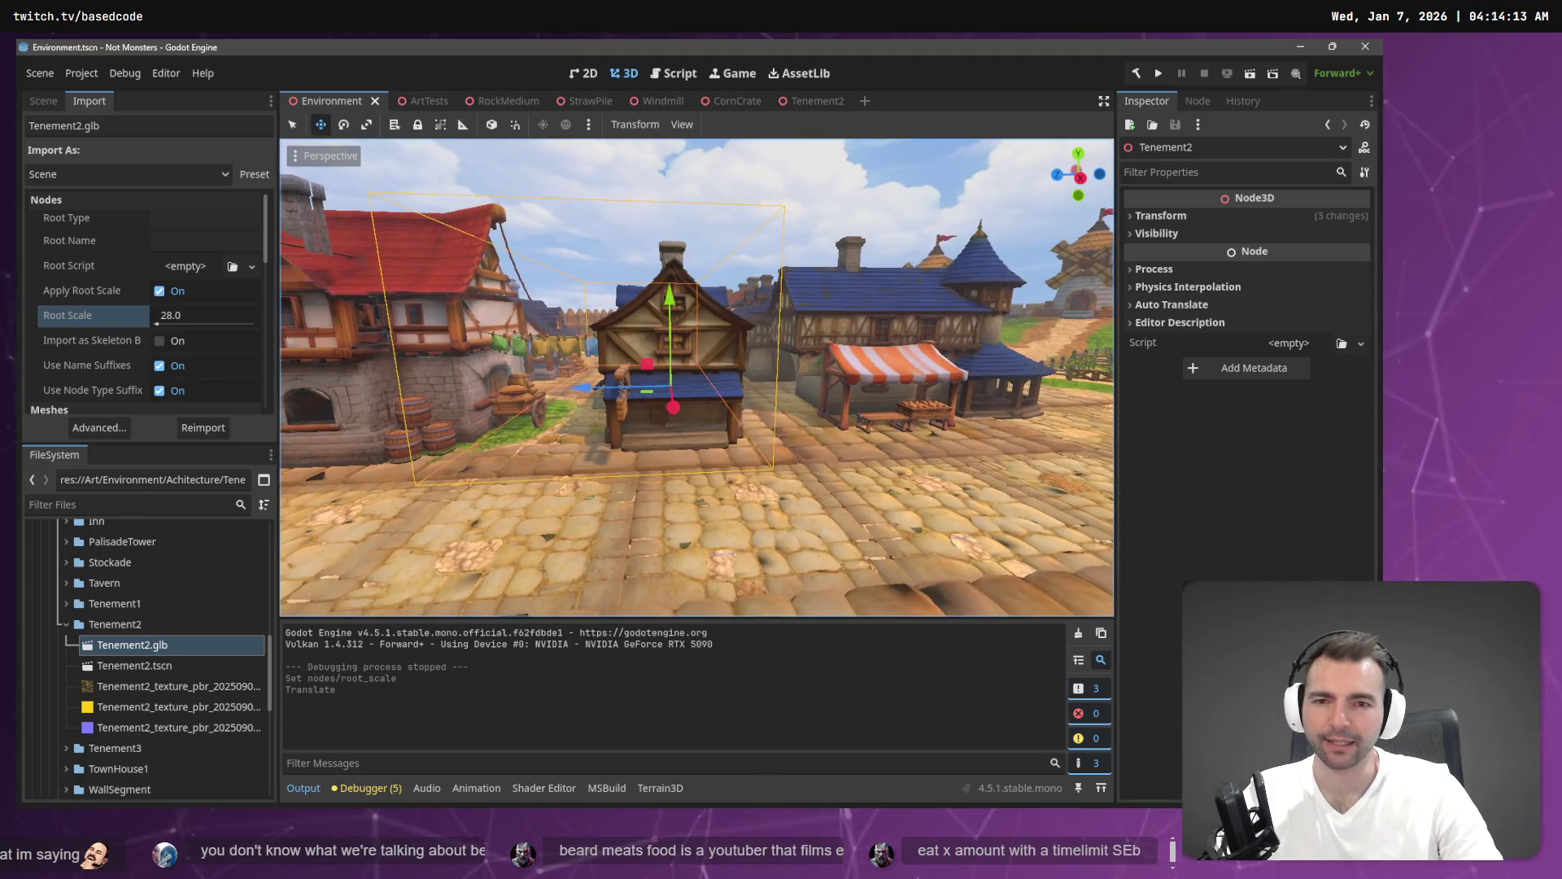
key("w")
key("w")
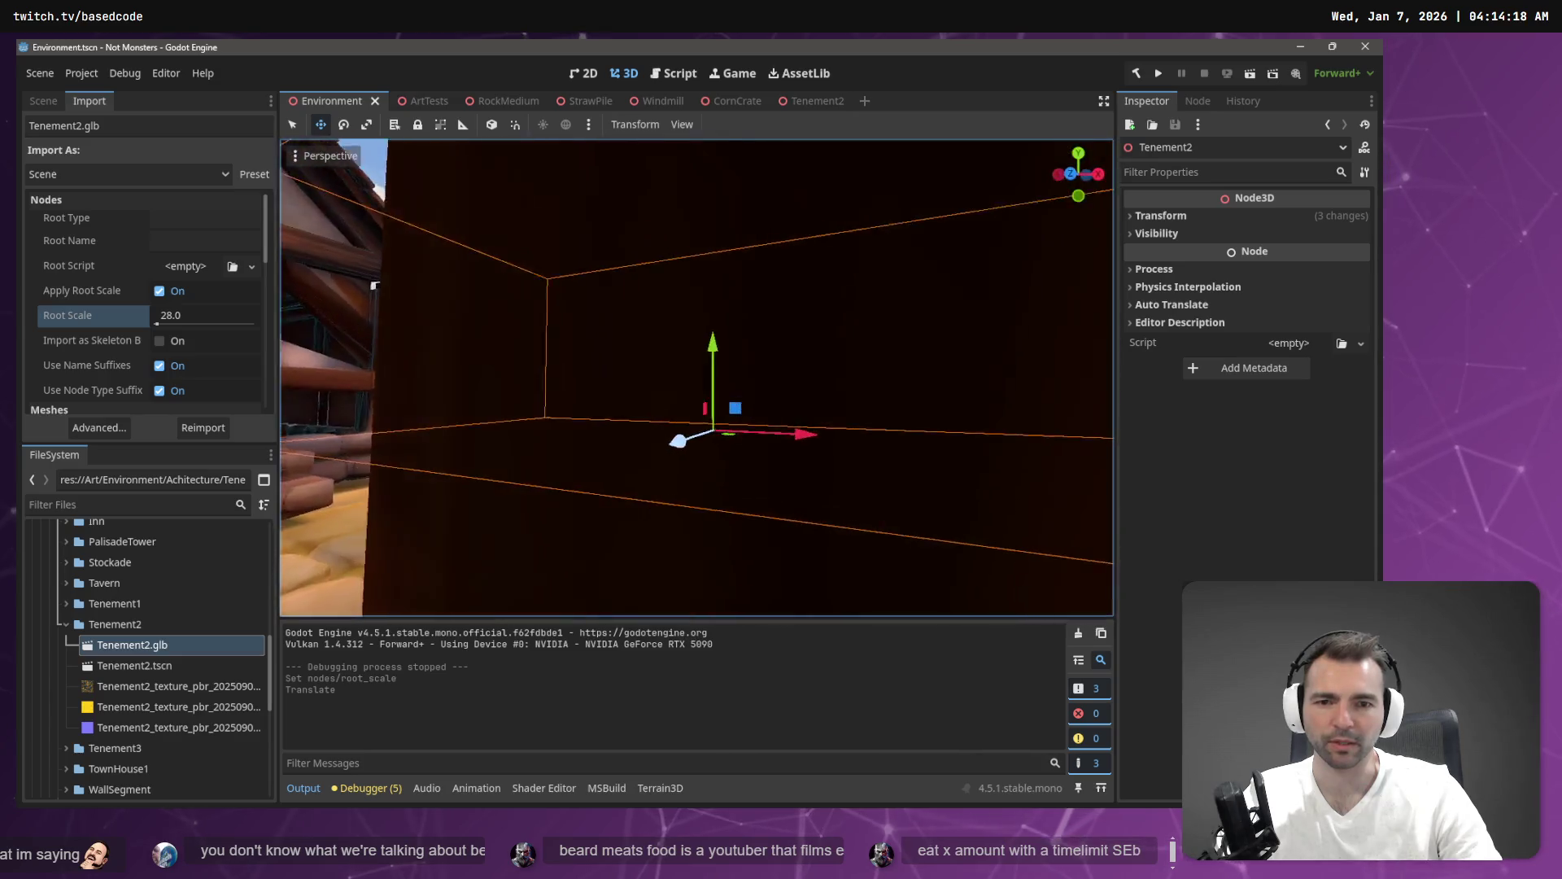
key("s")
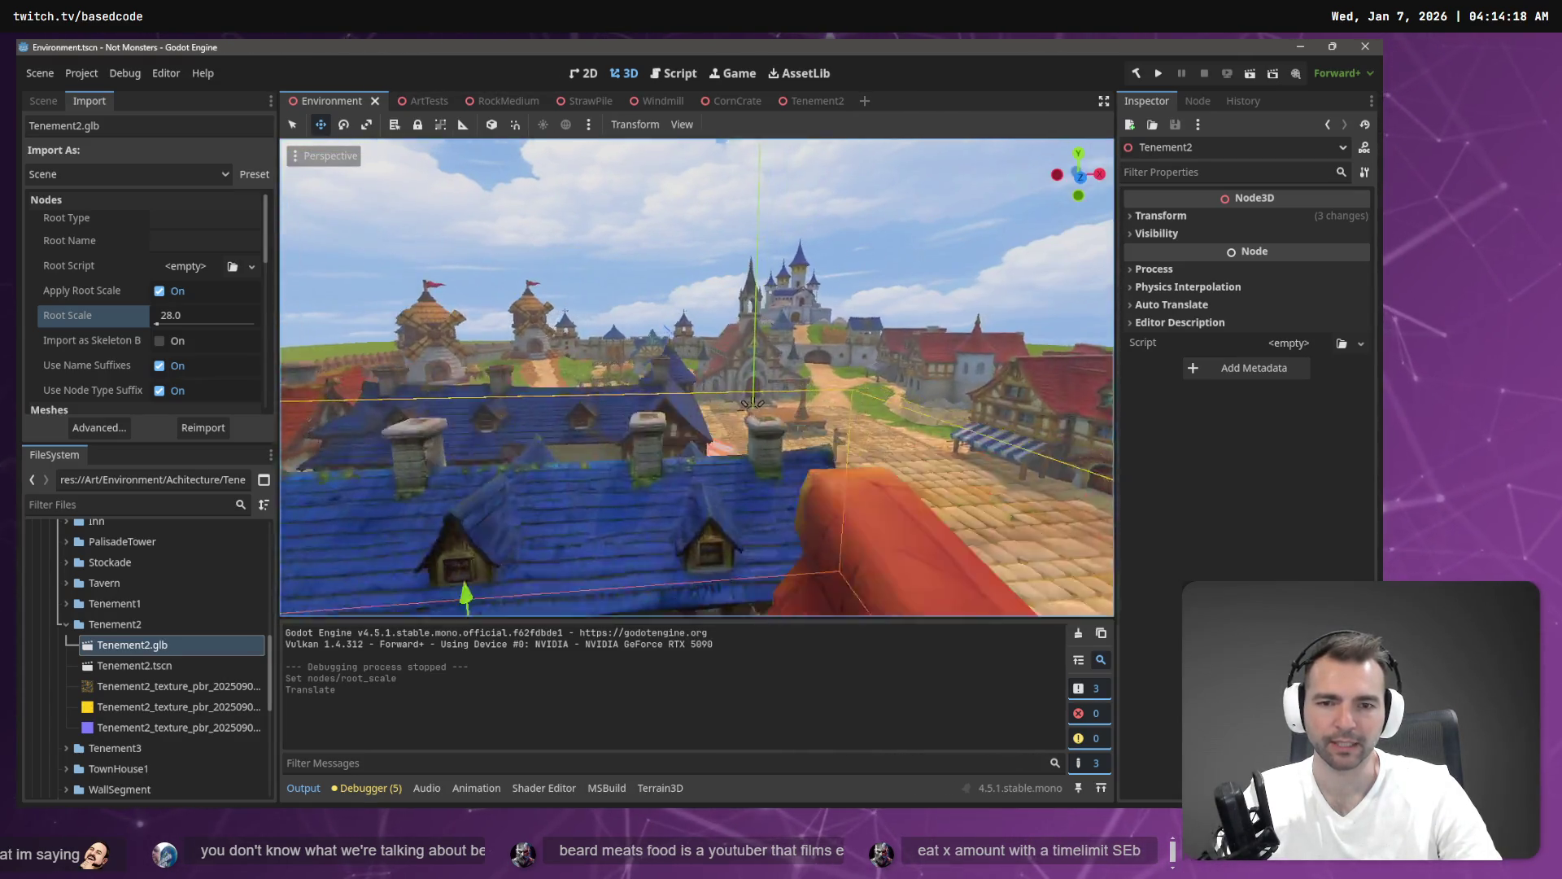
key("s")
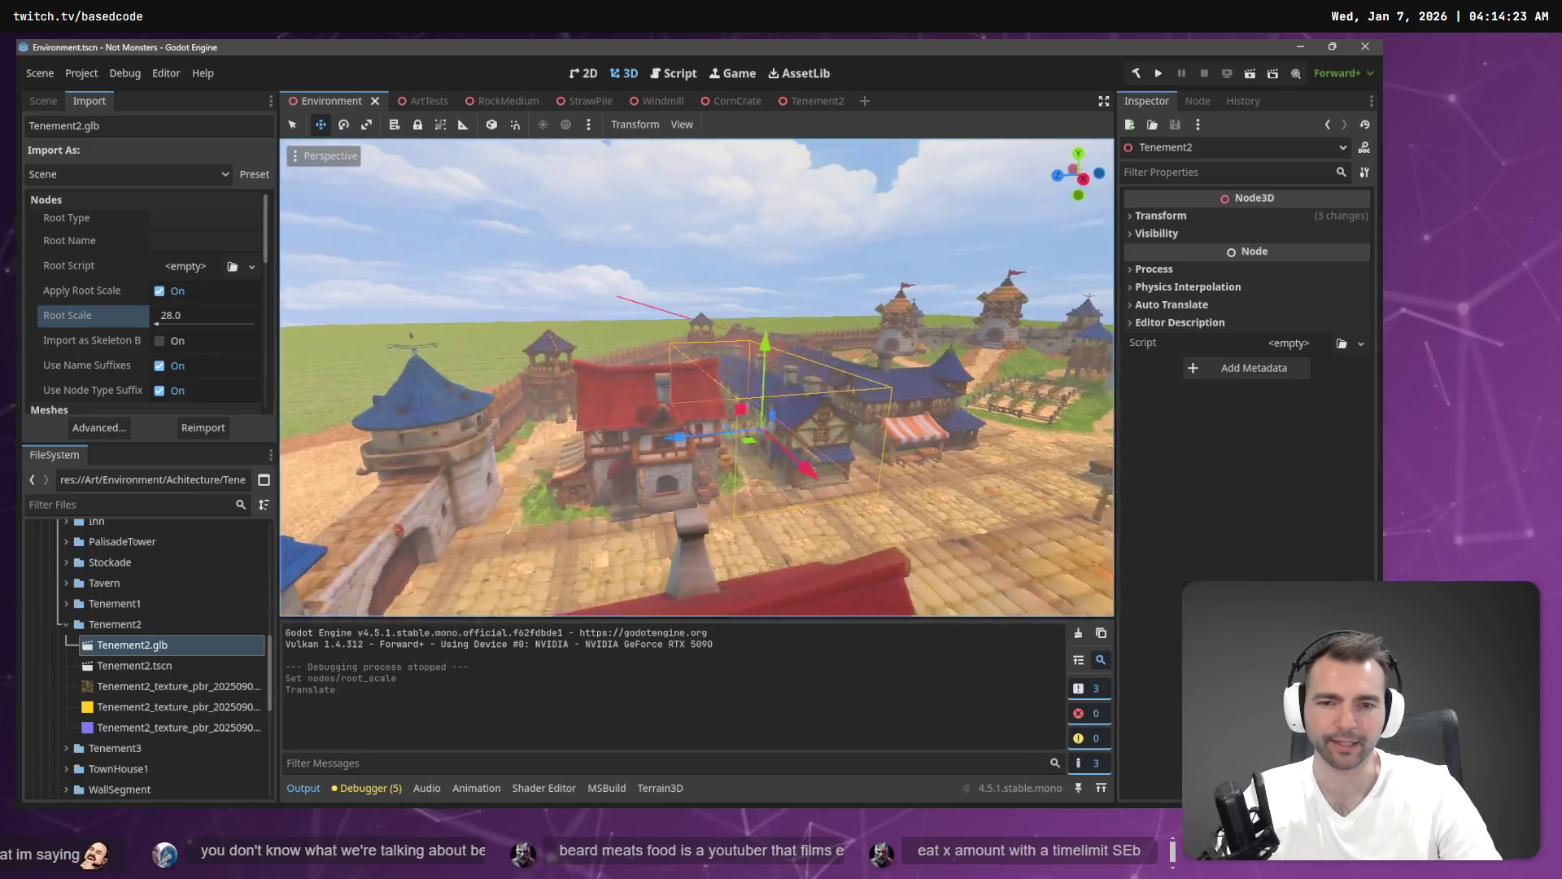
key("d")
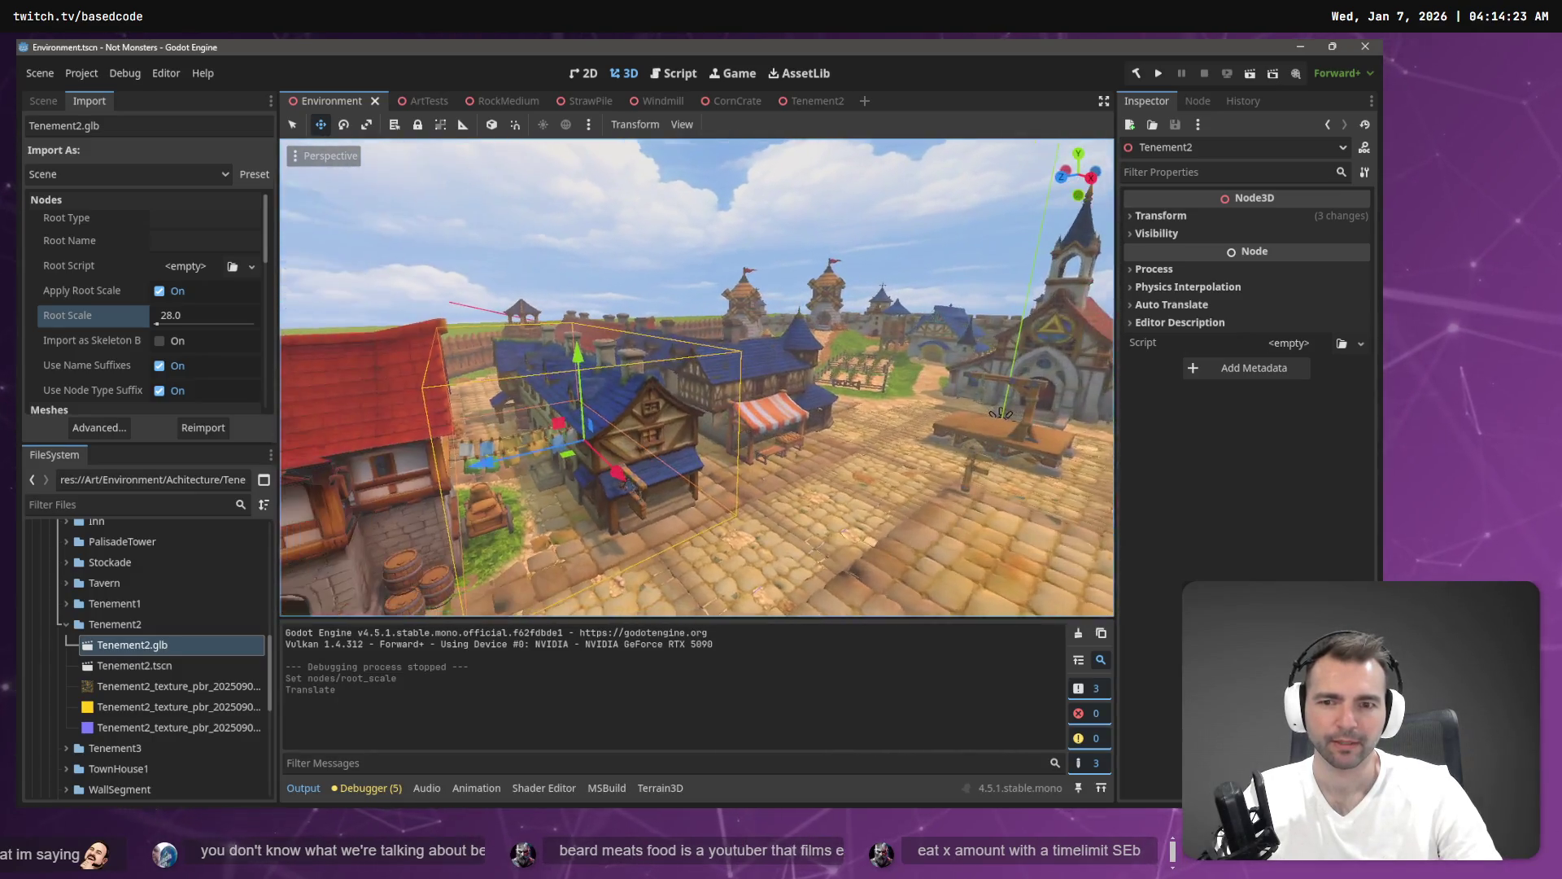
key("w")
left_click(797, 106)
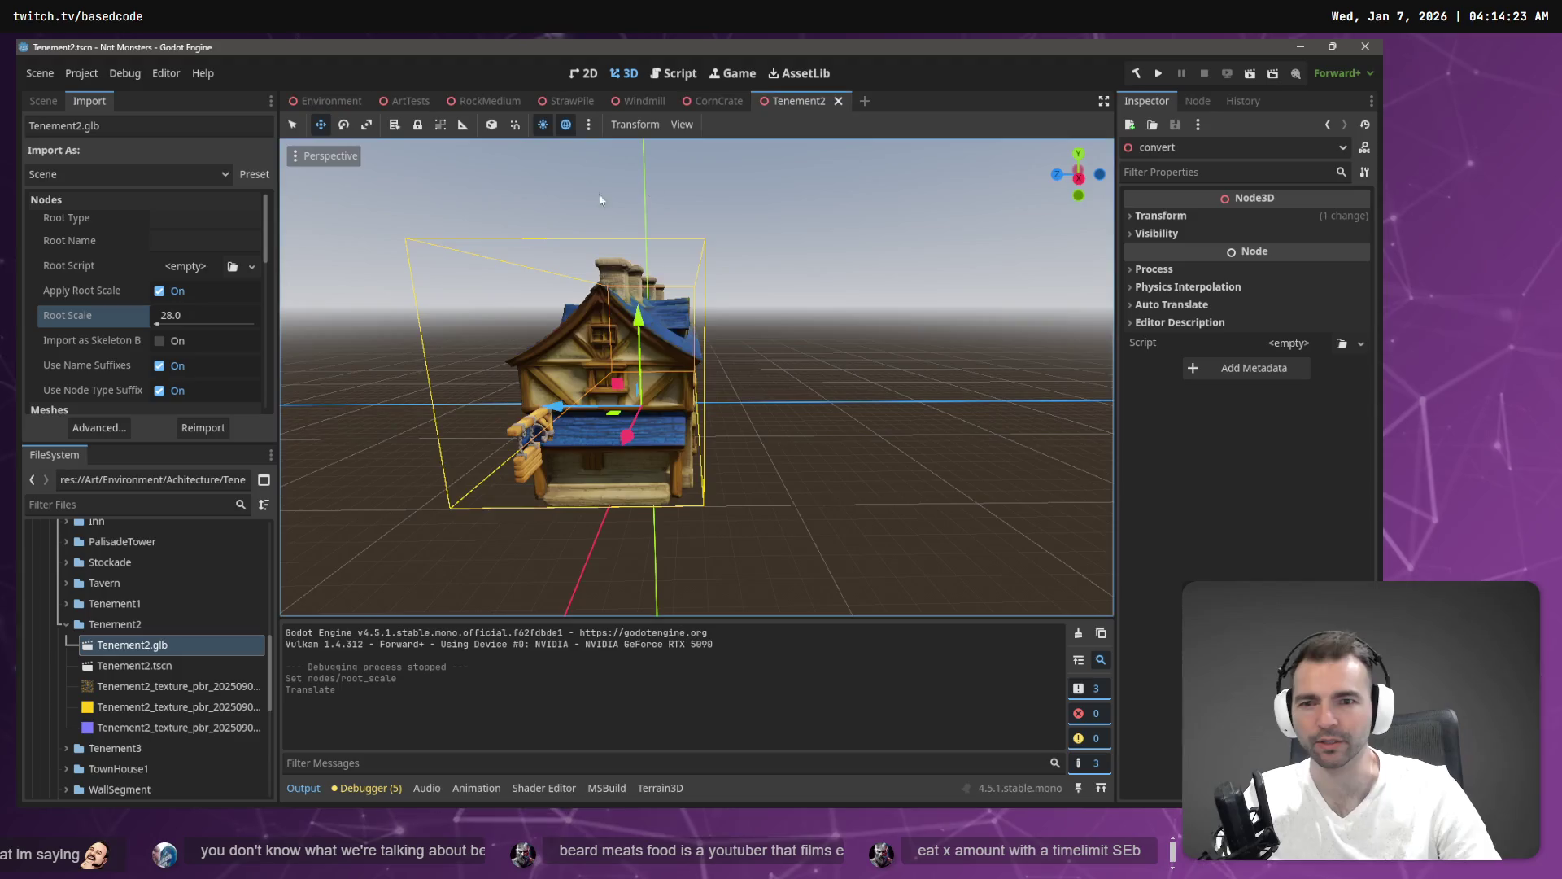
Show the Tenement2 node hierarchy and select StaticBody3D.
left_click(44, 101)
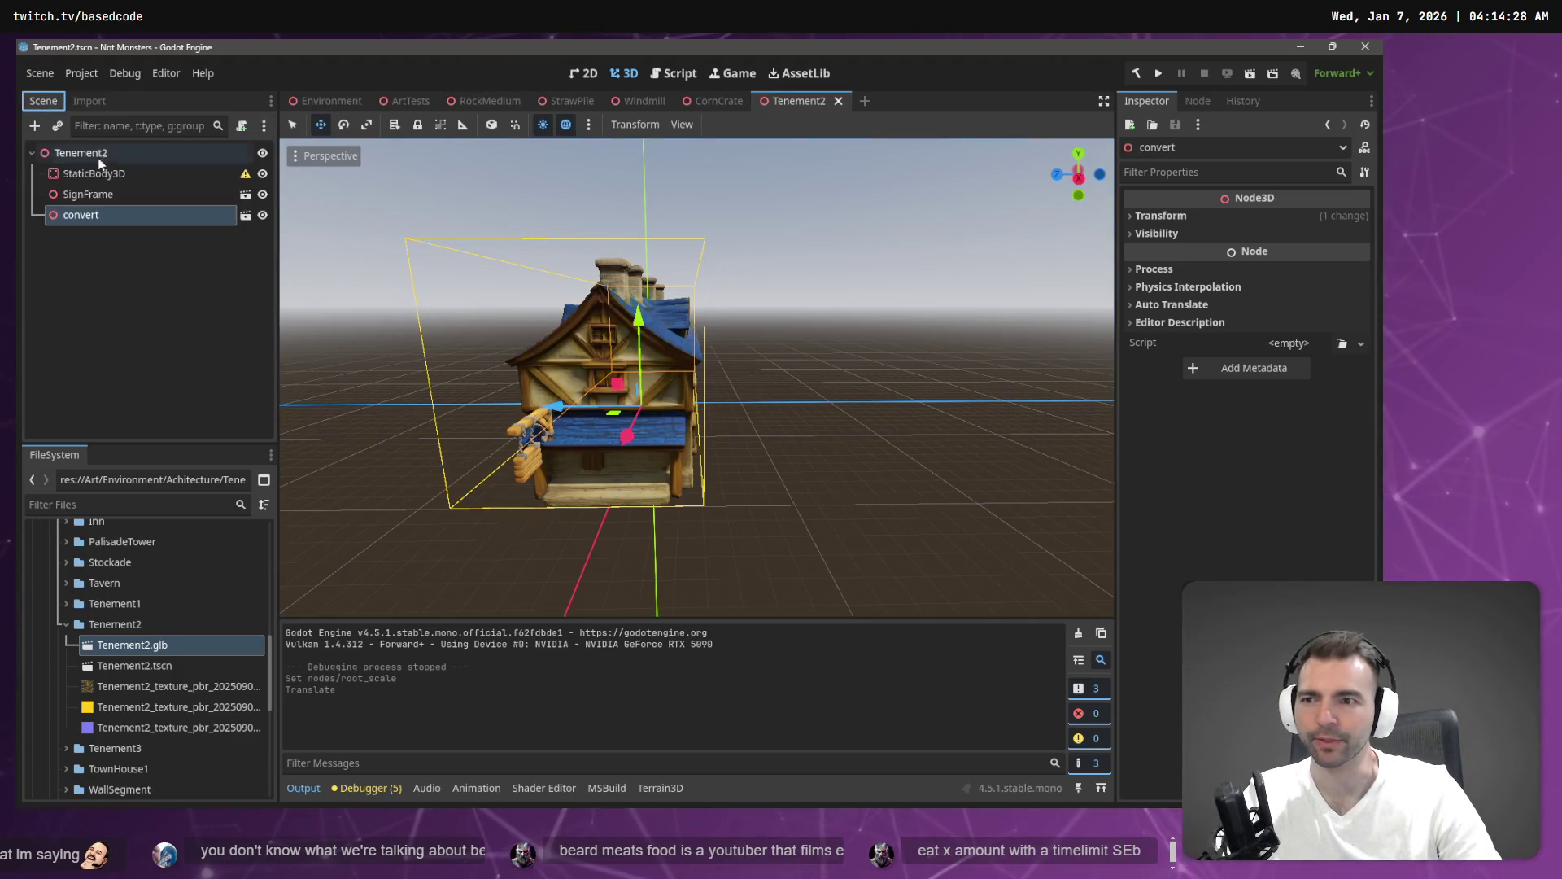
left_click(87, 246)
right_click(99, 245)
left_click(182, 256)
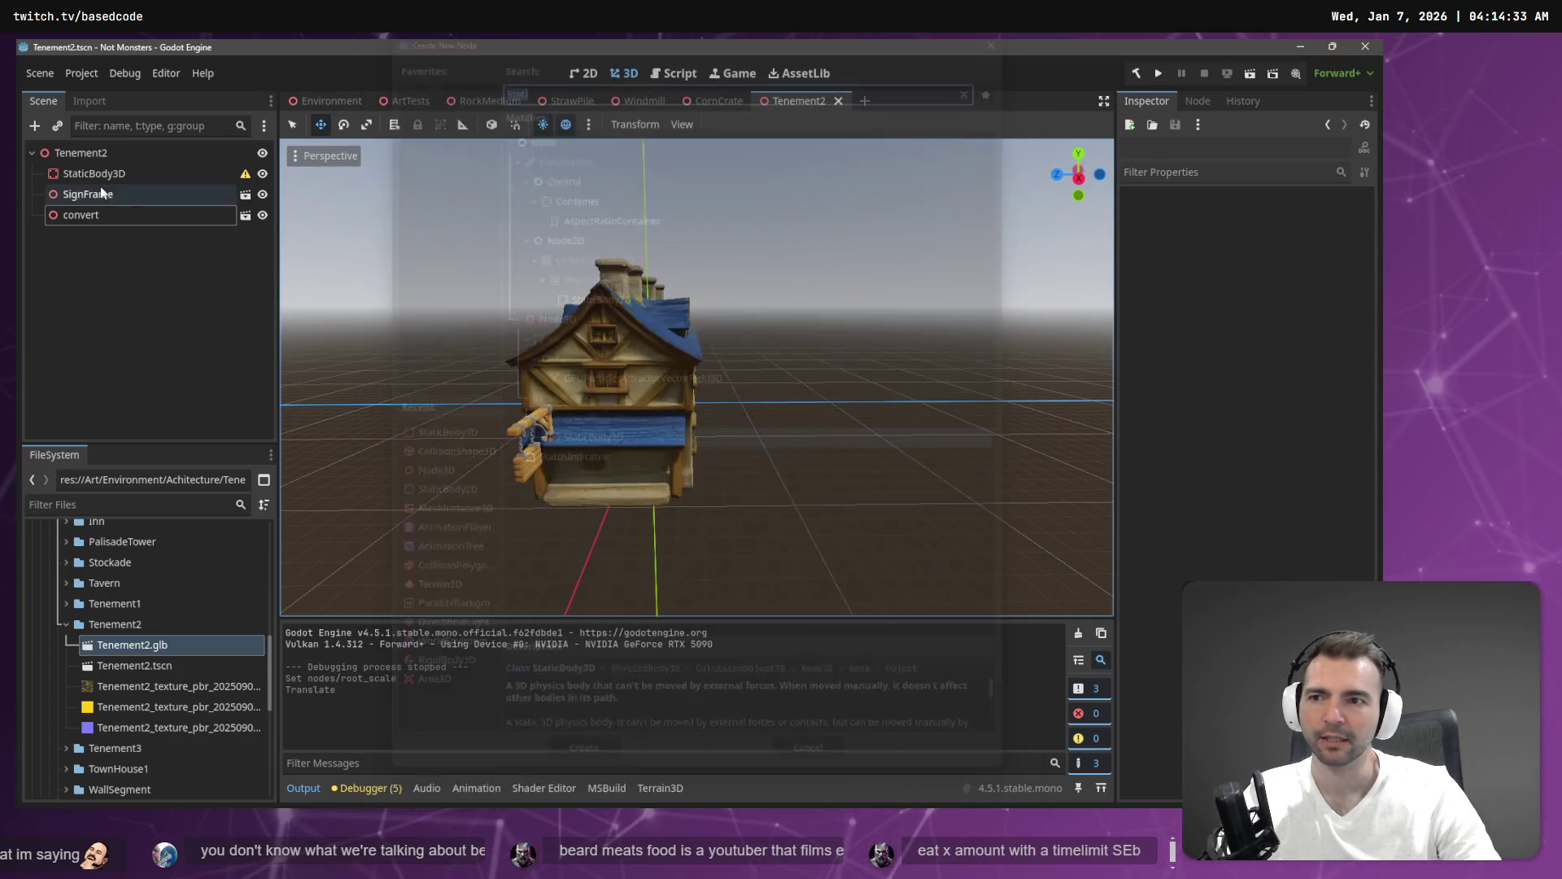
left_click(69, 178)
Add a MeshInstance3D with a BoxMesh under StaticBody3D.
right_click(67, 174)
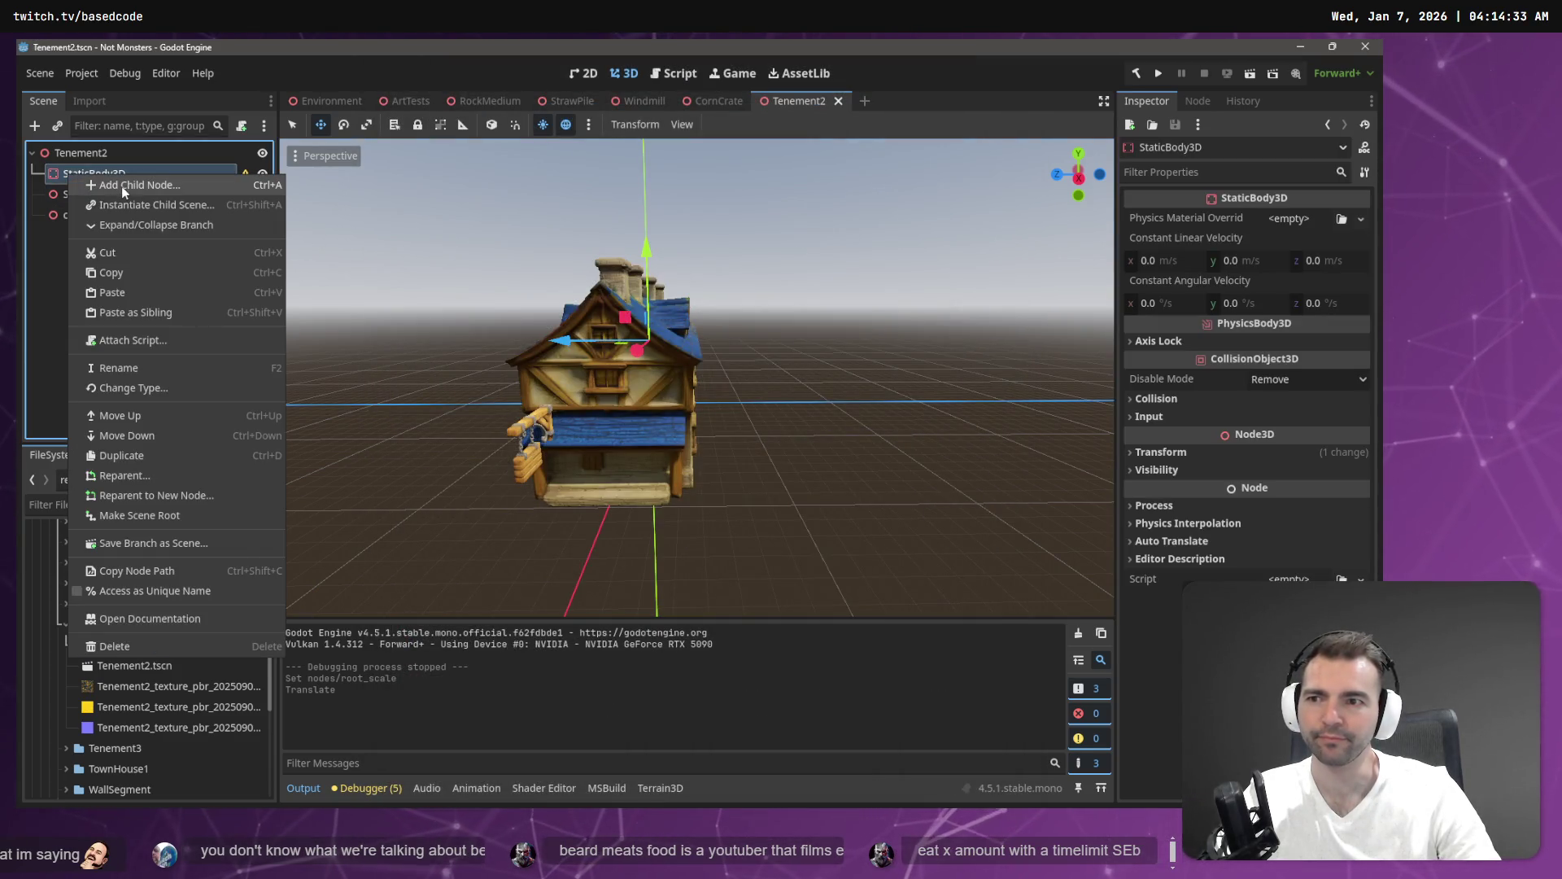
left_click(121, 185)
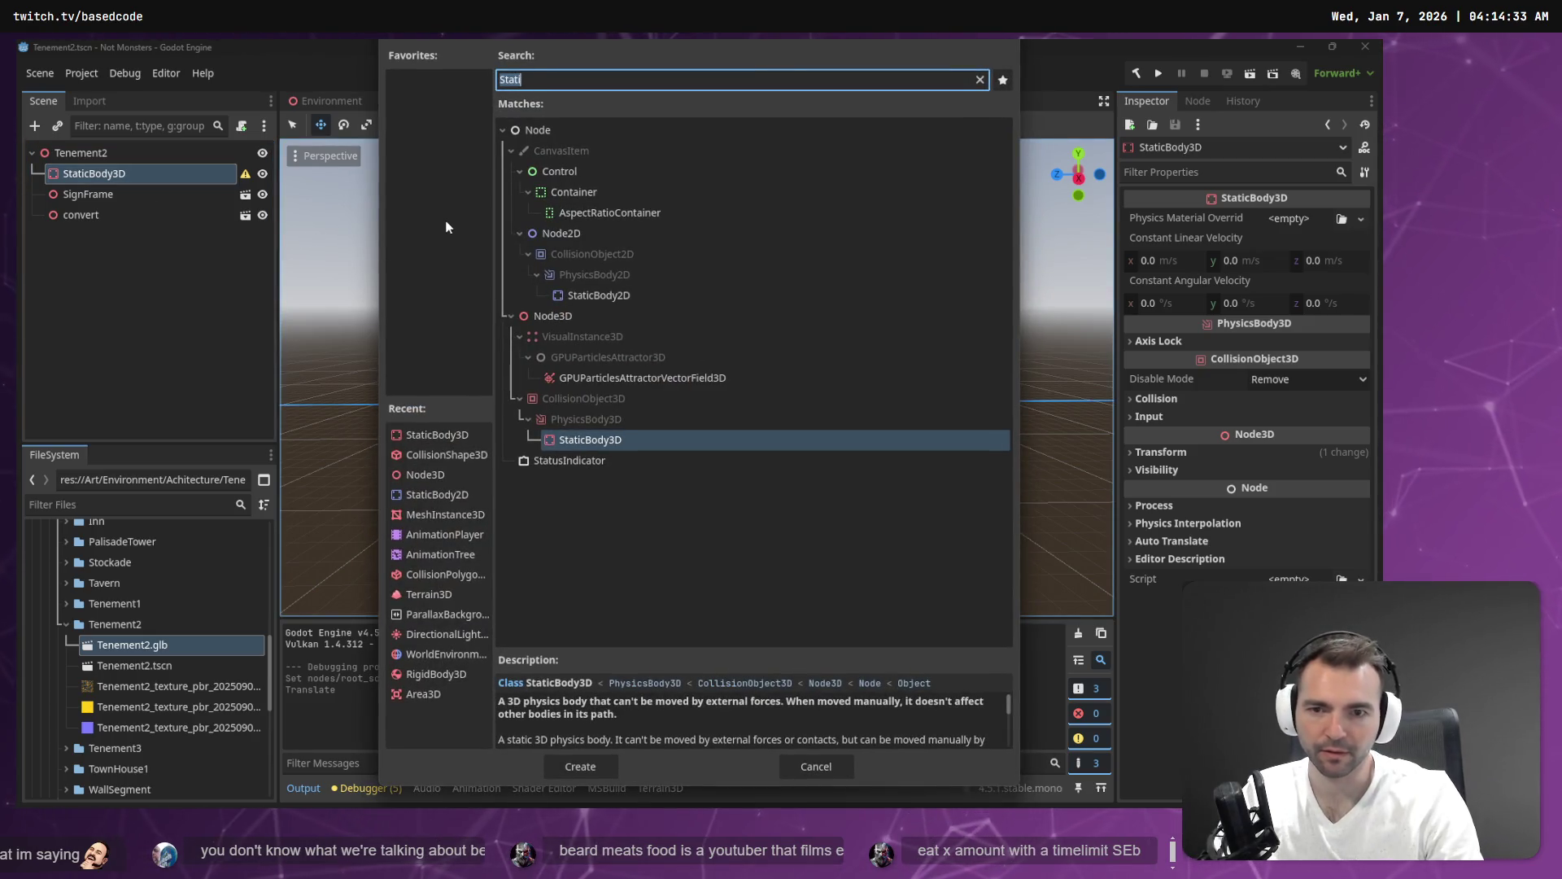
type("Mesh")
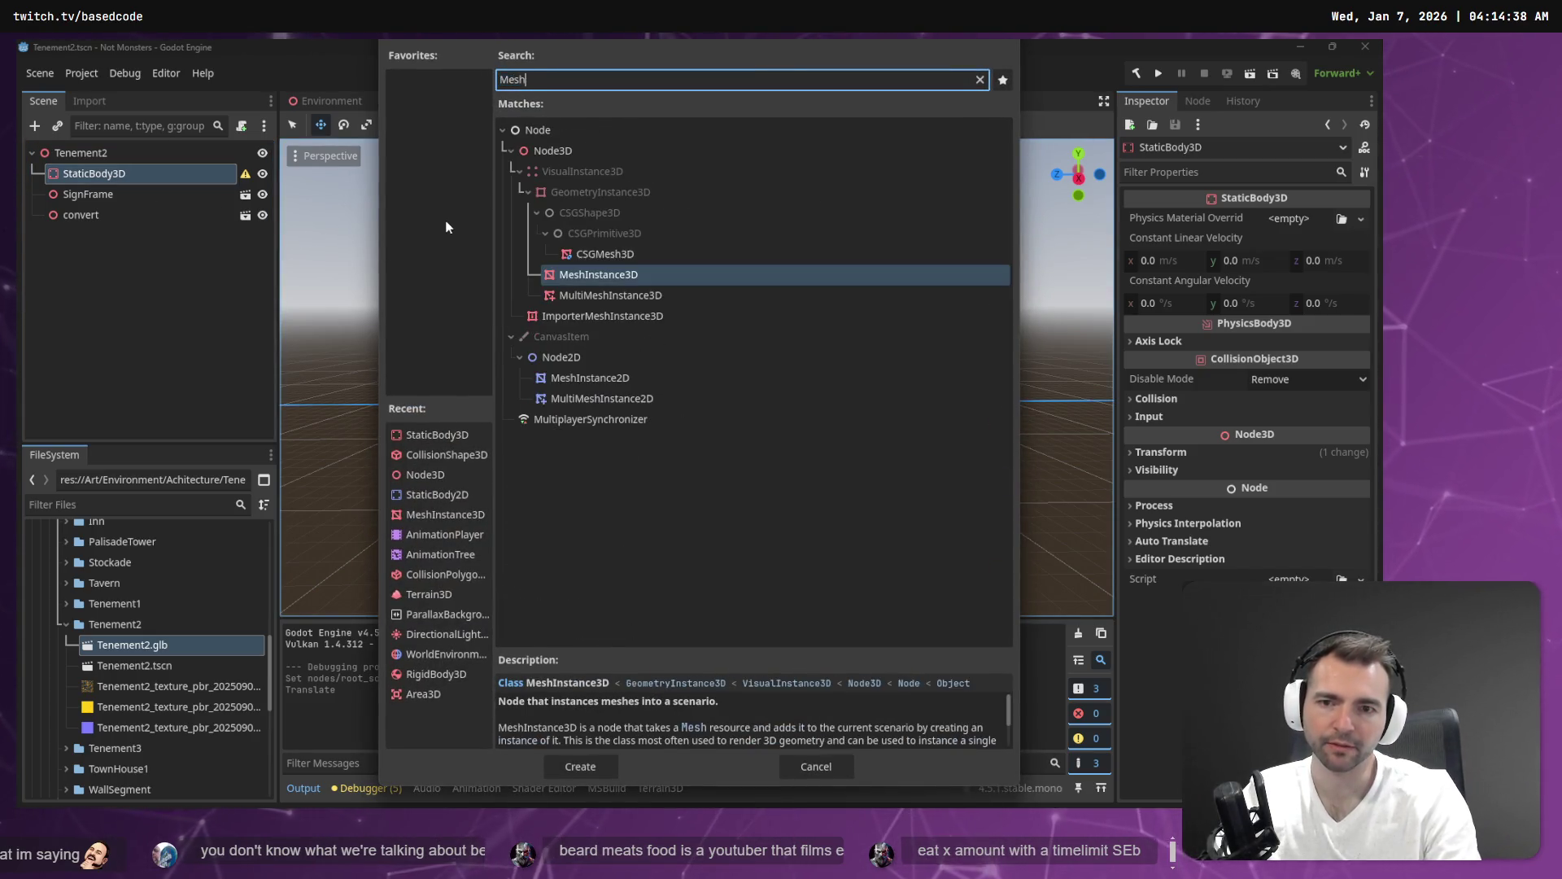
double_click(628, 277)
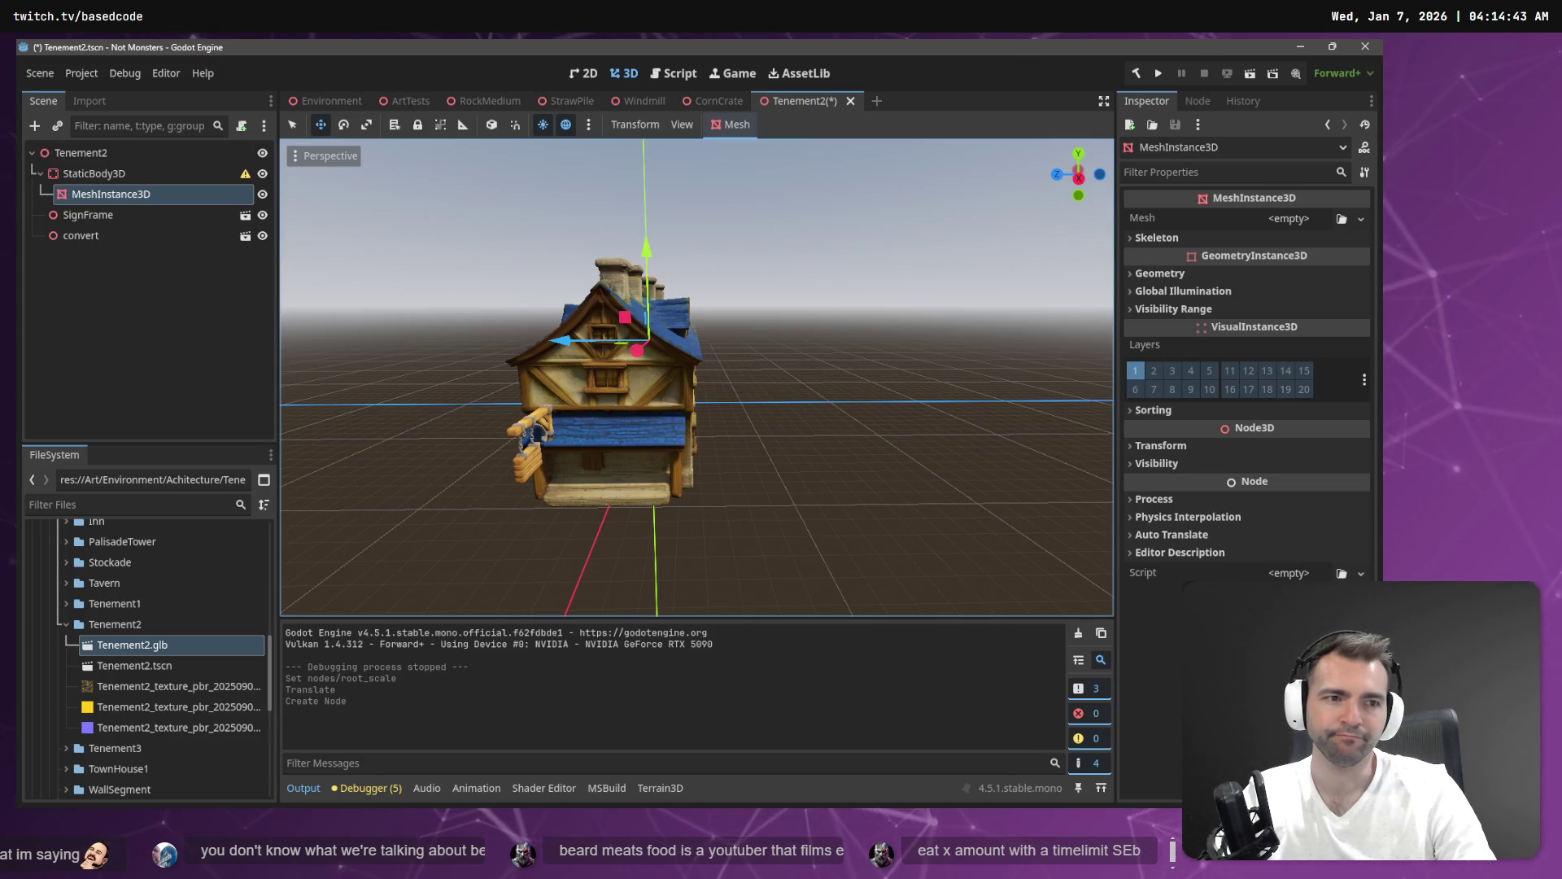
left_click(1362, 219)
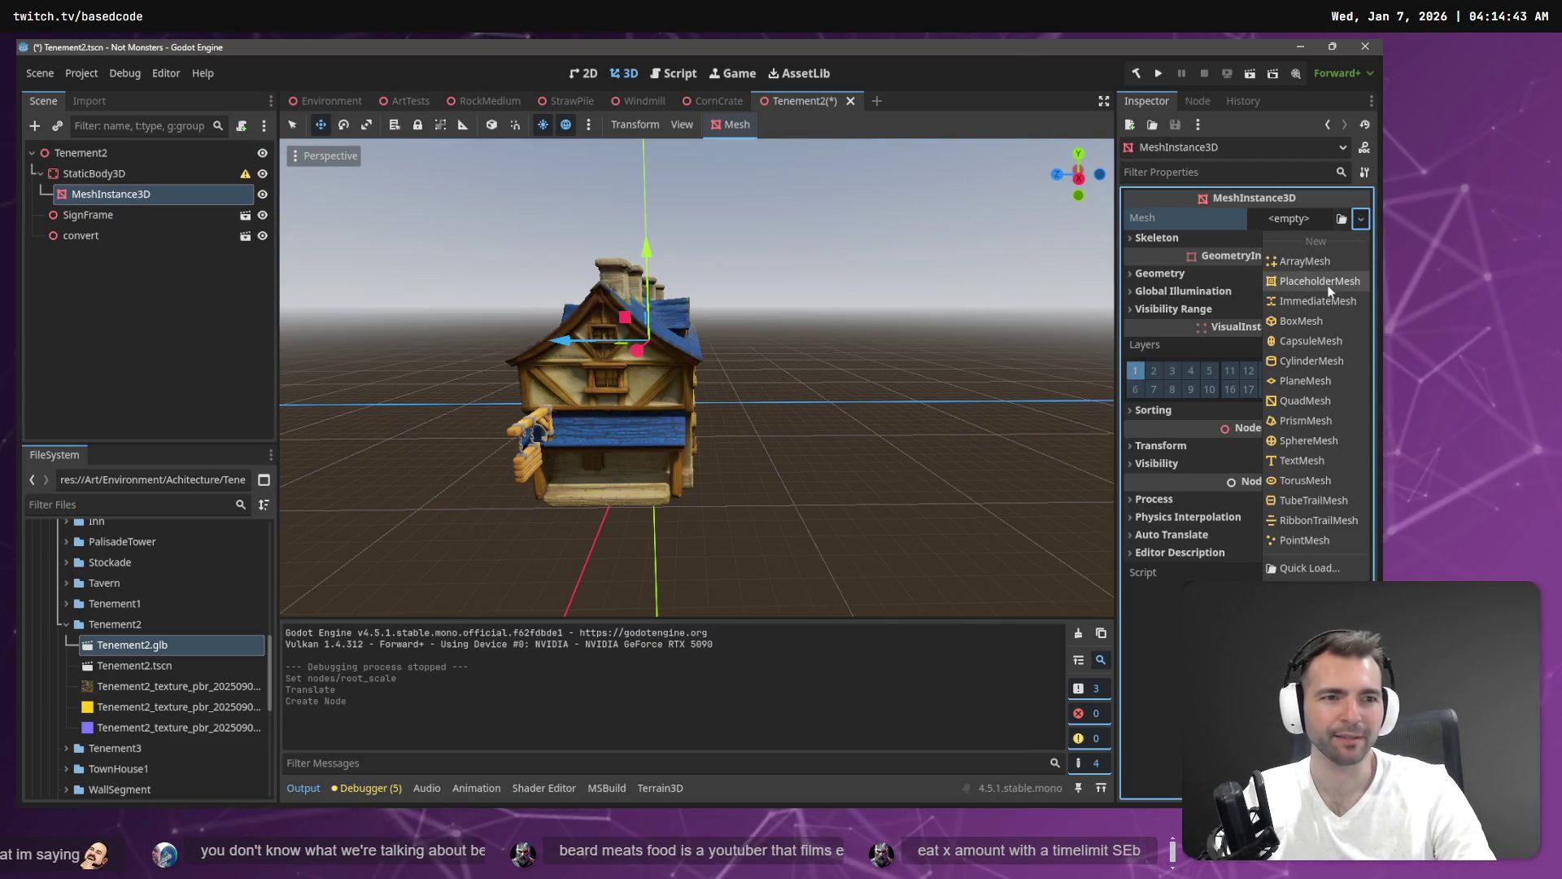
left_click(1323, 324)
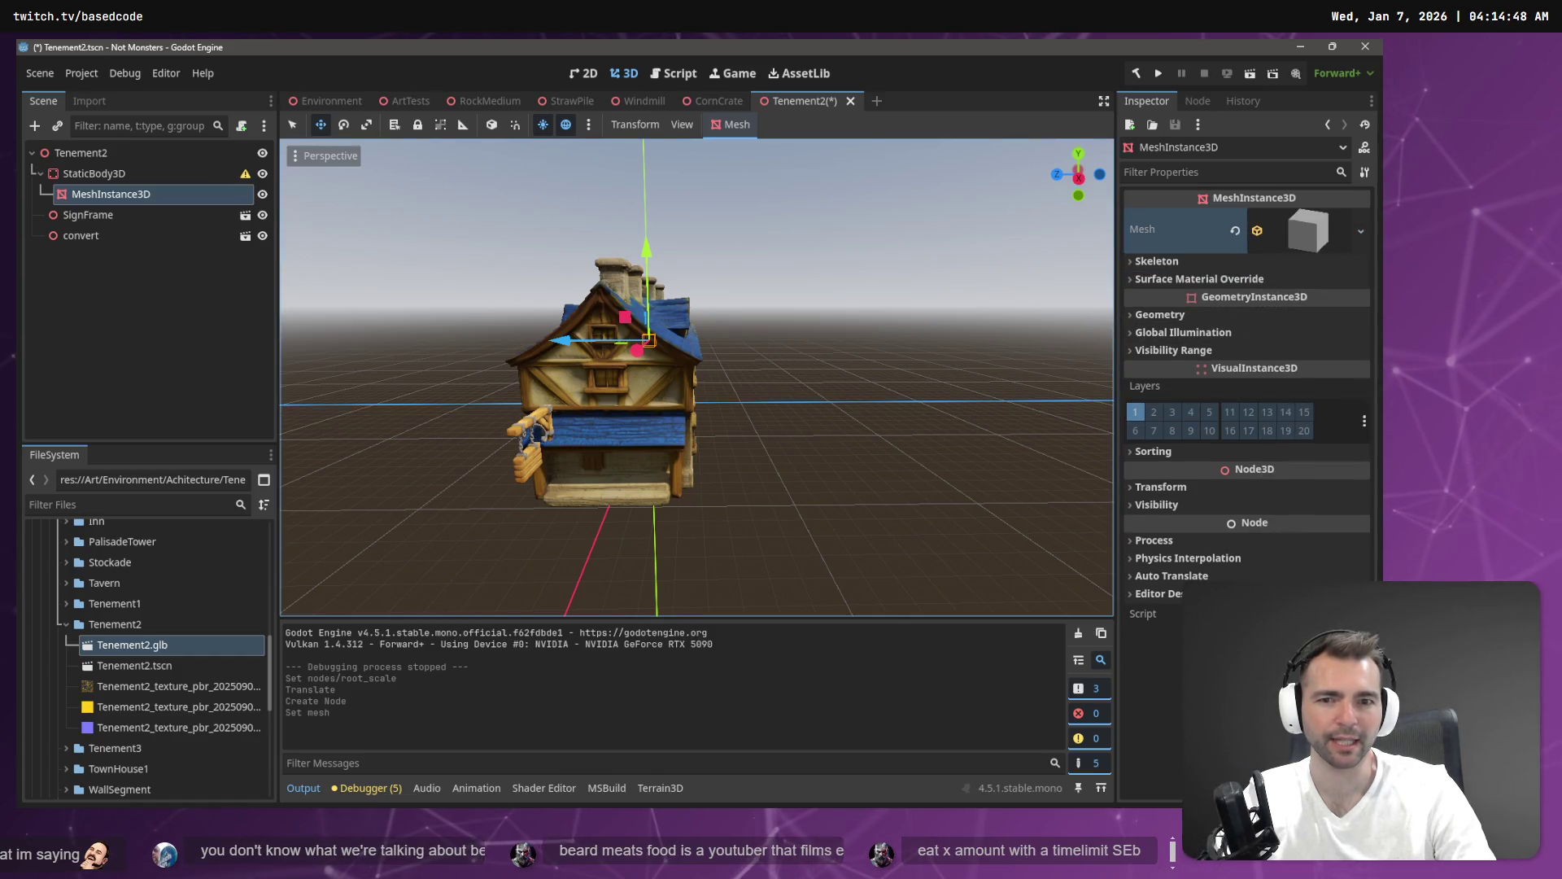
scroll(727, 340, "down", 5)
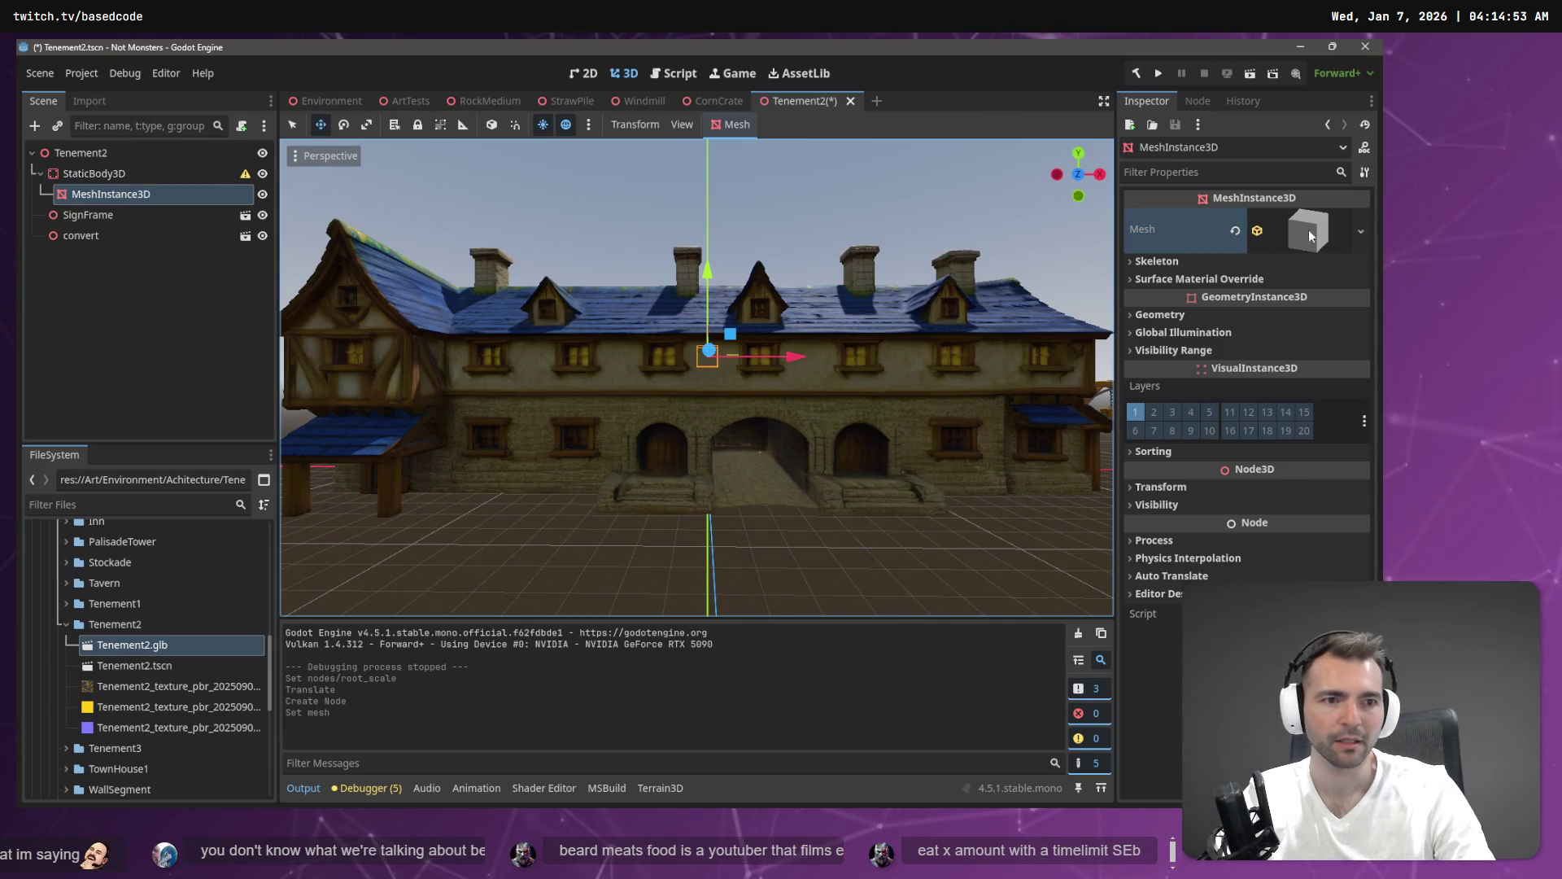
left_click(1361, 231)
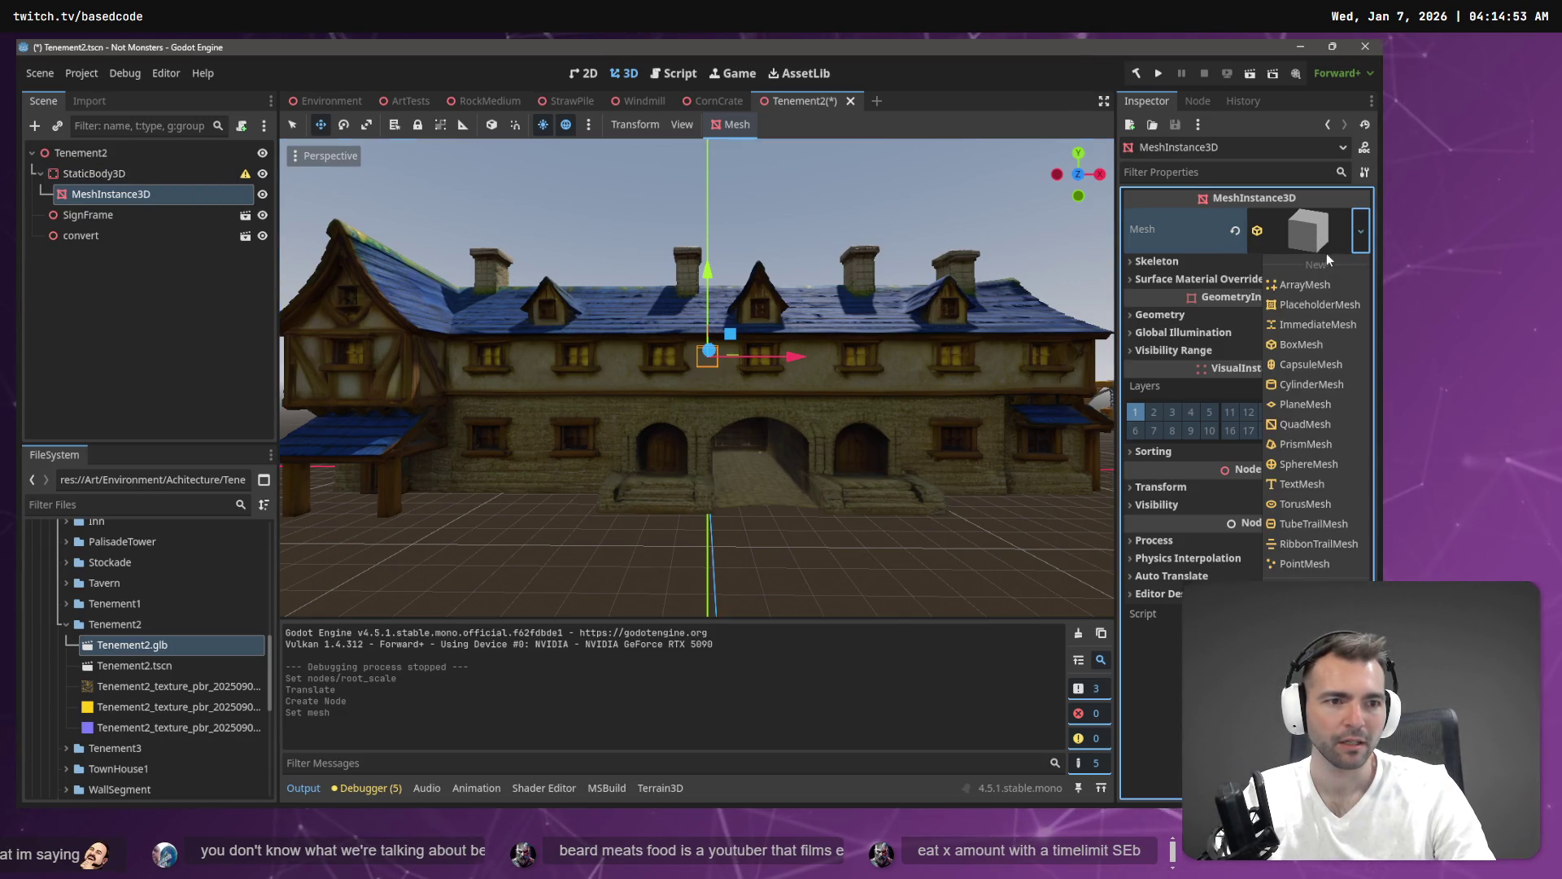
left_click(1202, 227)
Undo the box mesh and the MeshInstance3D, leaving StaticBody3D selected.
key("ctrl+z")
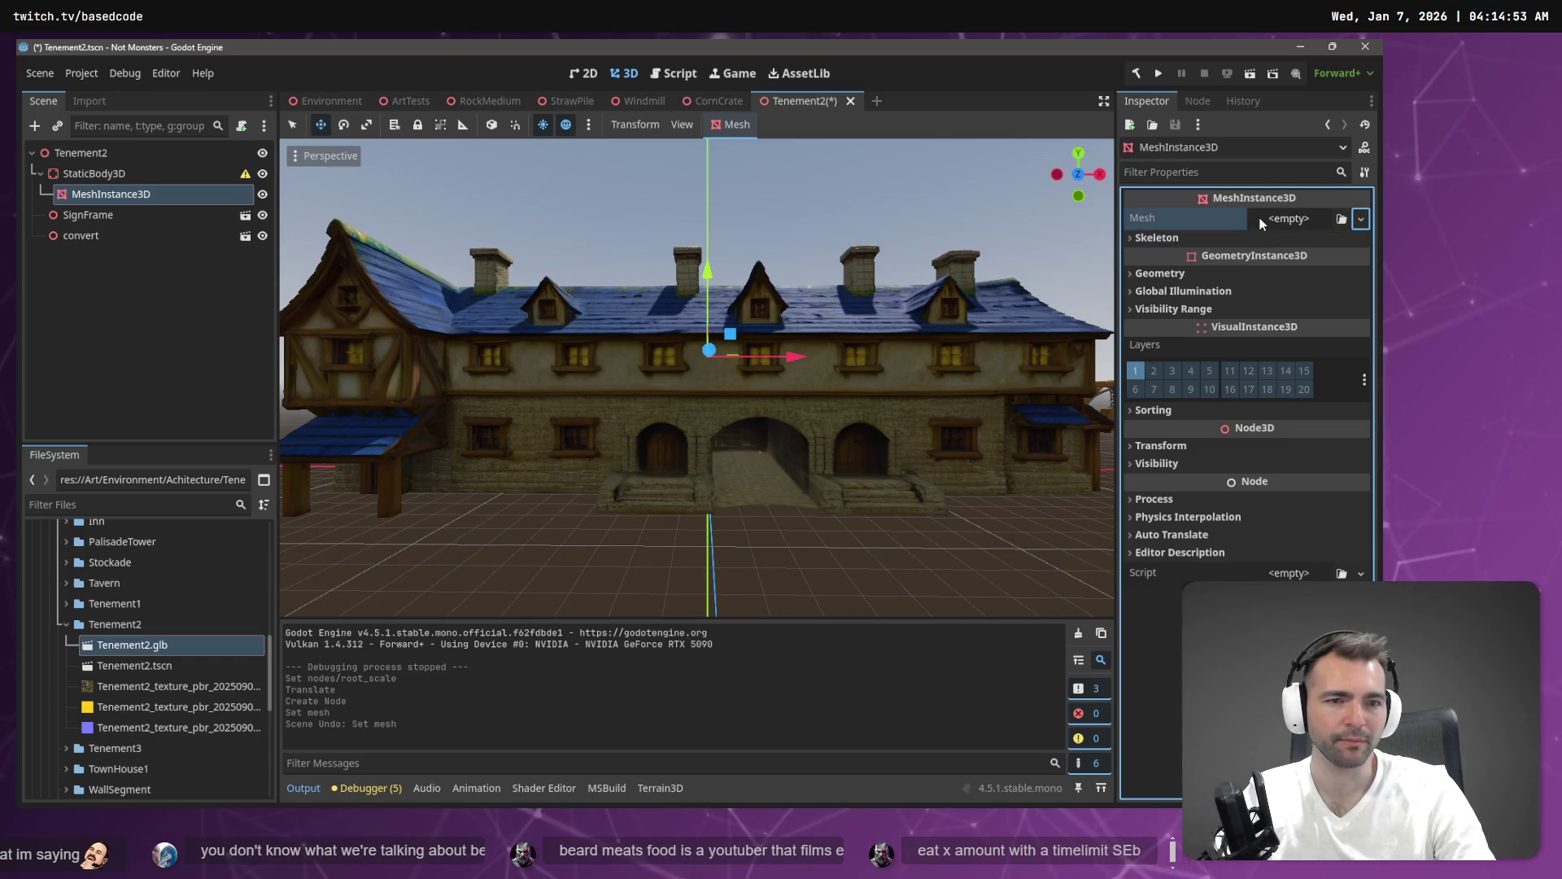
key("ctrl+z")
left_click(82, 175)
right_click(83, 175)
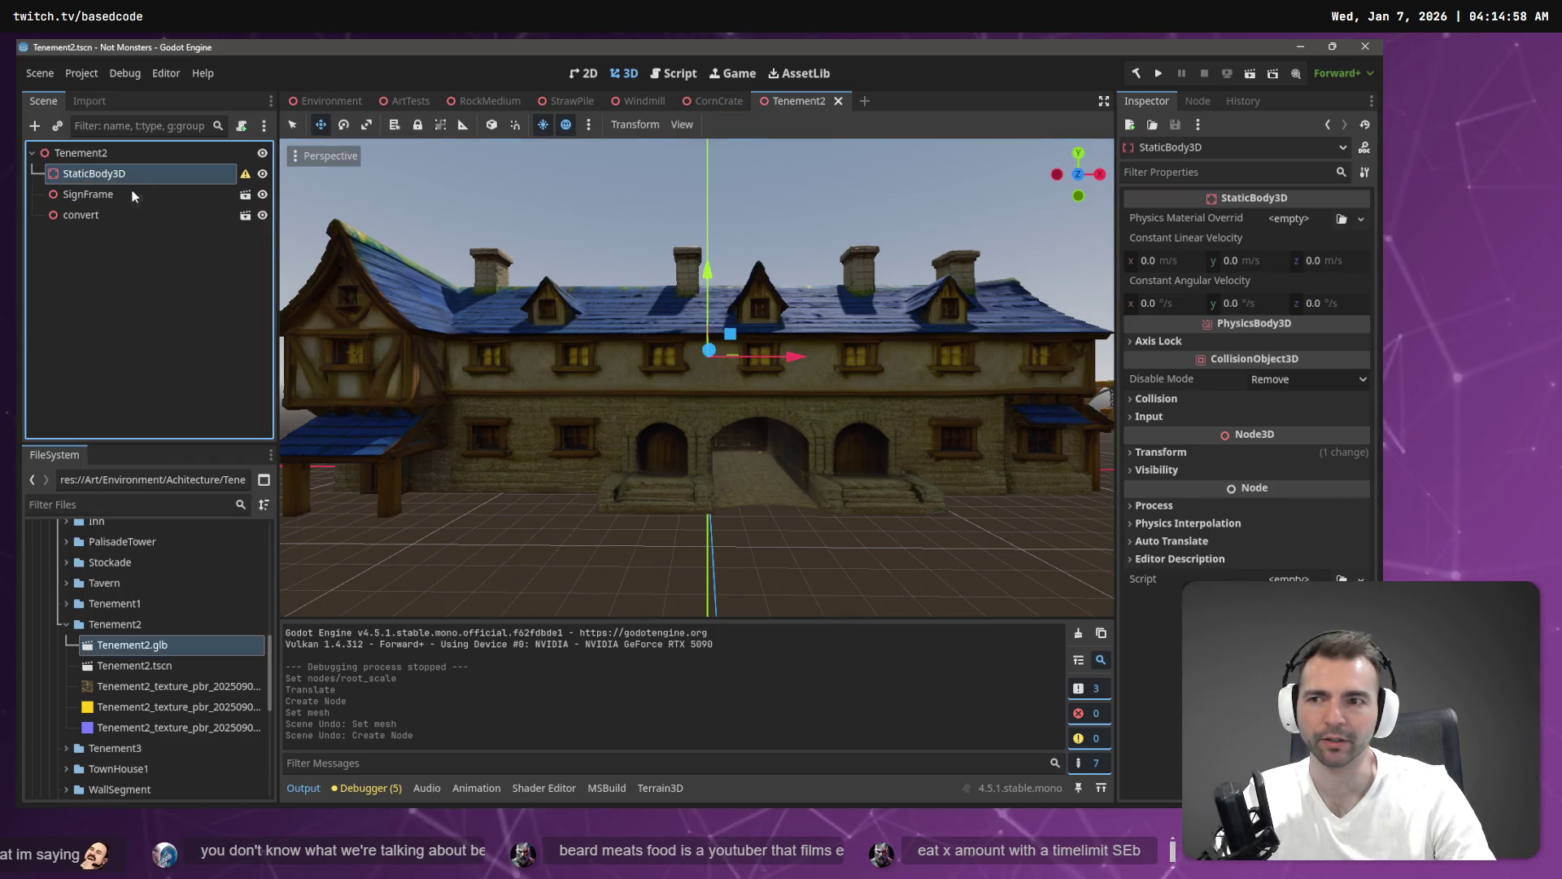
Add a CollisionShape3D child to StaticBody3D with a new BoxShape3D.
left_click(132, 188)
type("COllision")
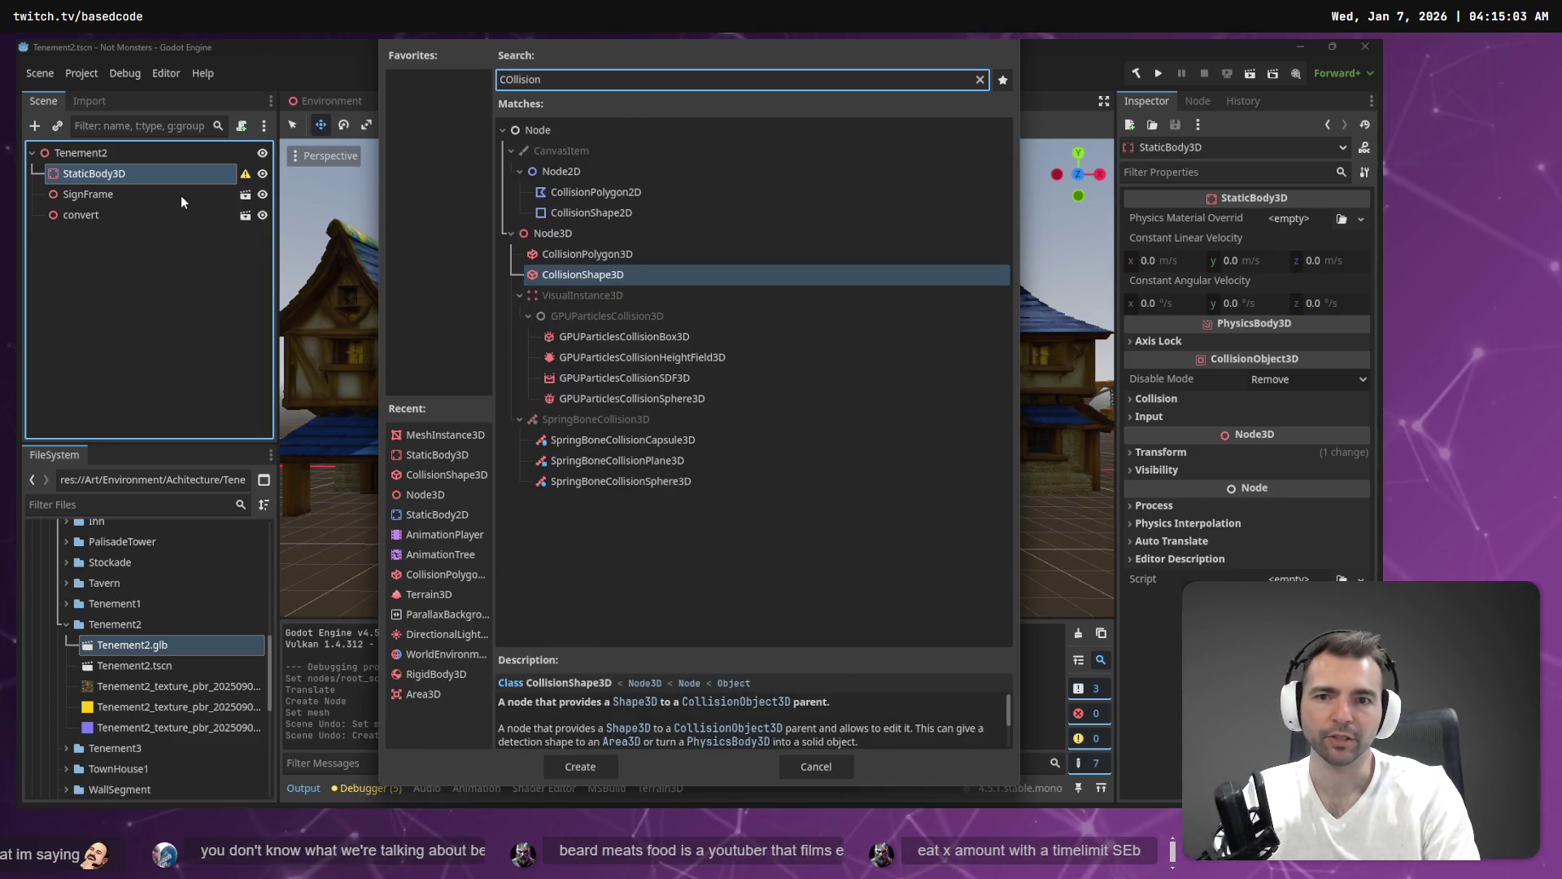
key("Return")
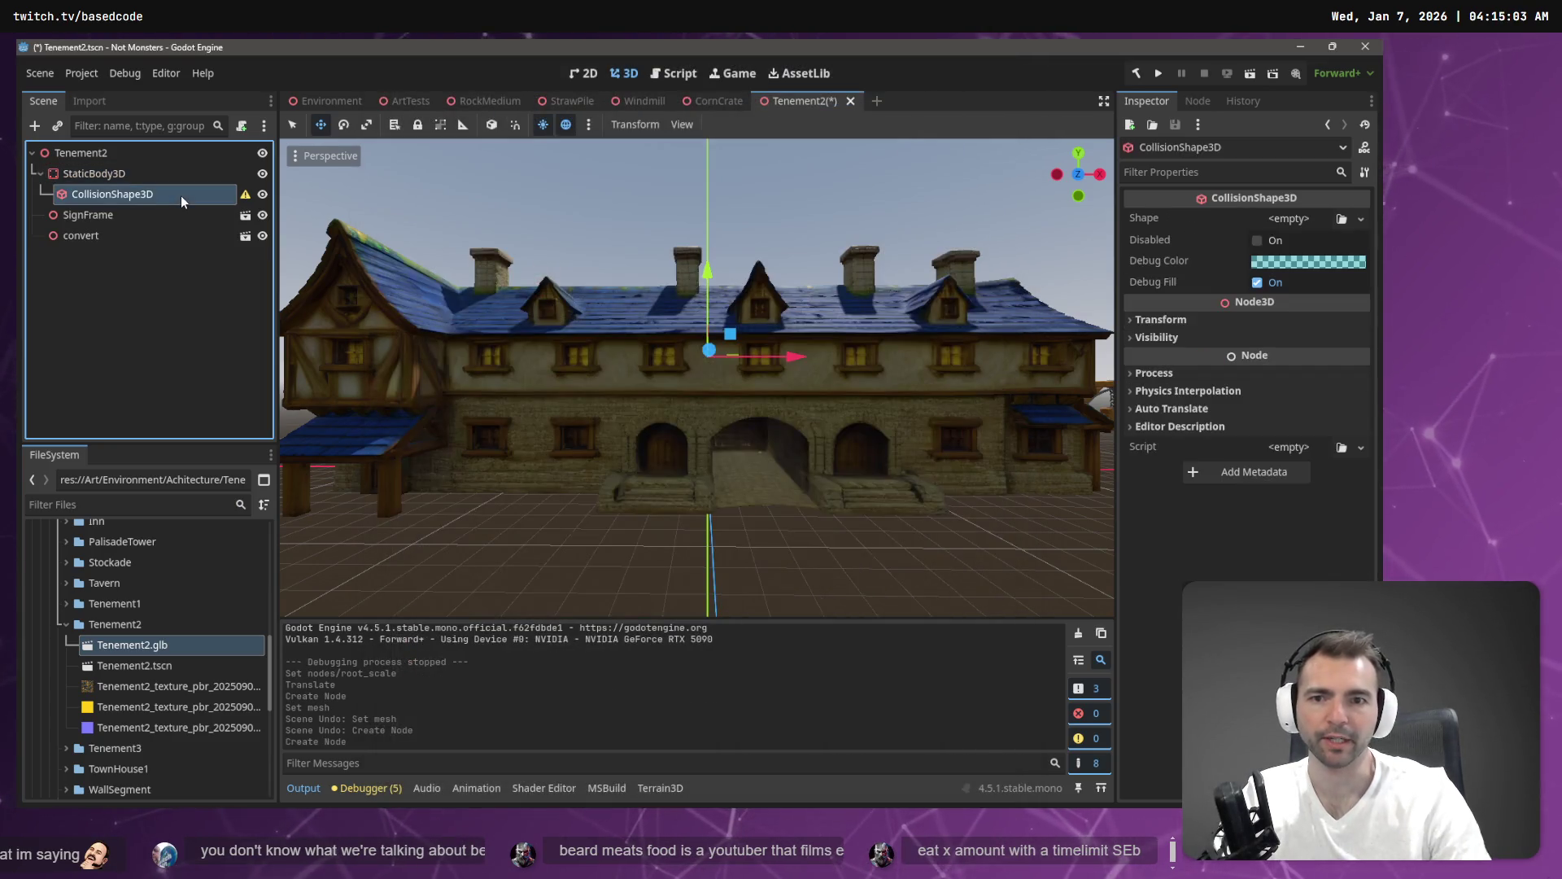
left_click(1359, 219)
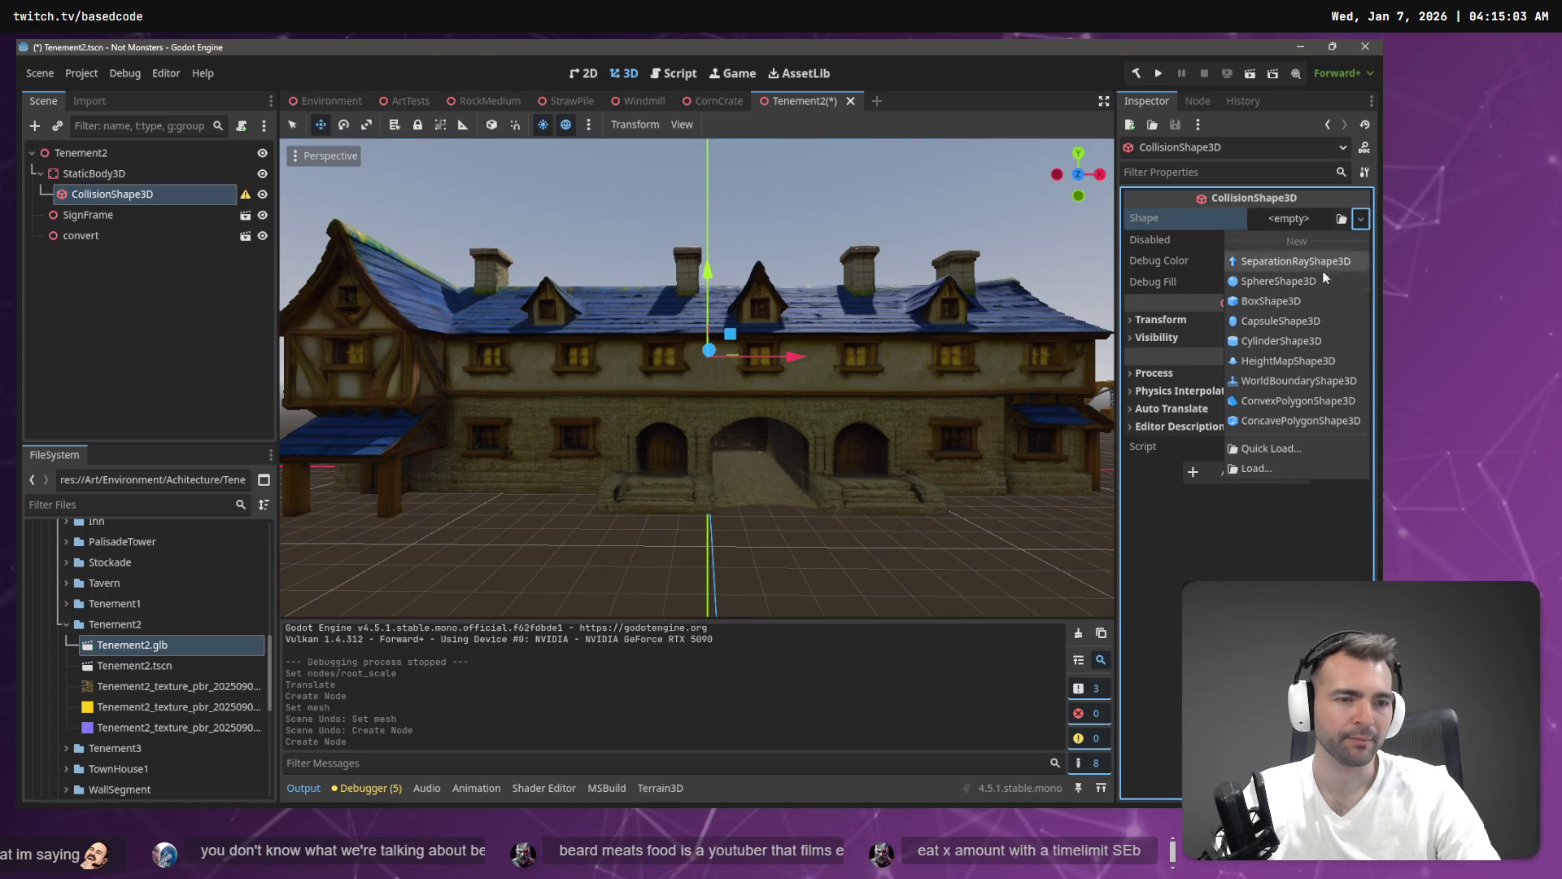
left_click(1316, 301)
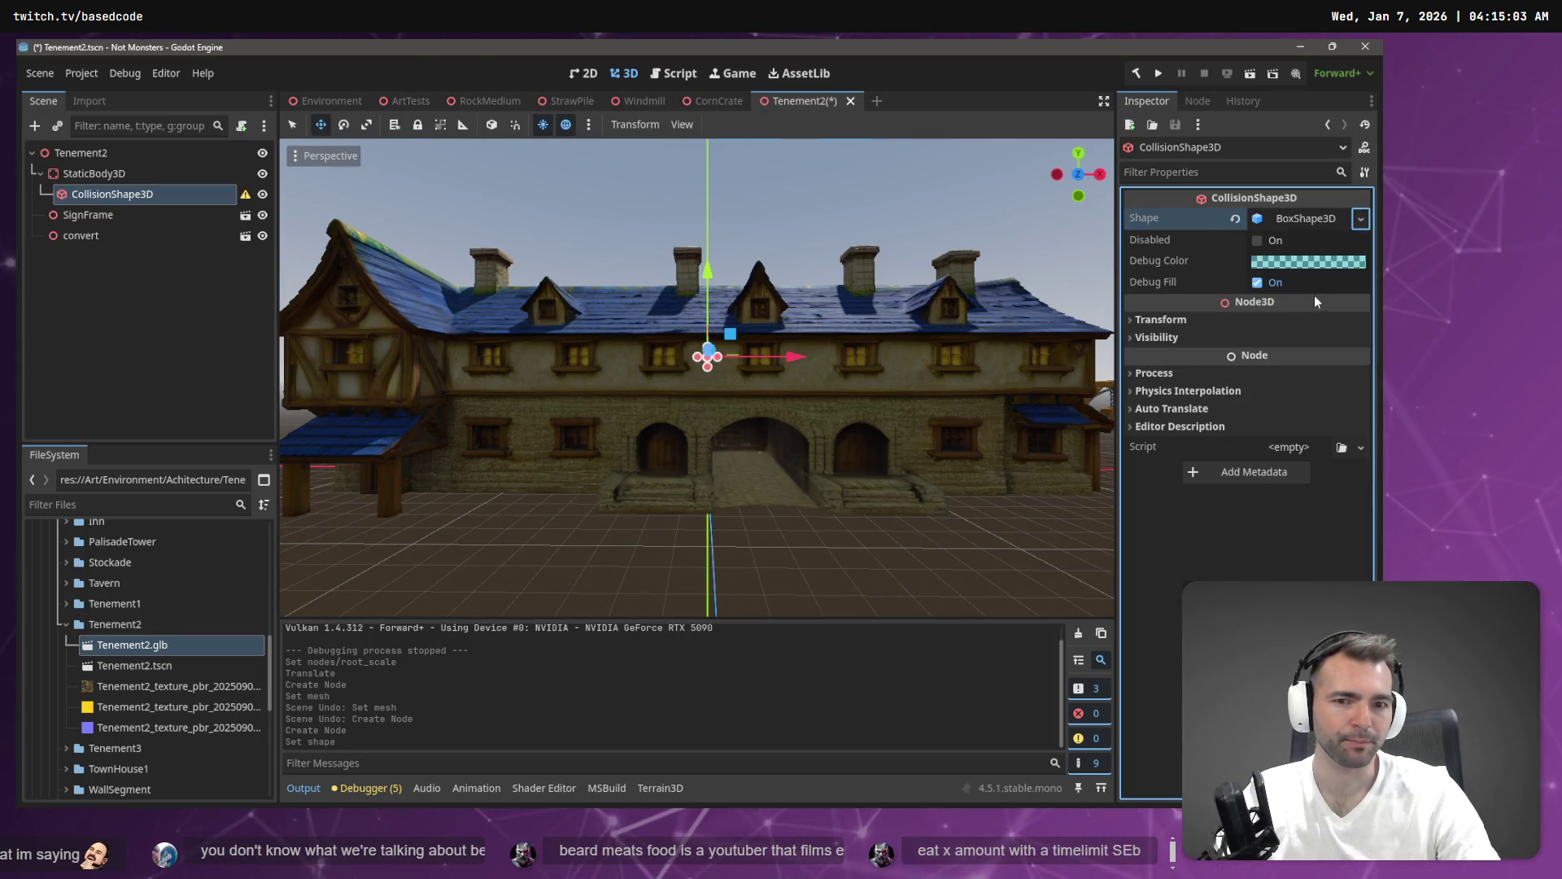
Stretch the box down to the ground, up to roof height, and out in depth.
left_click_drag(711, 373, 709, 513)
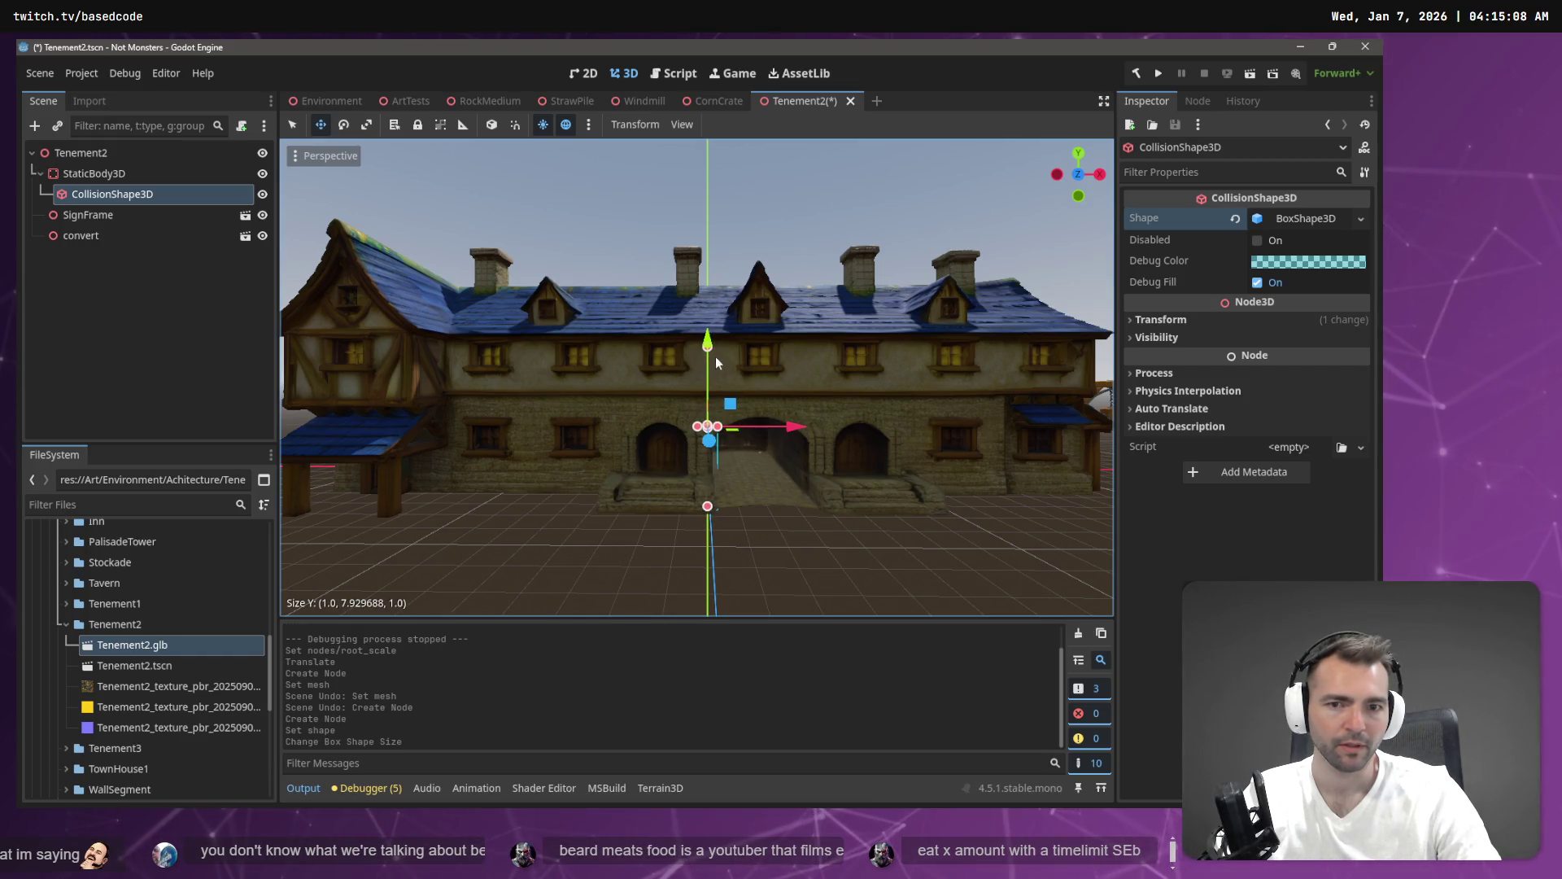
left_click_drag(711, 349, 712, 335)
right_click(712, 334)
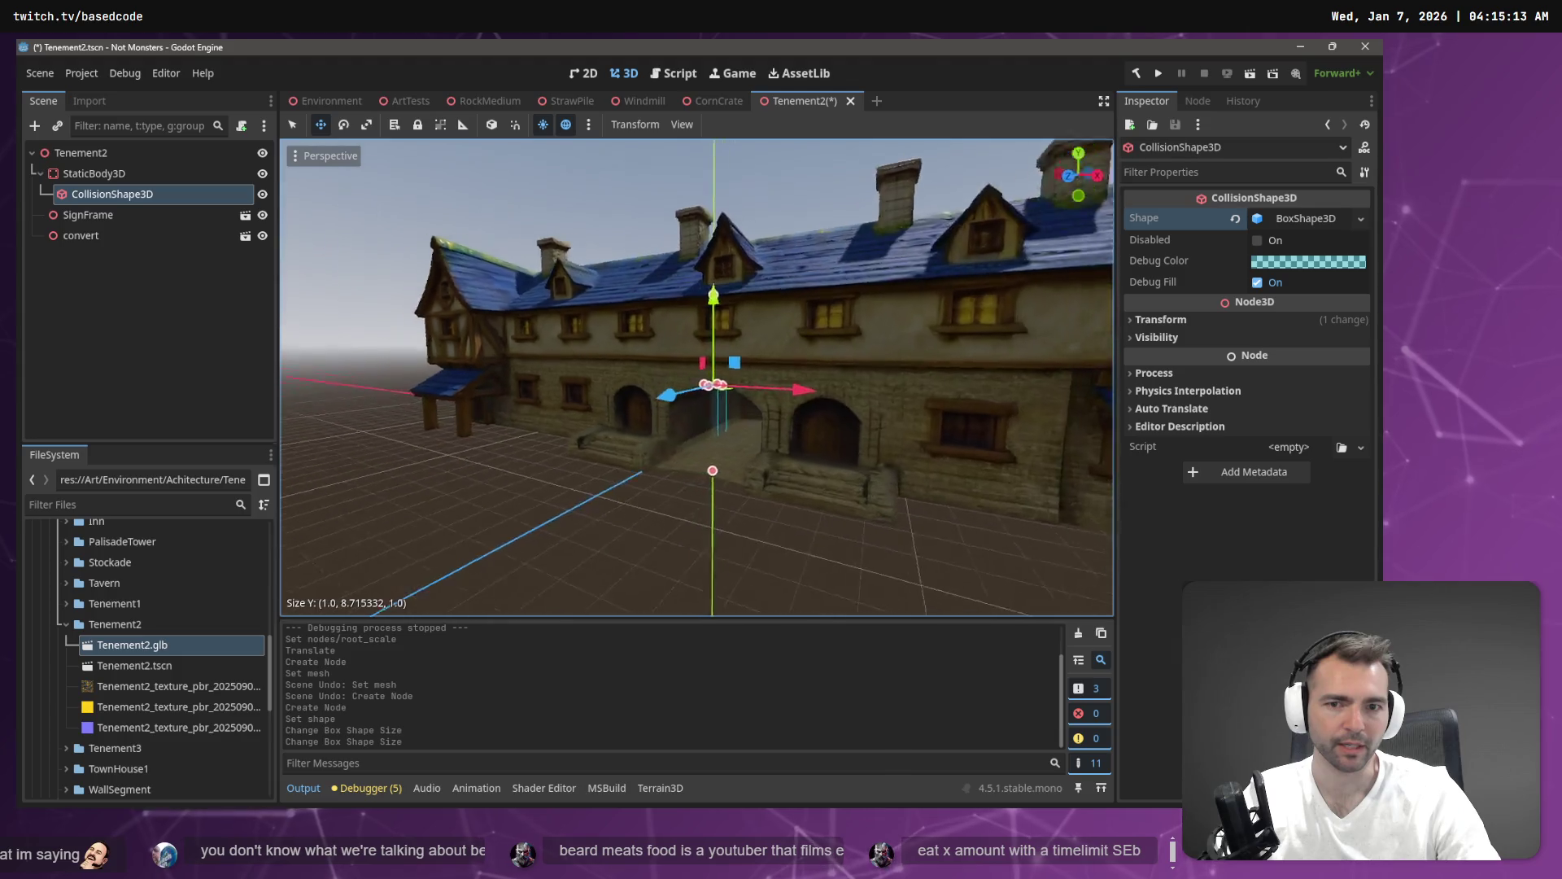
key("w")
key("a")
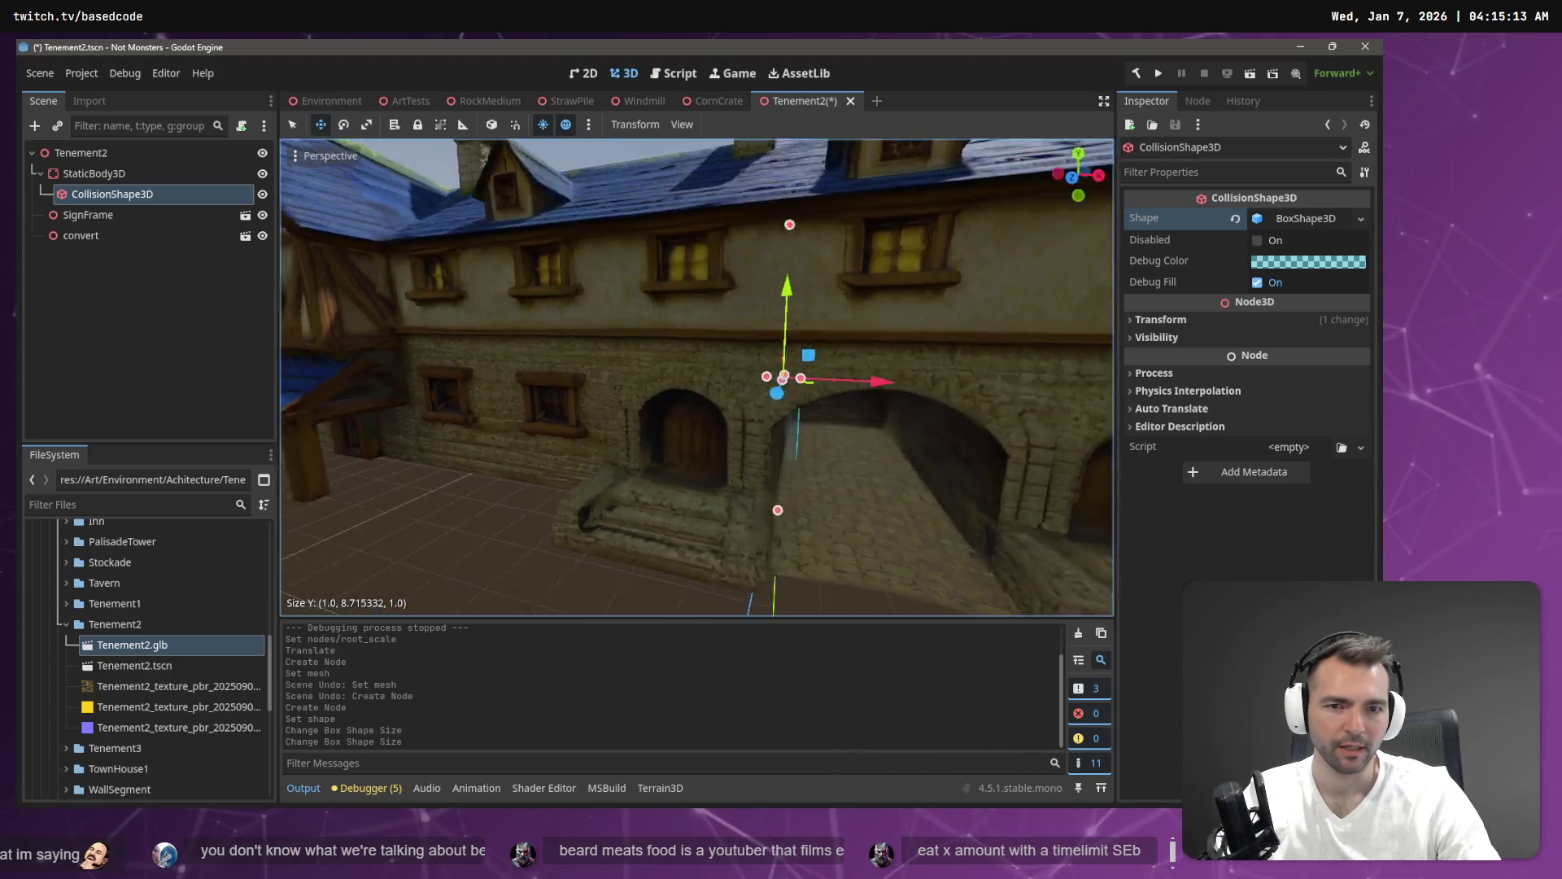
left_click_drag(650, 382, 554, 432)
left_click_drag(638, 387, 460, 358)
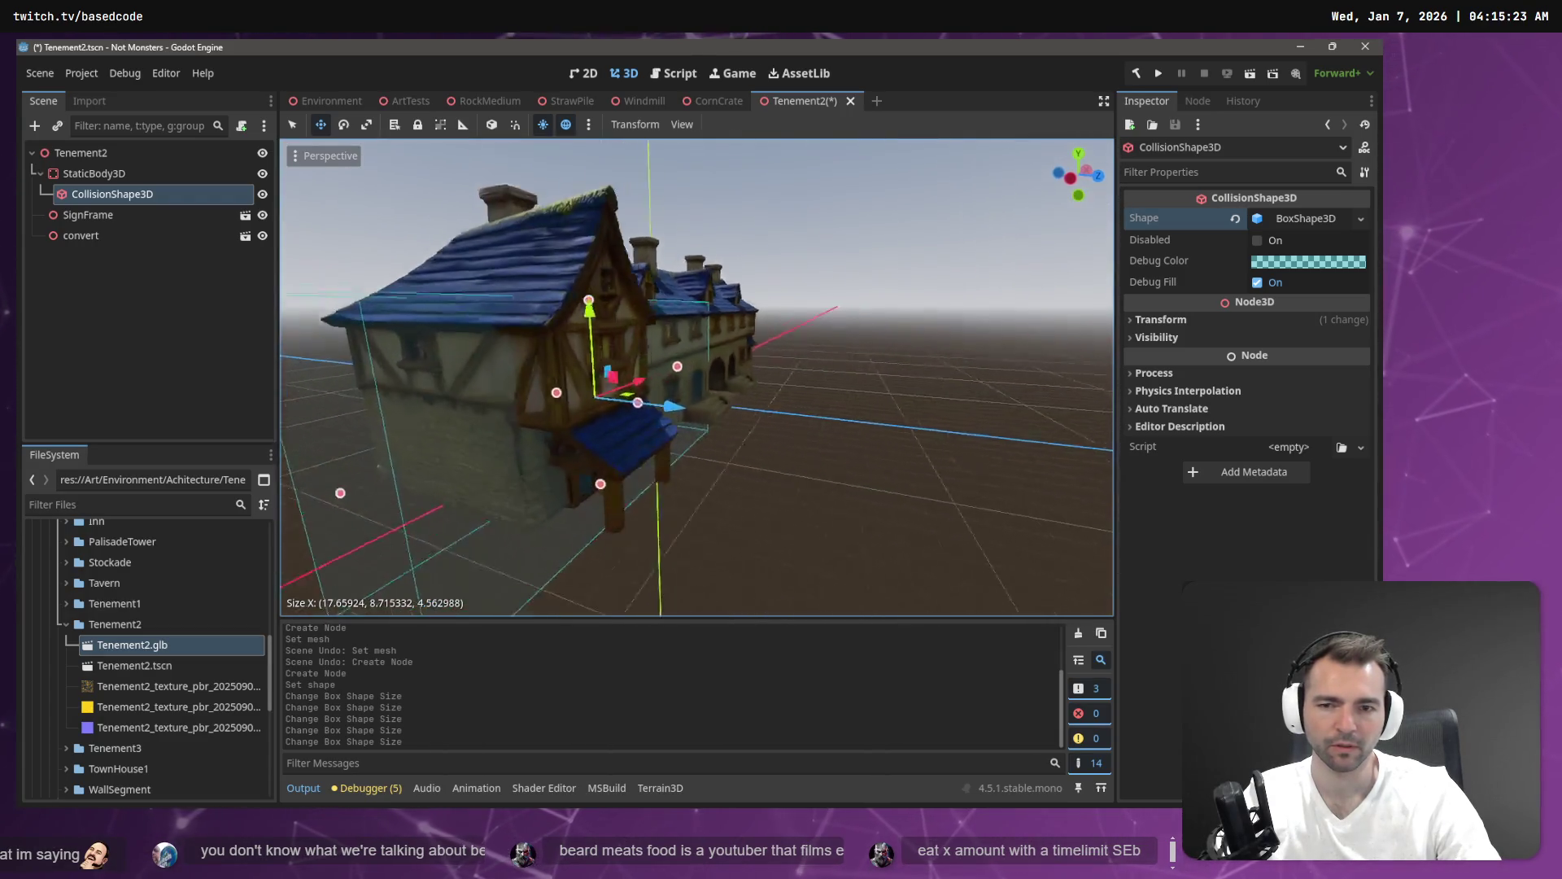
Refine the box to about 14.75 × 6.33 × 7.80 around the main block.
left_click_drag(542, 462, 659, 447)
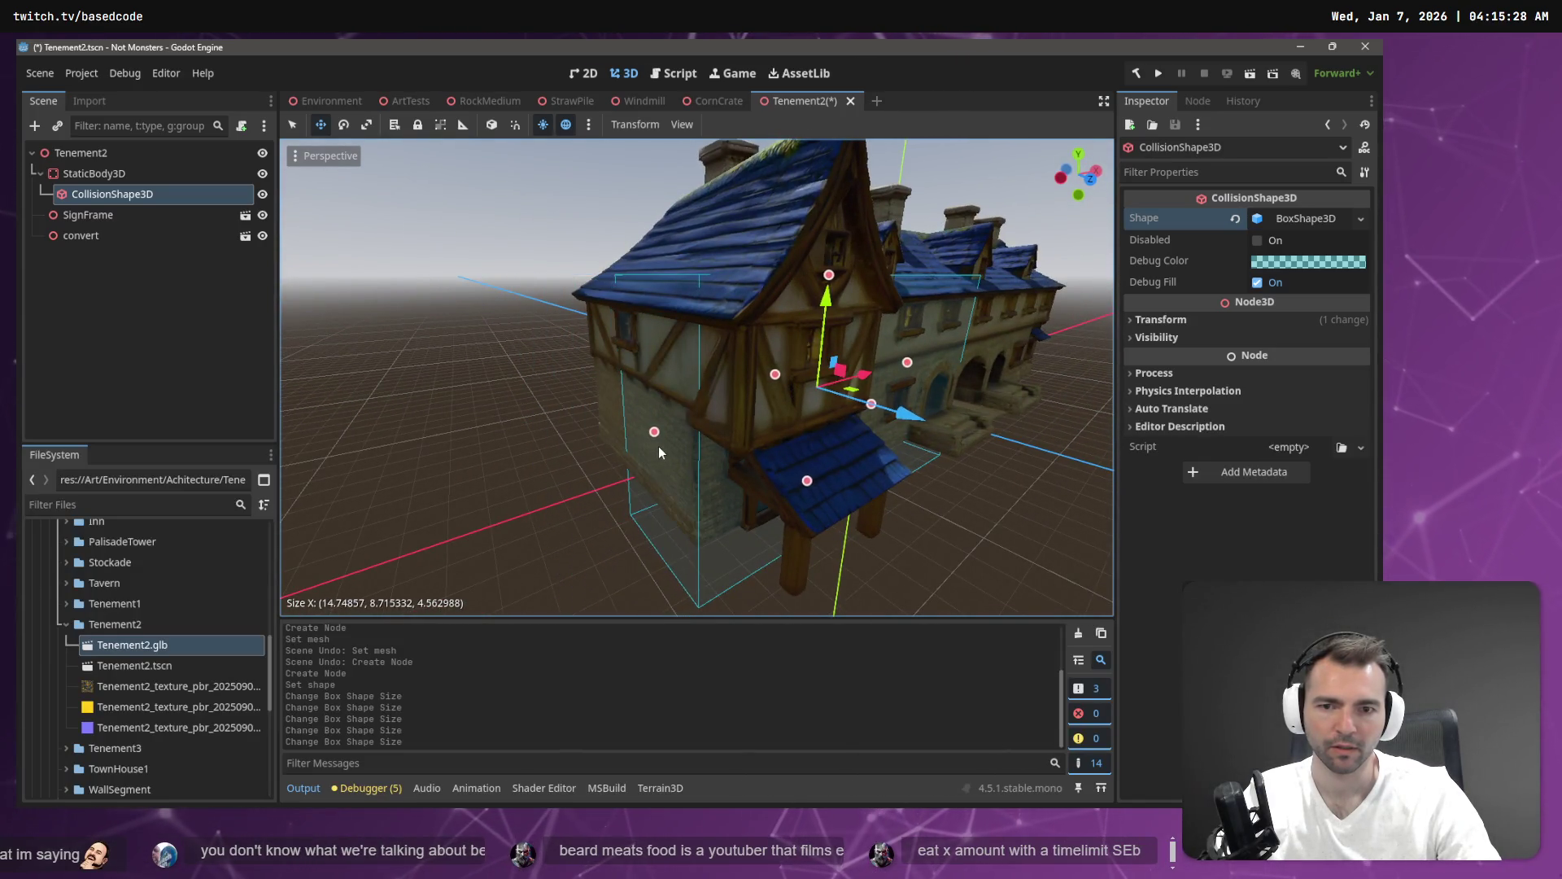
left_click_drag(808, 480, 811, 447)
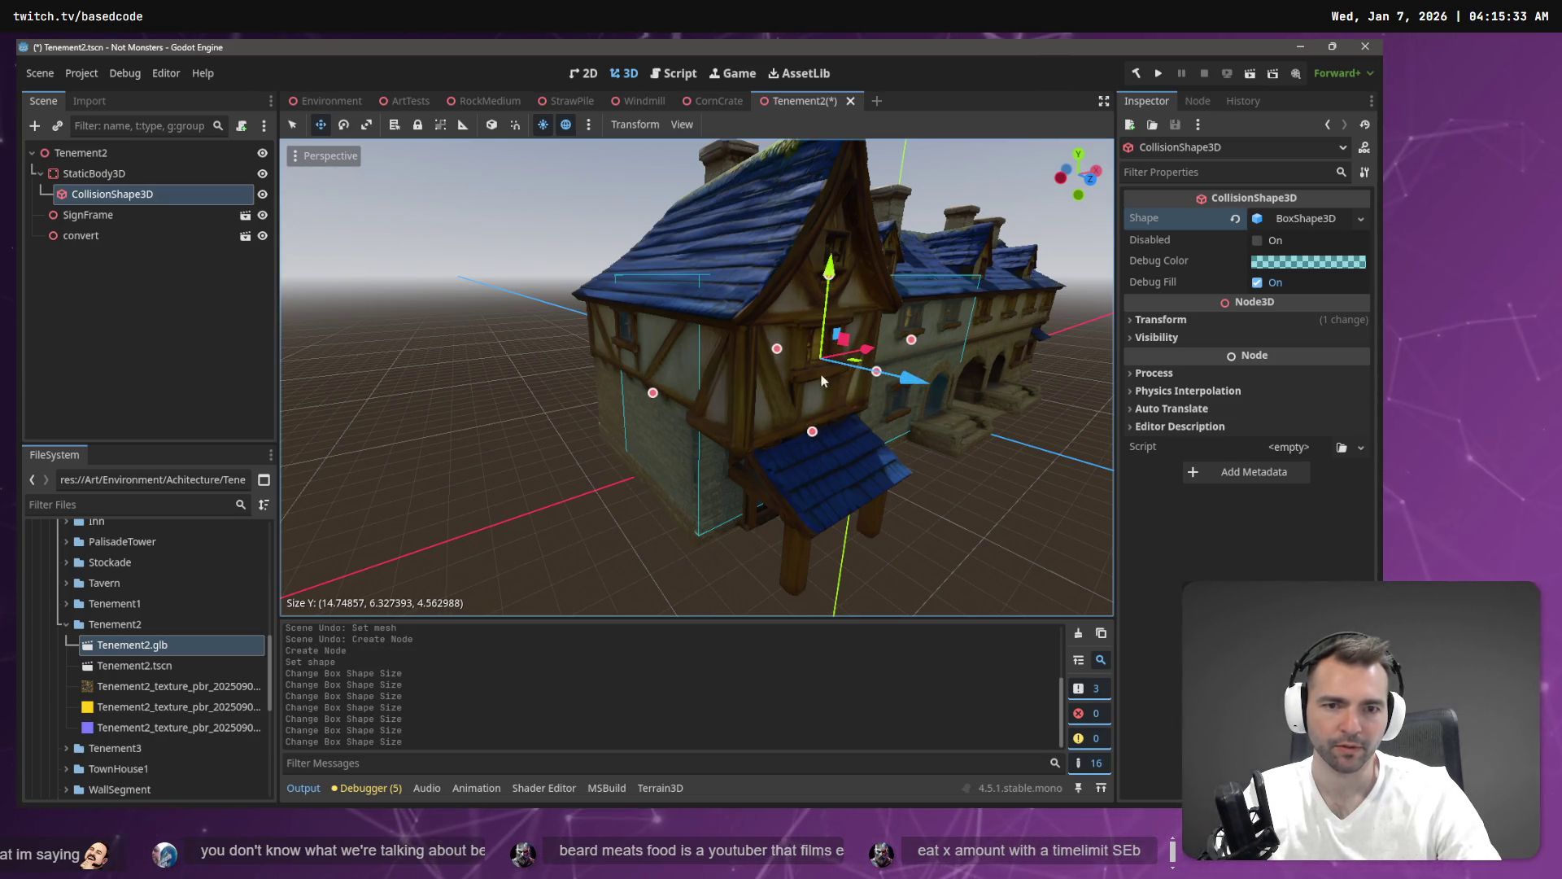
left_click_drag(643, 395, 634, 395)
key("ctrl+z")
left_click(733, 340)
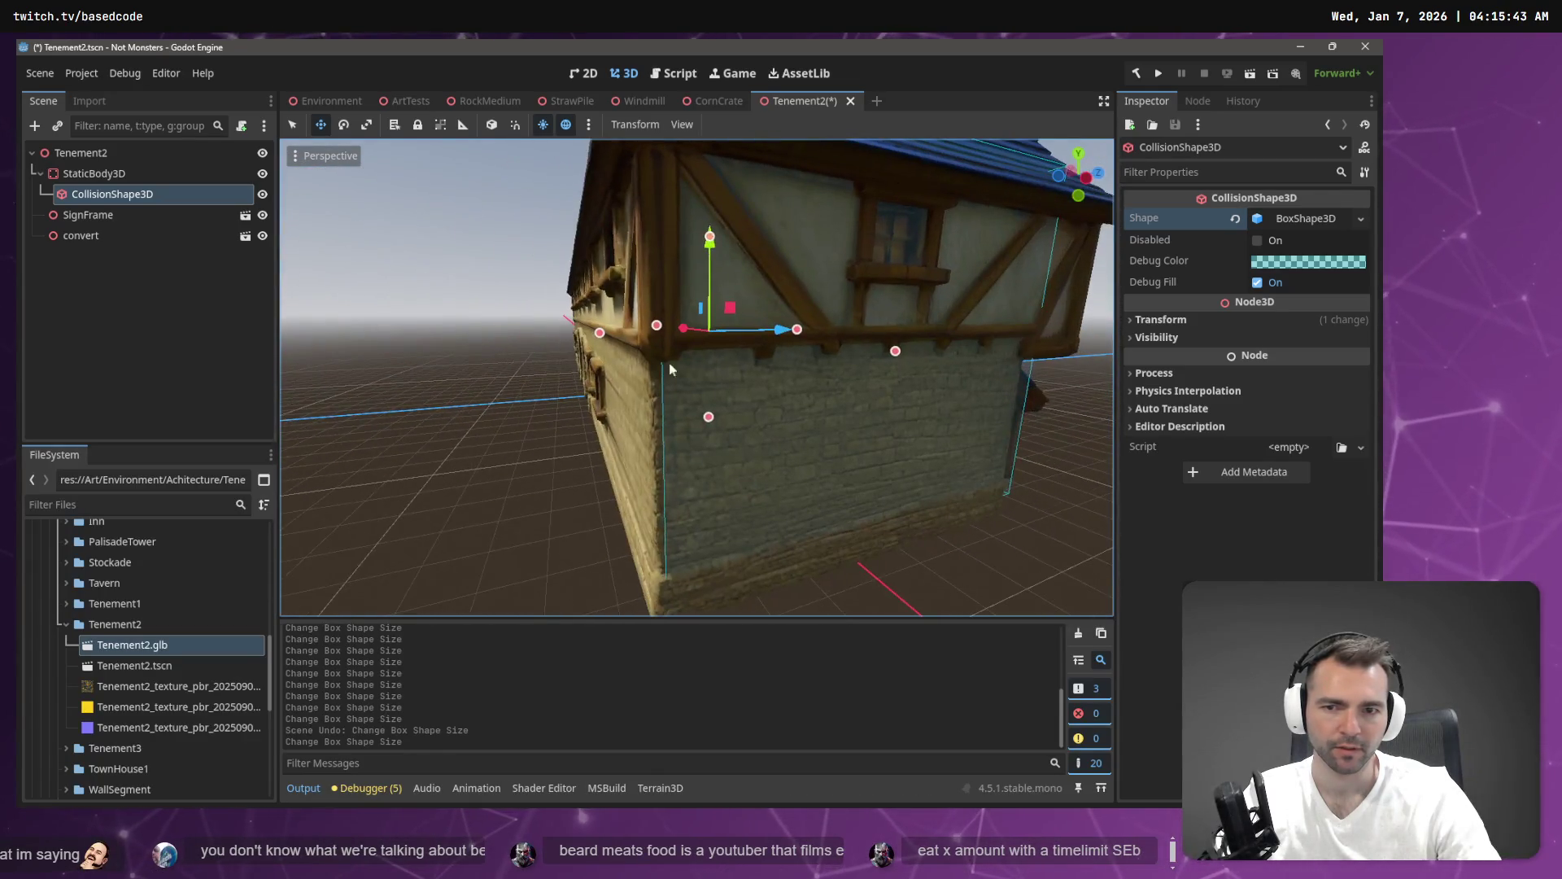
left_click_drag(594, 336, 591, 340)
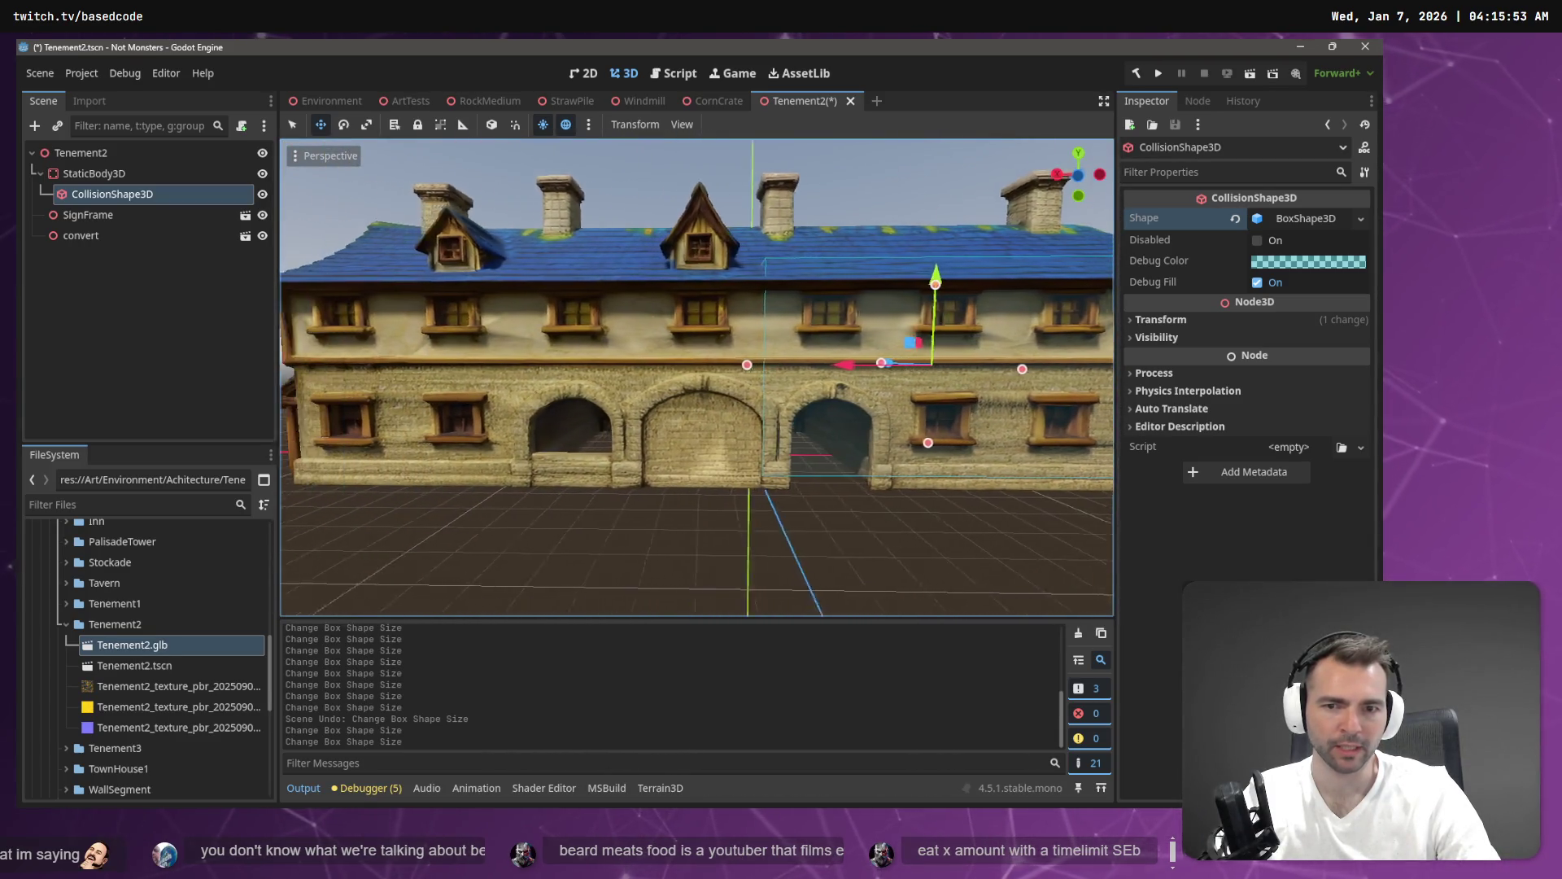
left_click(94, 173)
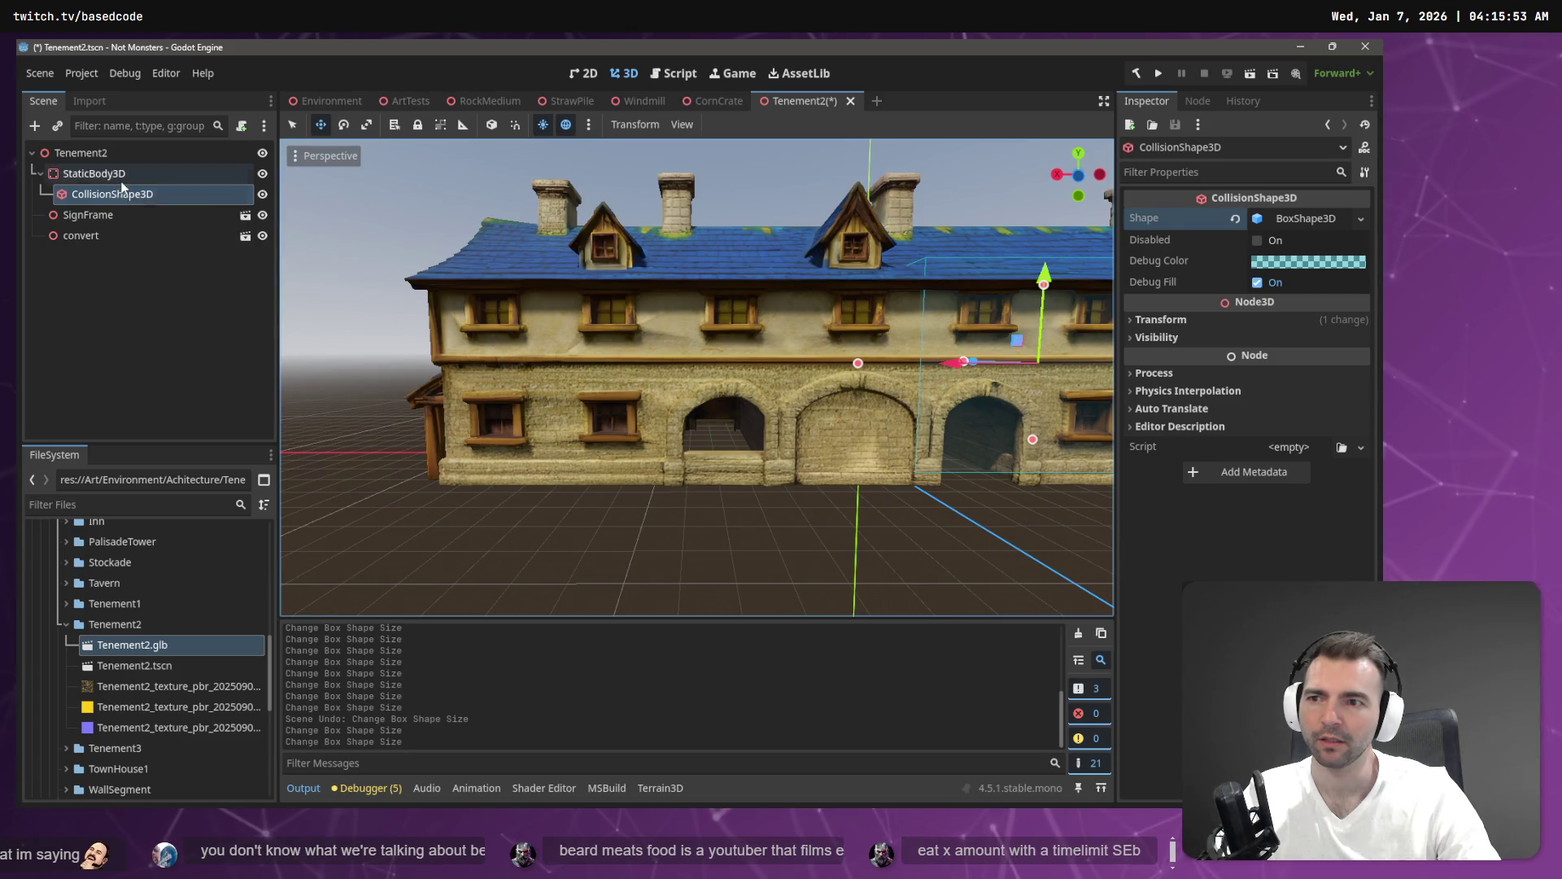
Add a second CollisionShape3D under StaticBody3D with a new BoxShape3D.
right_click(113, 175)
left_click(191, 194)
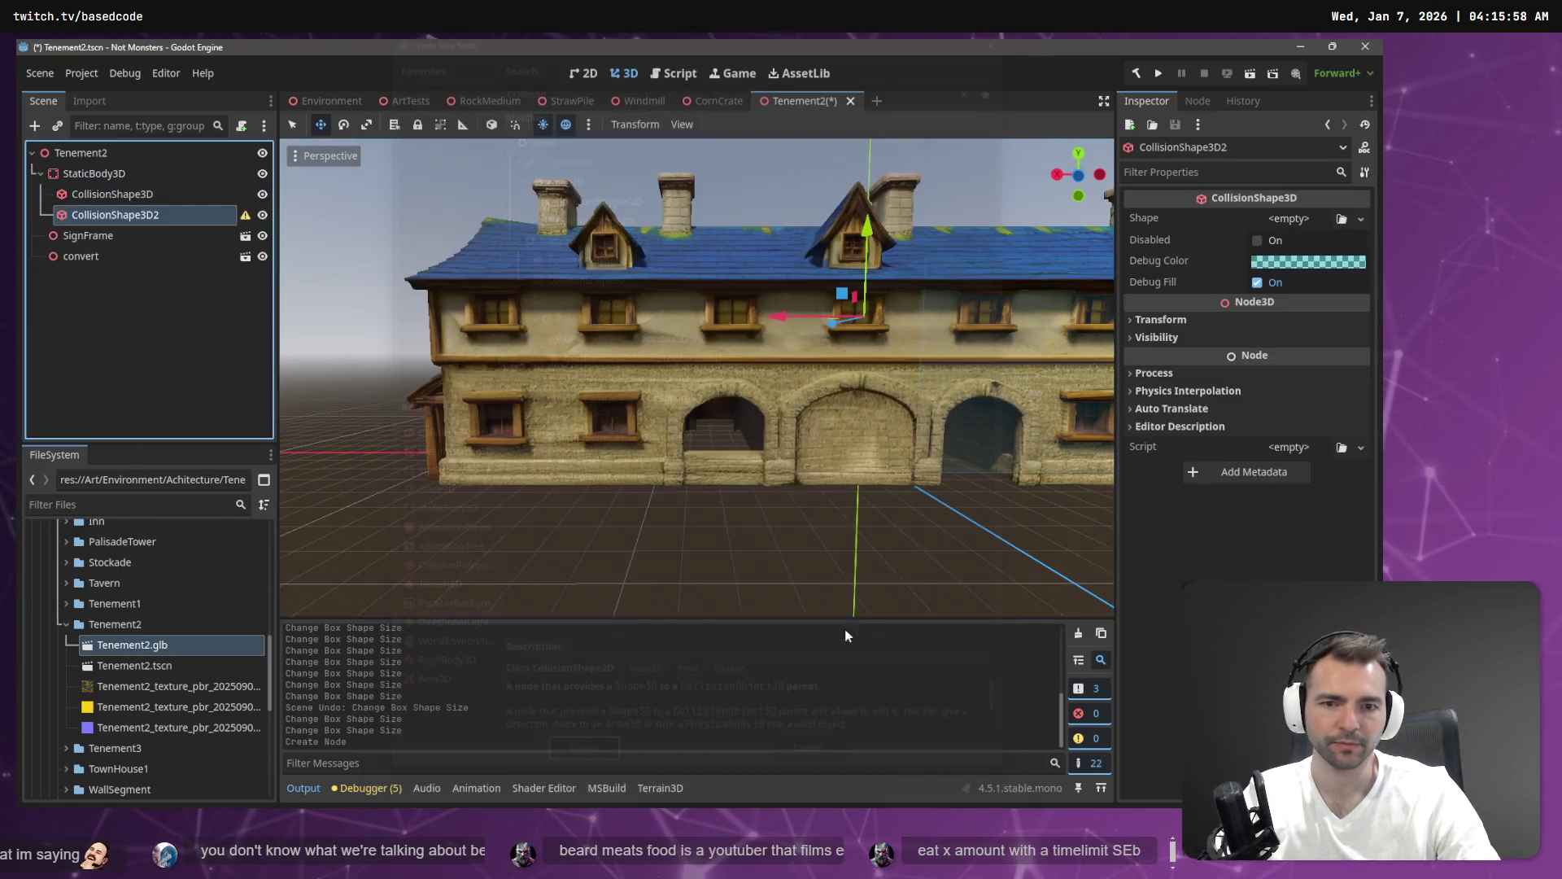
left_click(581, 765)
left_click(1362, 219)
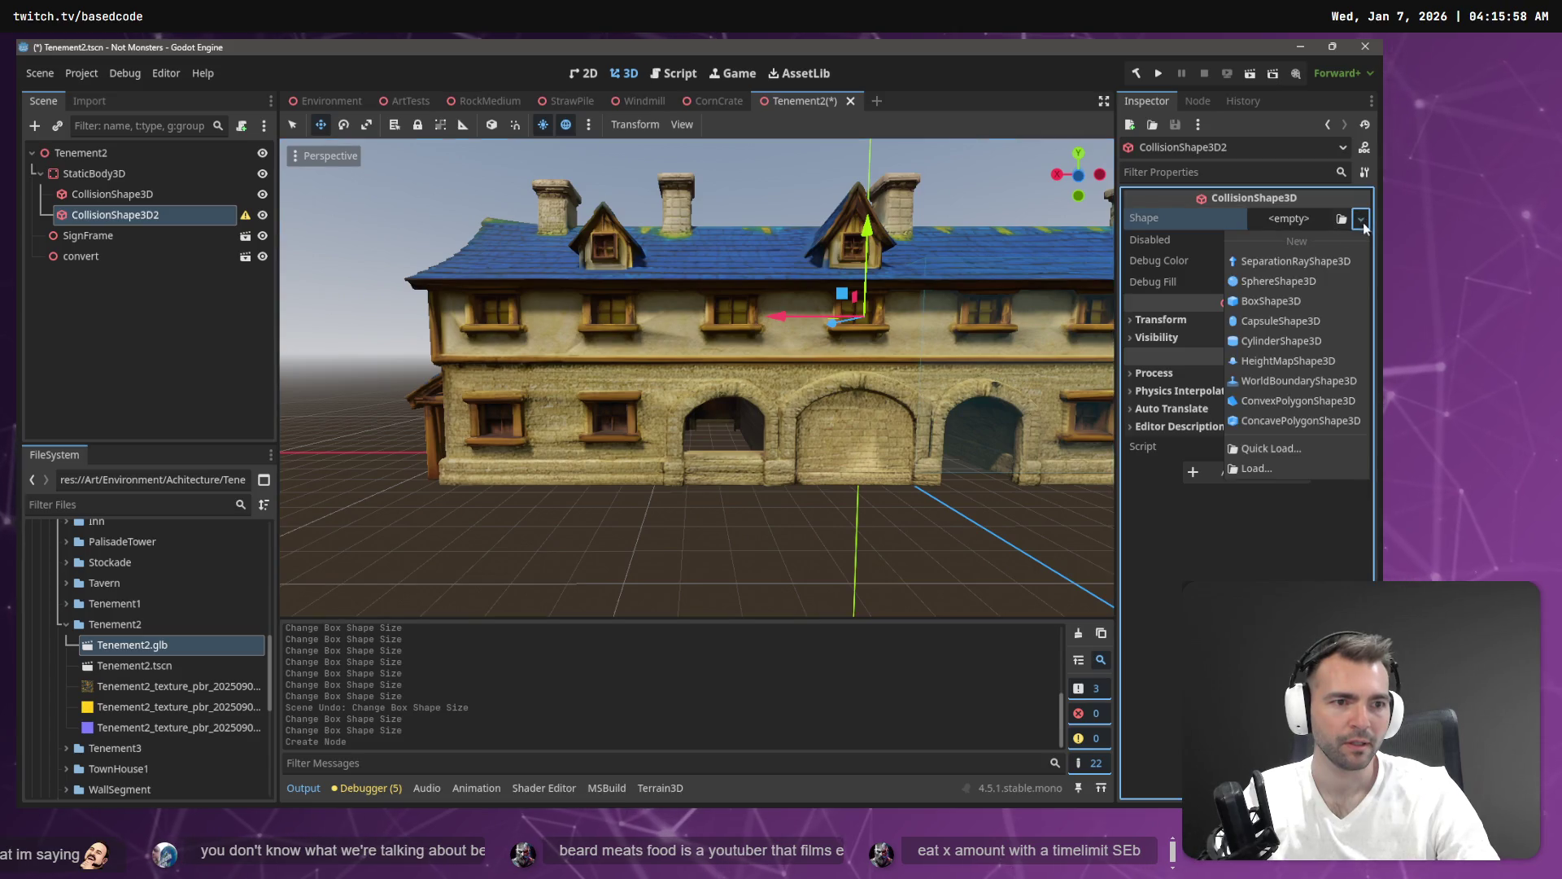
left_click(1286, 297)
Stretch the second box to the ground and narrow its width to the end section.
left_click_drag(860, 332, 839, 468)
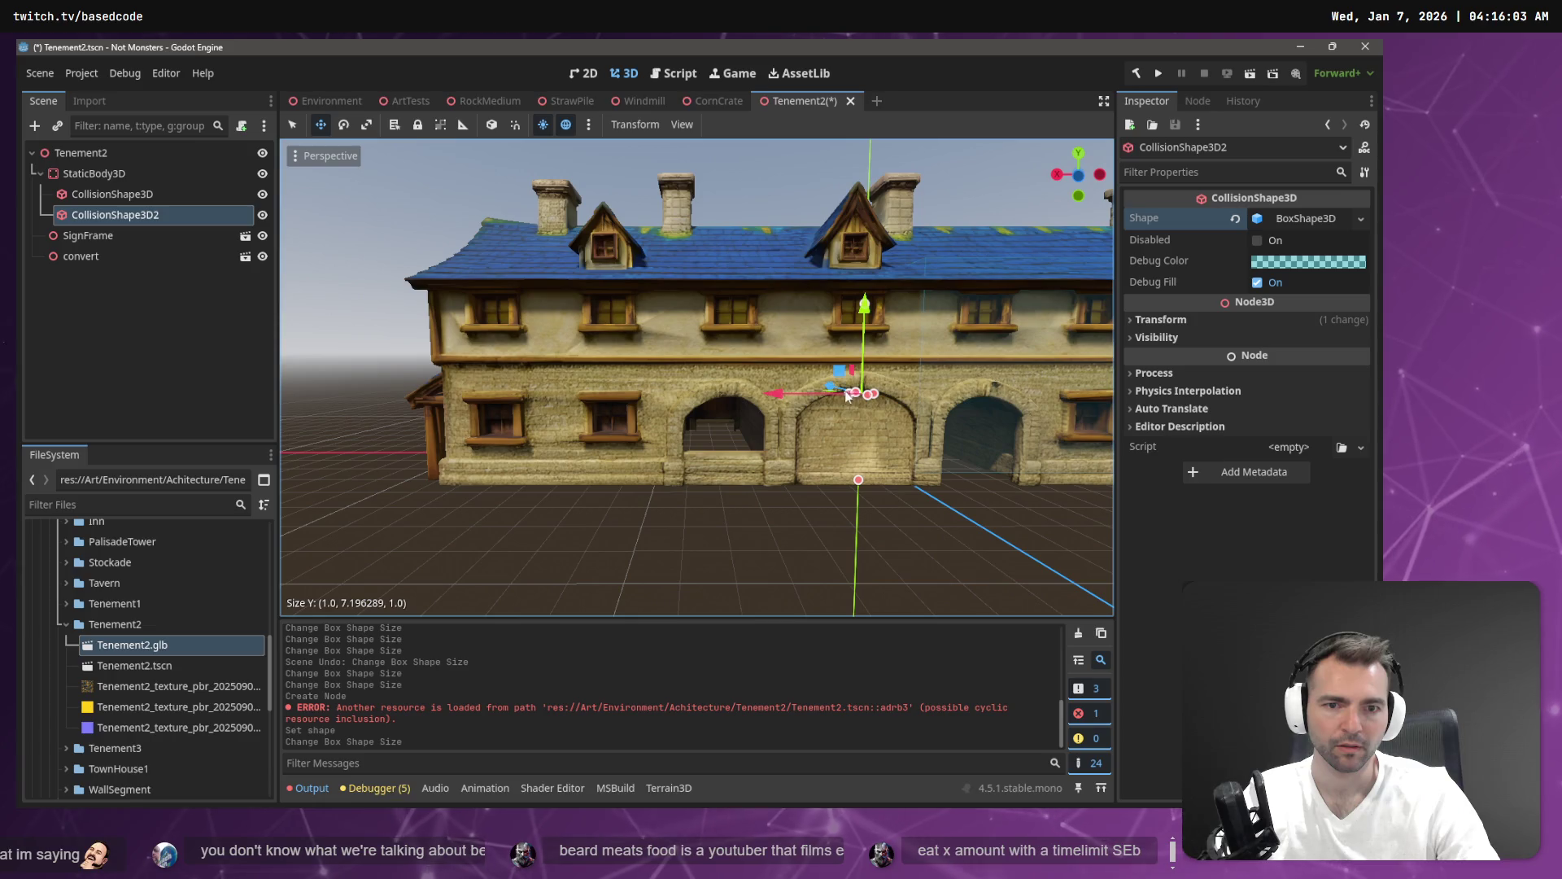
left_click_drag(848, 397, 457, 428)
left_click_drag(863, 395, 794, 447)
mouse_move(622, 404)
left_mouse_down()
mouse_move(613, 360)
mouse_move(645, 393)
mouse_move(624, 400)
mouse_move(700, 382)
mouse_move(630, 419)
mouse_move(700, 392)
left_mouse_up()
key("ctrl+z")
mouse_move(593, 418)
left_mouse_down()
mouse_move(773, 423)
mouse_move(677, 474)
mouse_move(683, 454)
left_mouse_up()
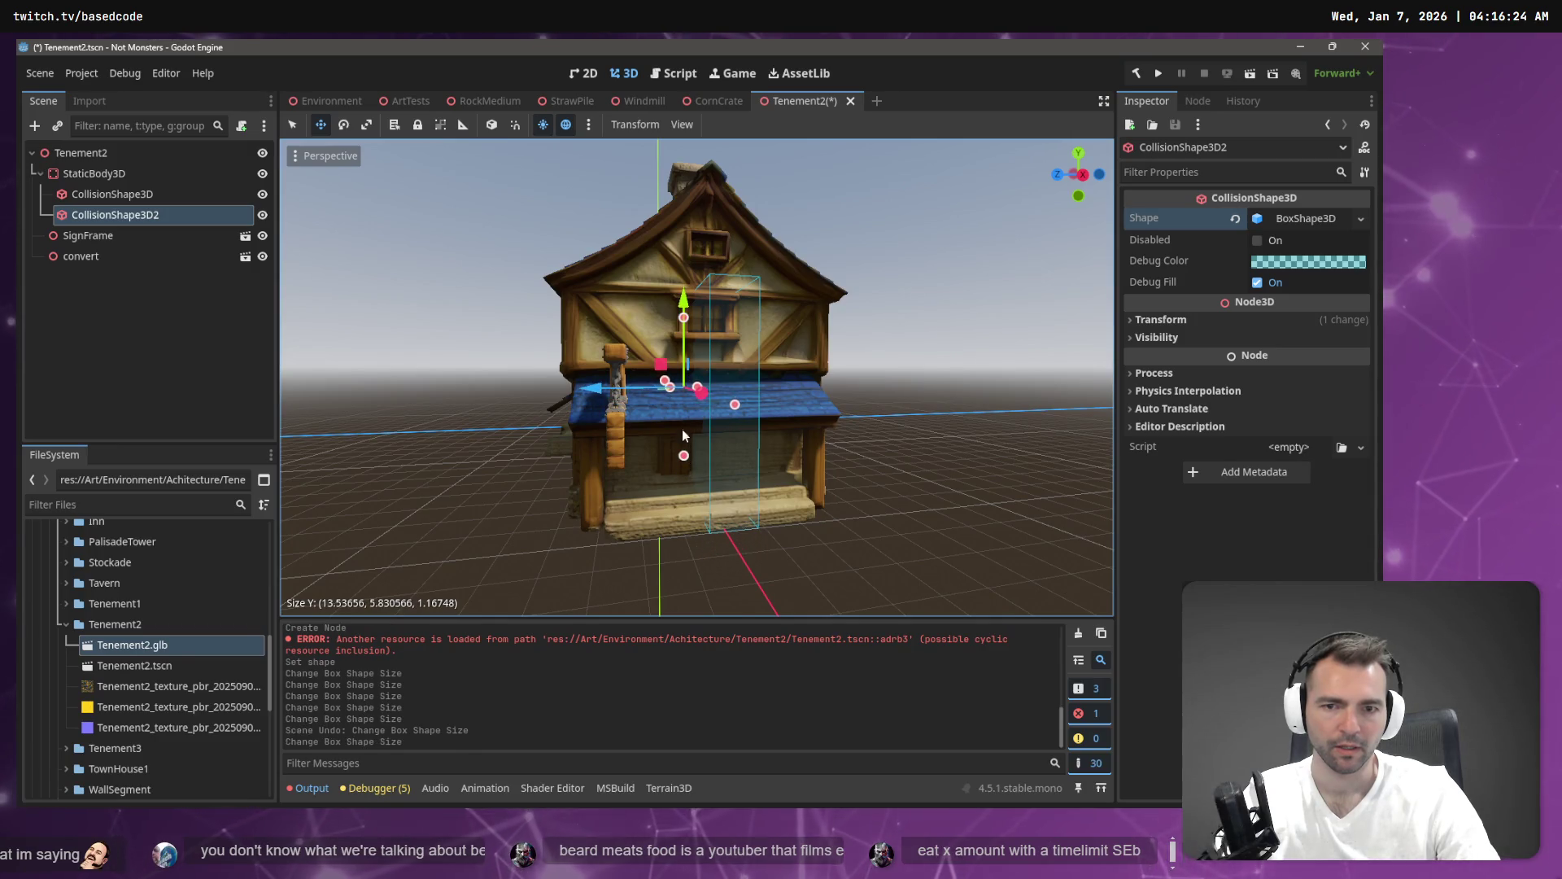
Extend the box's depth to about 10.96 × 5.83 × 7.49 over the gabled end.
left_click_drag(668, 397, 472, 399)
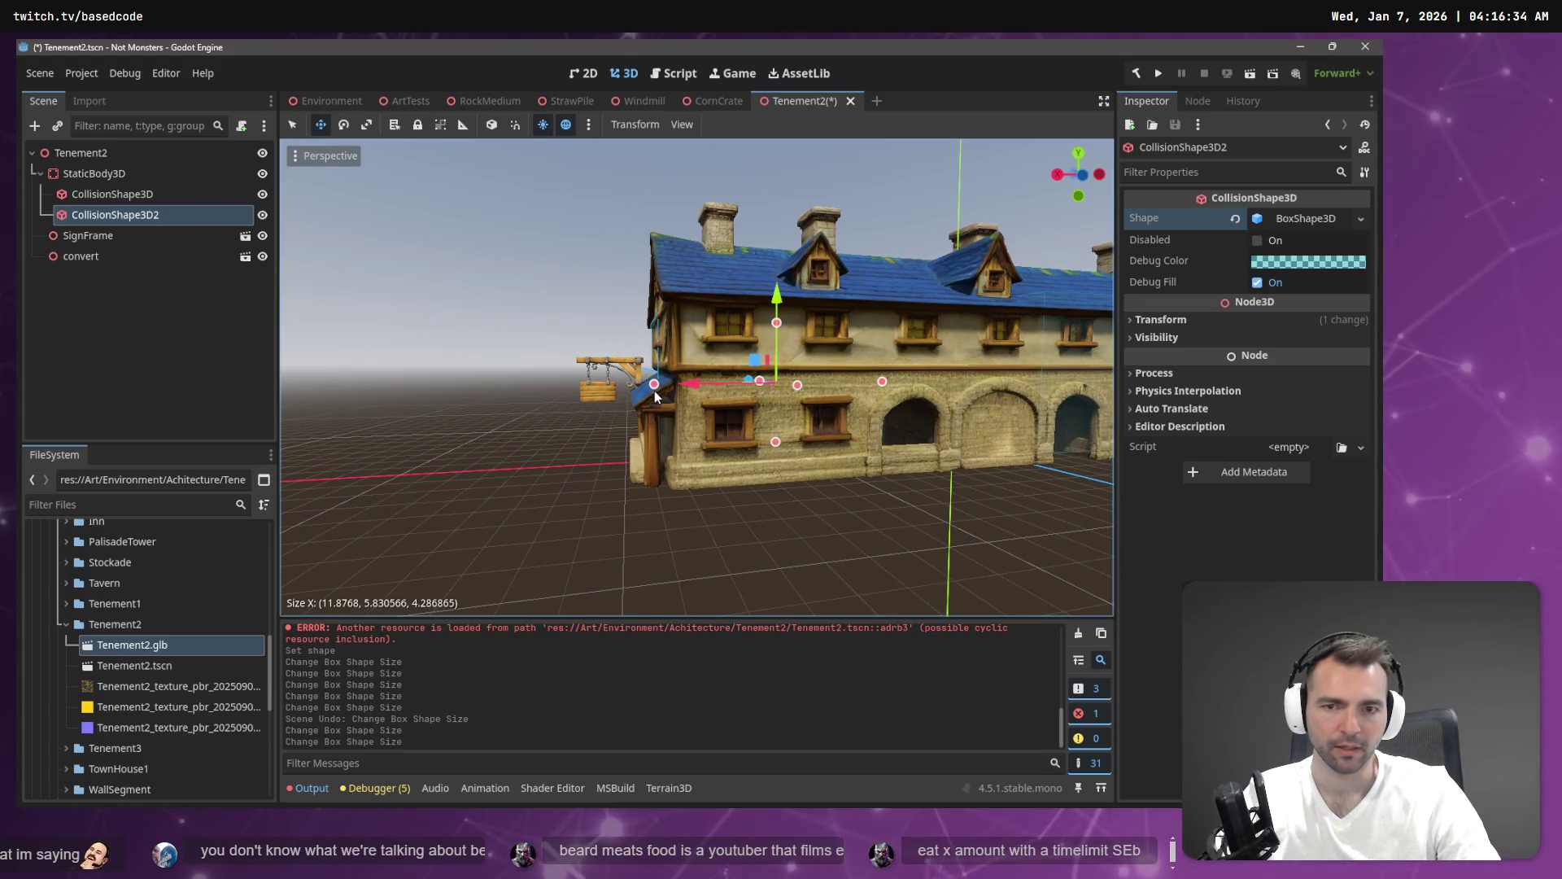
left_click(658, 397)
left_click_drag(797, 387, 838, 424)
left_click_drag(838, 417, 940, 433)
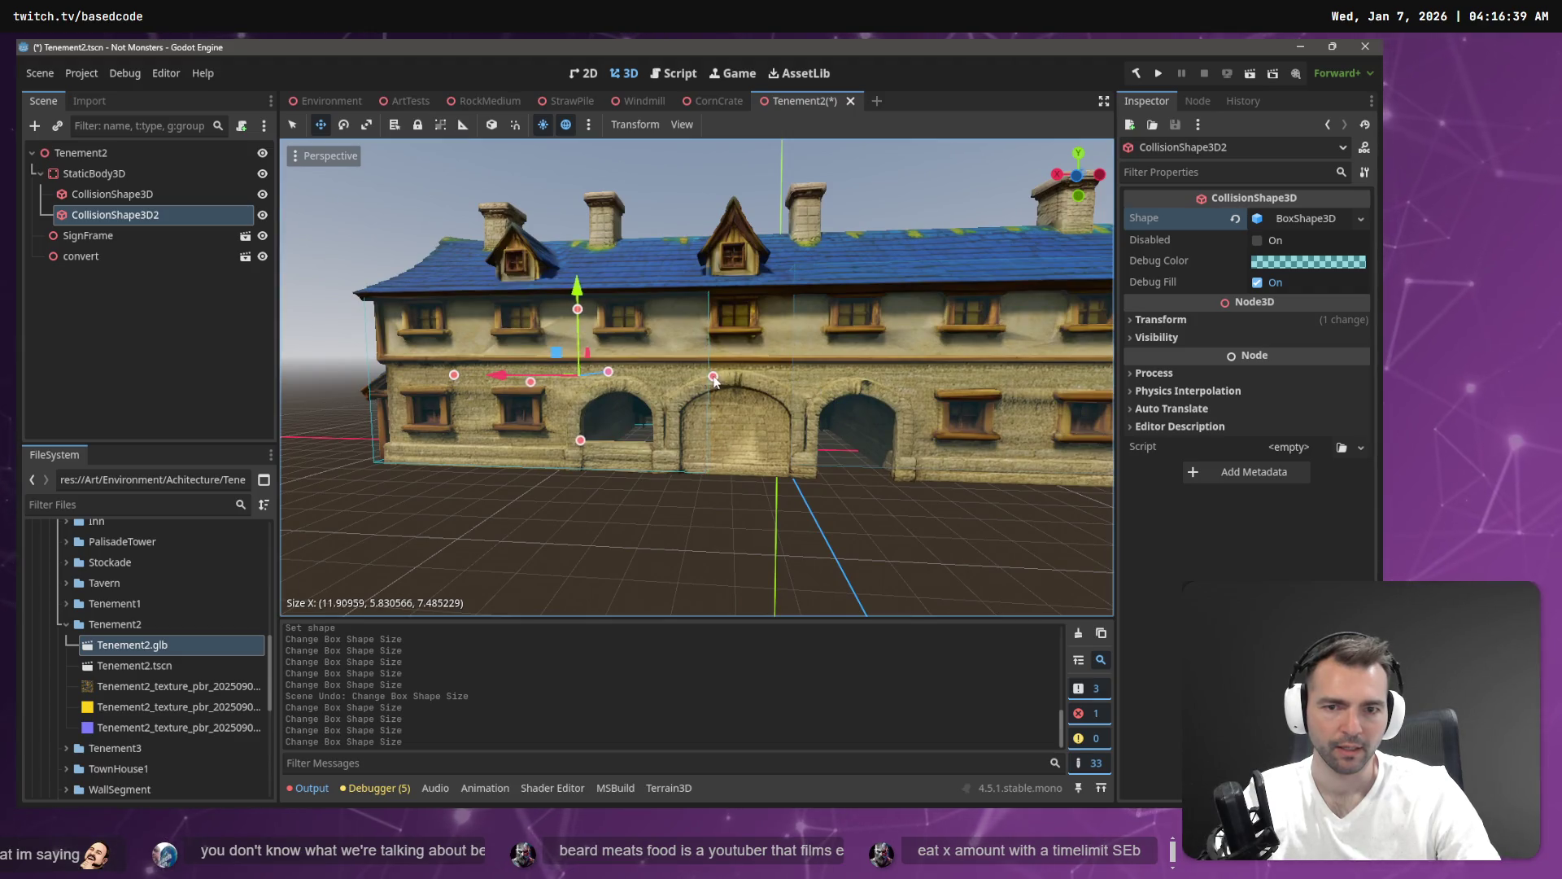
mouse_move(691, 382)
left_mouse_down()
mouse_move(553, 383)
mouse_move(680, 381)
left_mouse_up()
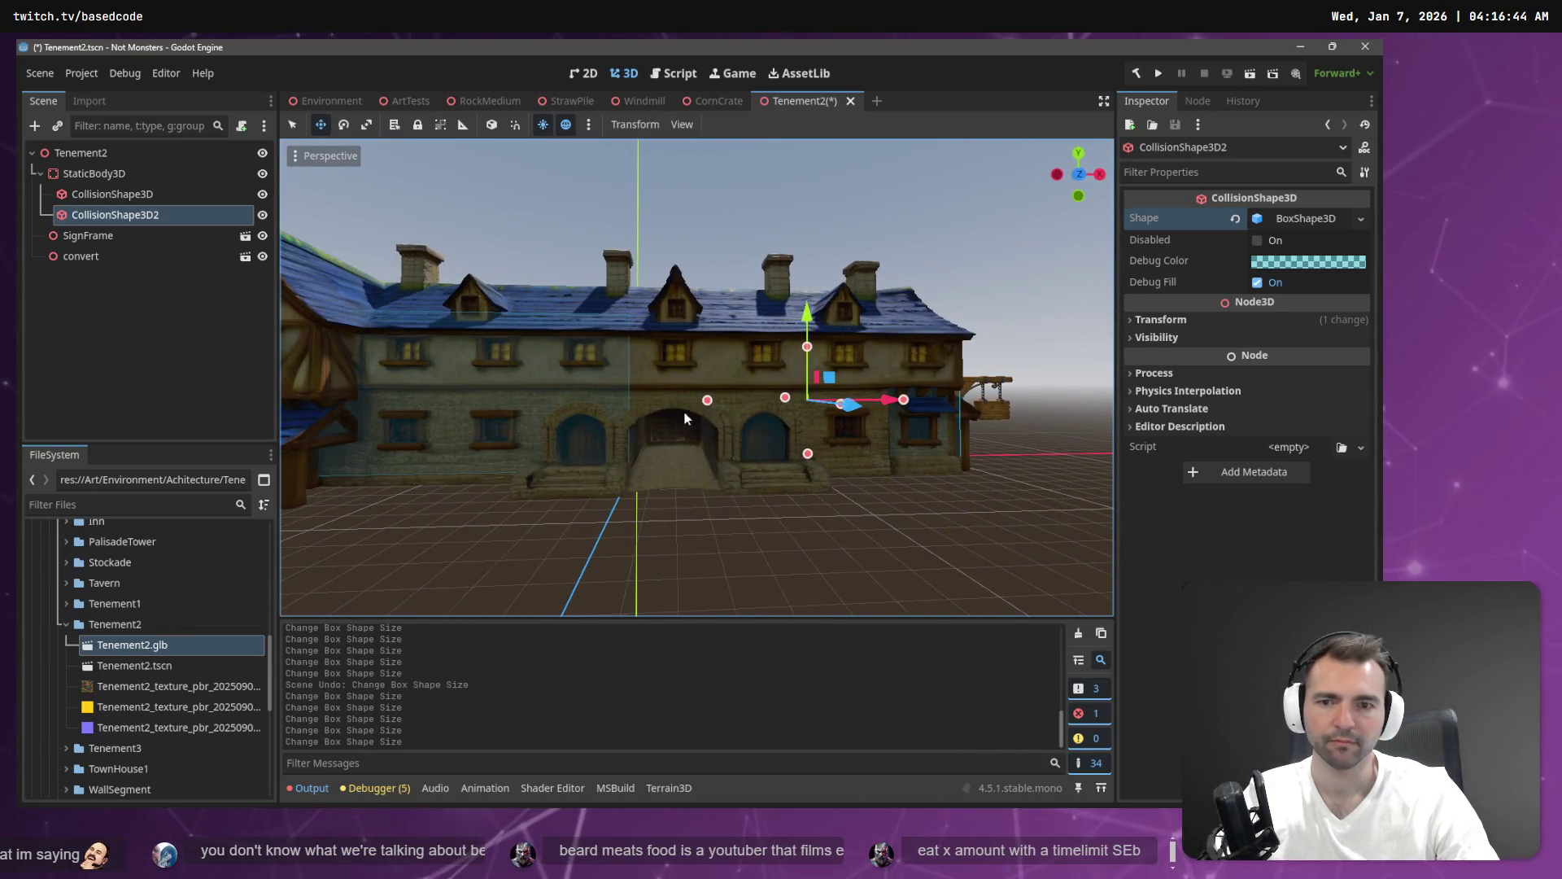
left_click(116, 175)
right_click(115, 175)
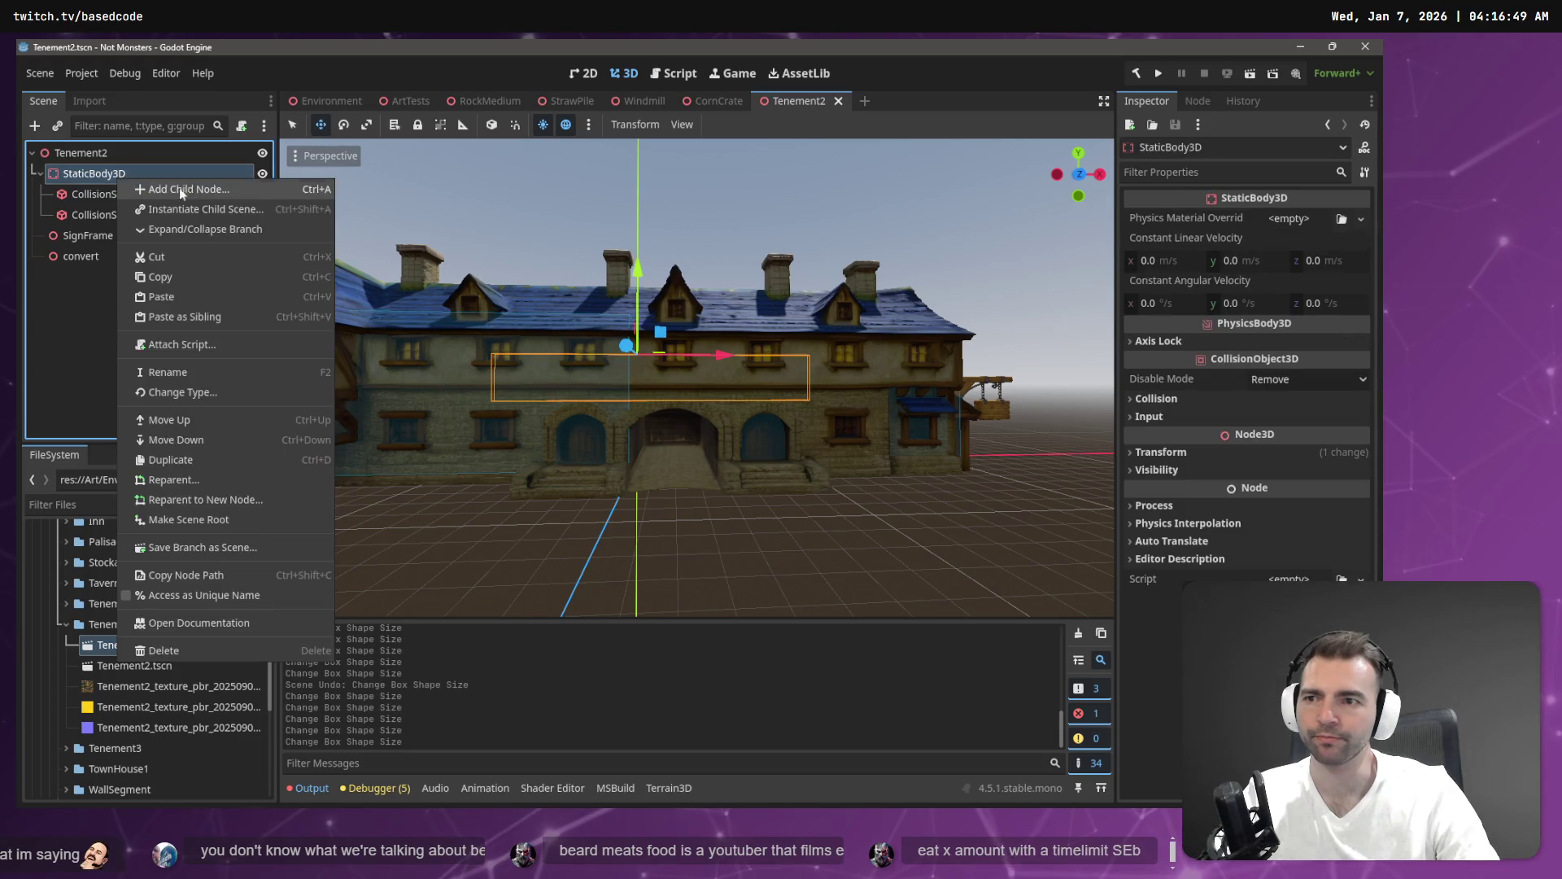
Add a third CollisionShape3D under StaticBody3D with a new BoxShape3D.
left_click(163, 189)
left_click(580, 766)
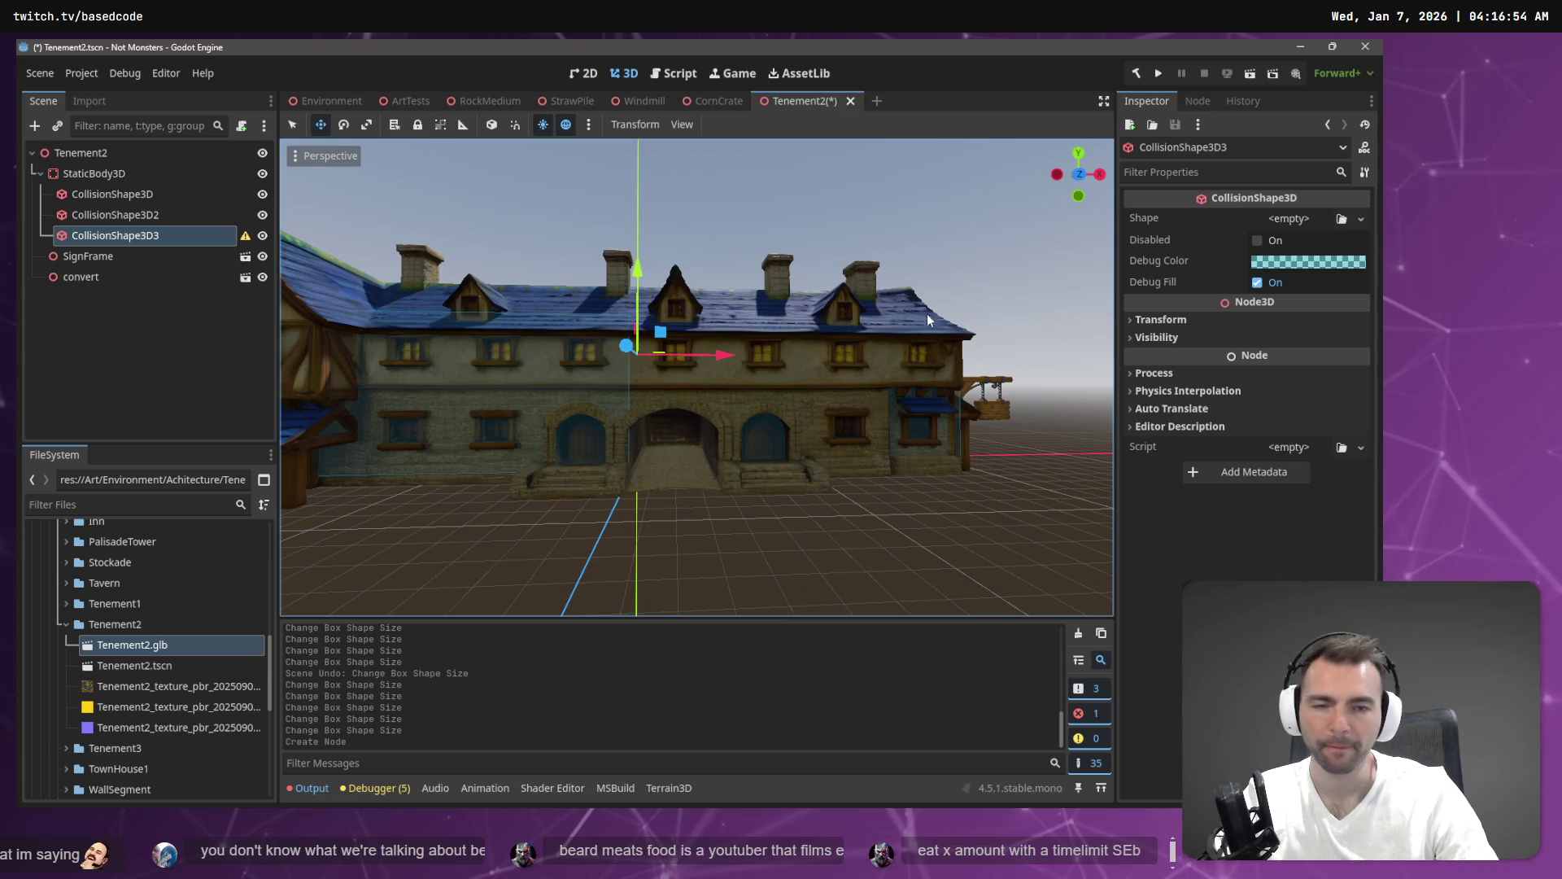
left_click(1360, 220)
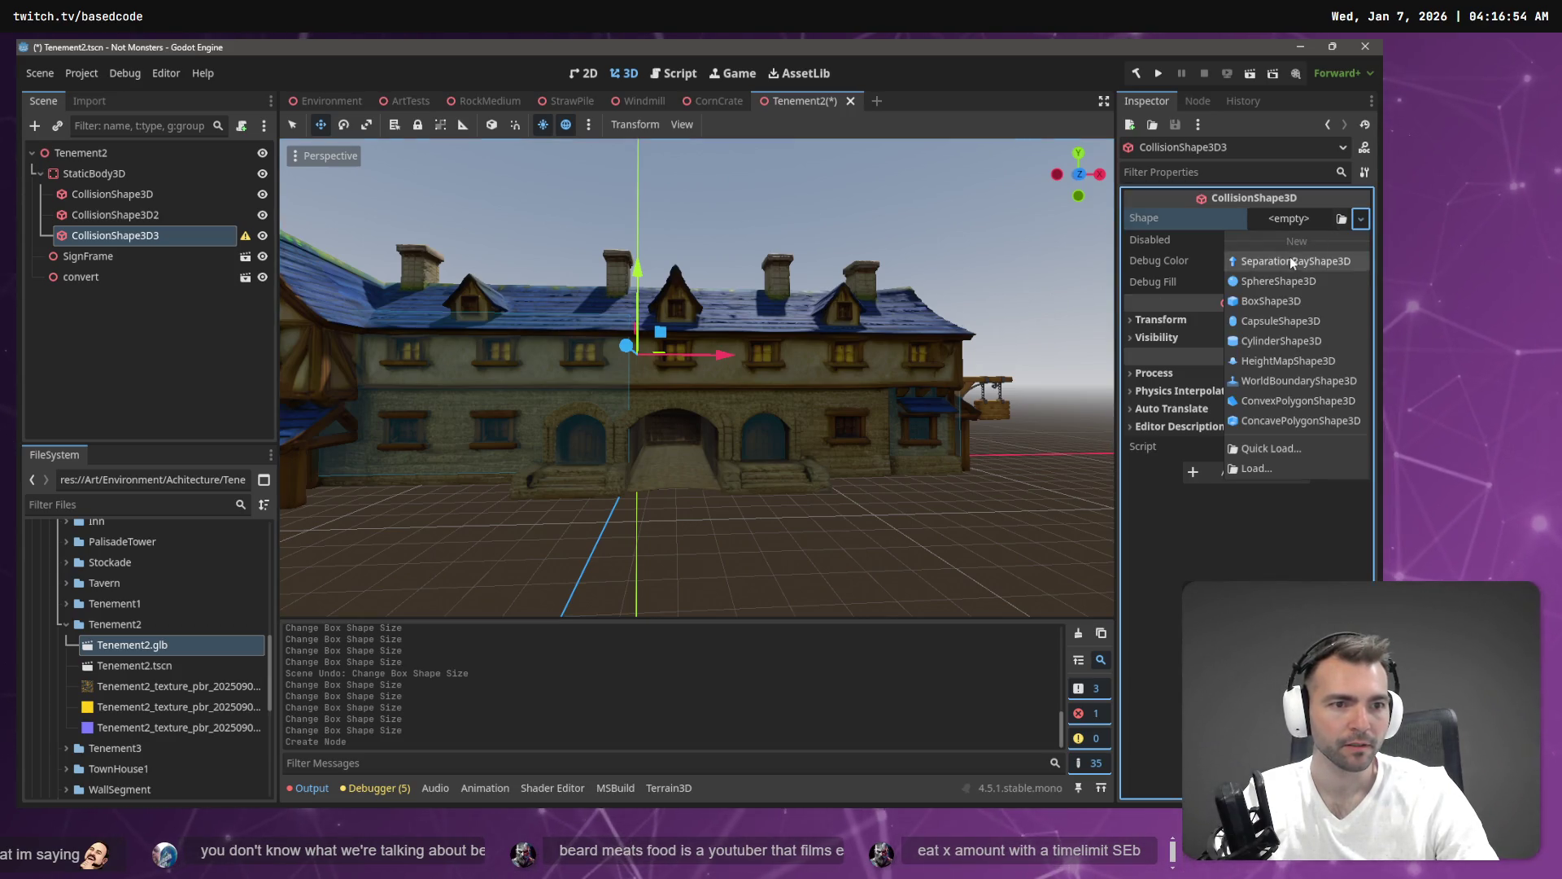
left_click(1285, 299)
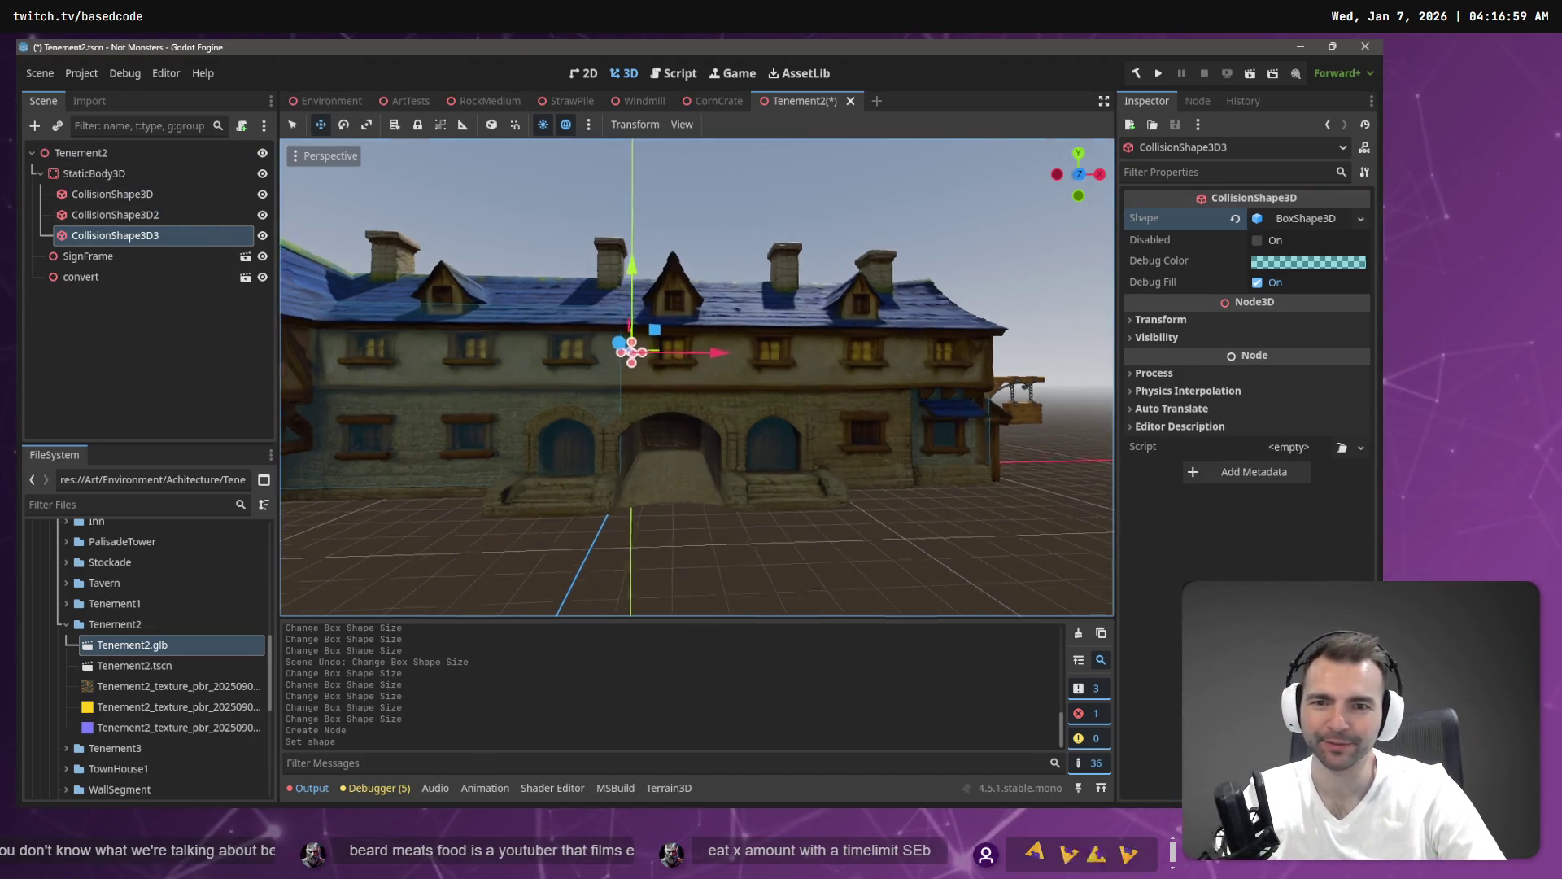
Resize the third box to about 3.60 × 2.99 × 7.59 to fit the facade.
scroll(695, 376, "up", 3)
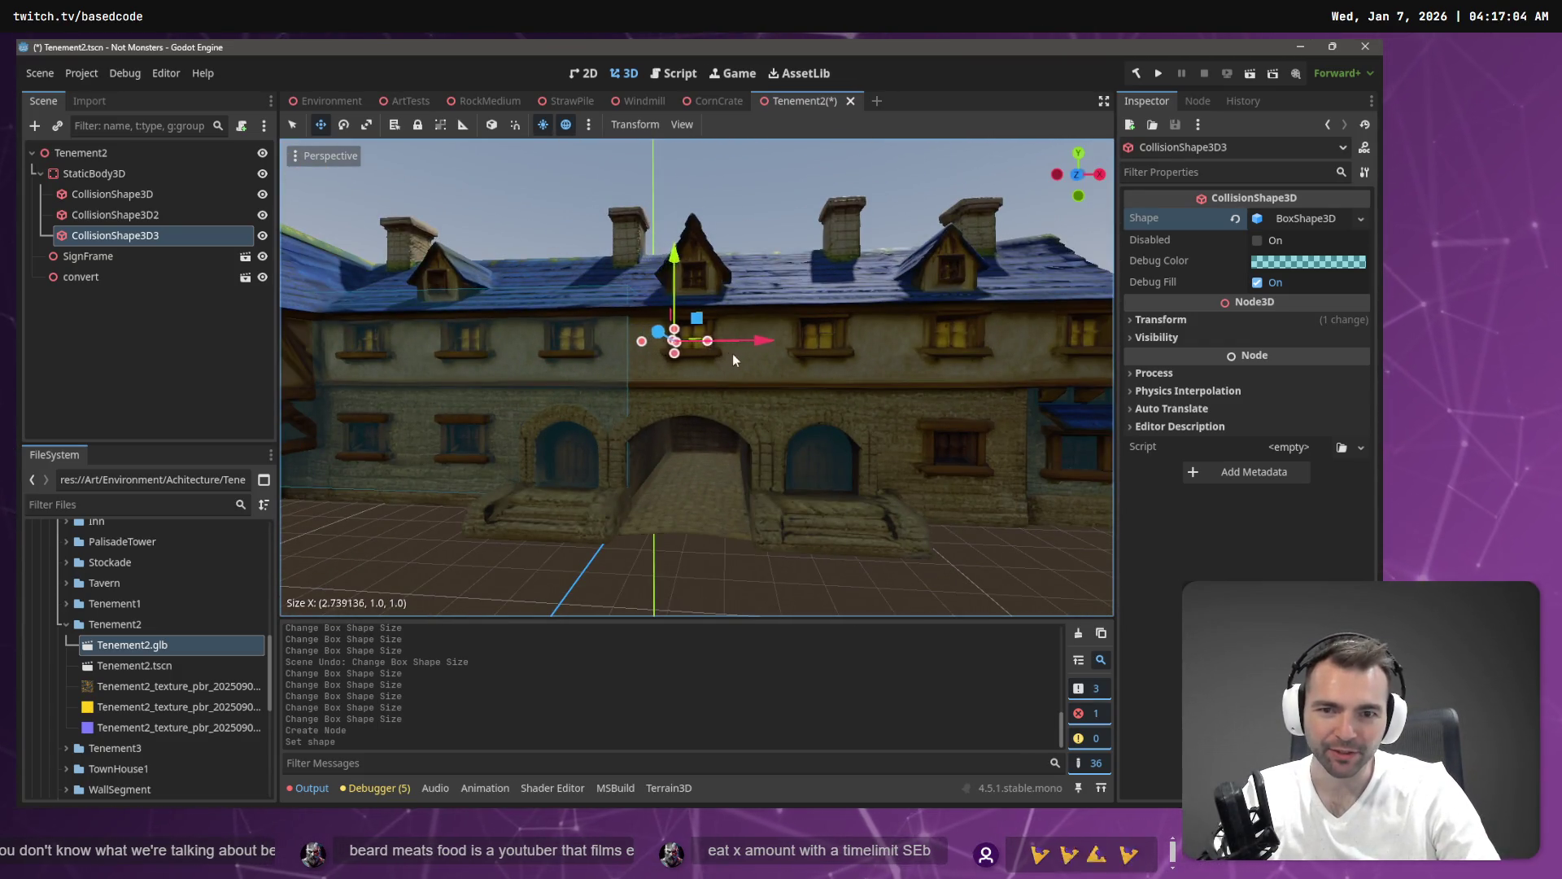
mouse_move(772, 364)
left_mouse_down()
mouse_move(763, 382)
mouse_move(814, 501)
mouse_move(749, 345)
left_mouse_up()
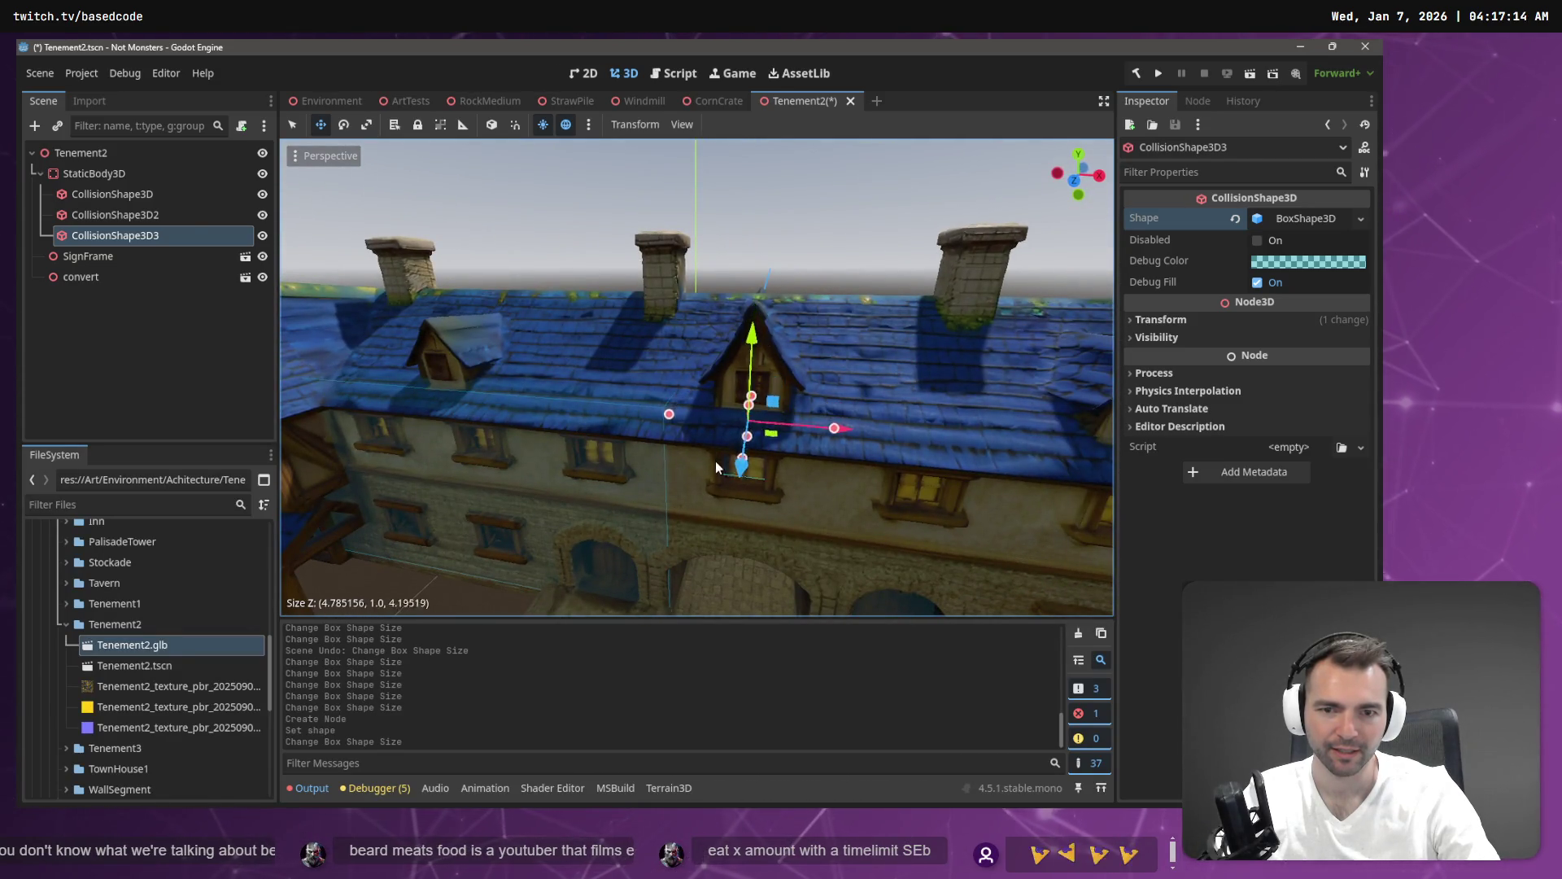
mouse_move(715, 517)
left_mouse_down()
mouse_move(738, 482)
mouse_move(643, 391)
left_mouse_up()
scroll(697, 377, "down", 3)
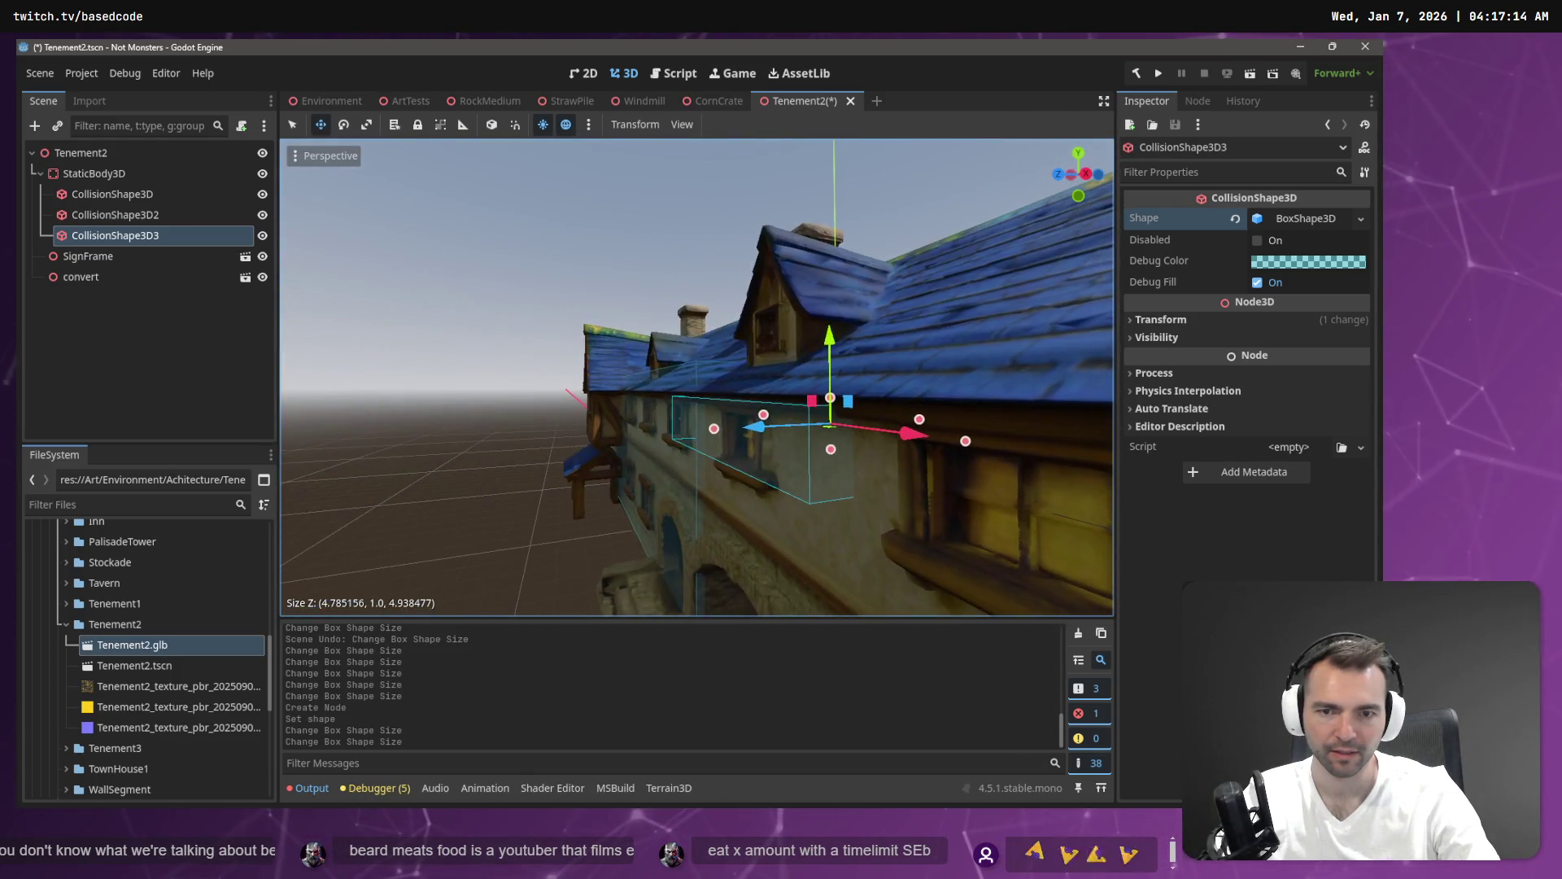
mouse_move(720, 434)
left_mouse_down()
mouse_move(810, 423)
mouse_move(866, 496)
left_mouse_up()
Inspect the collision-fitted building from several angles, then run the game from the Environment scene.
key("w")
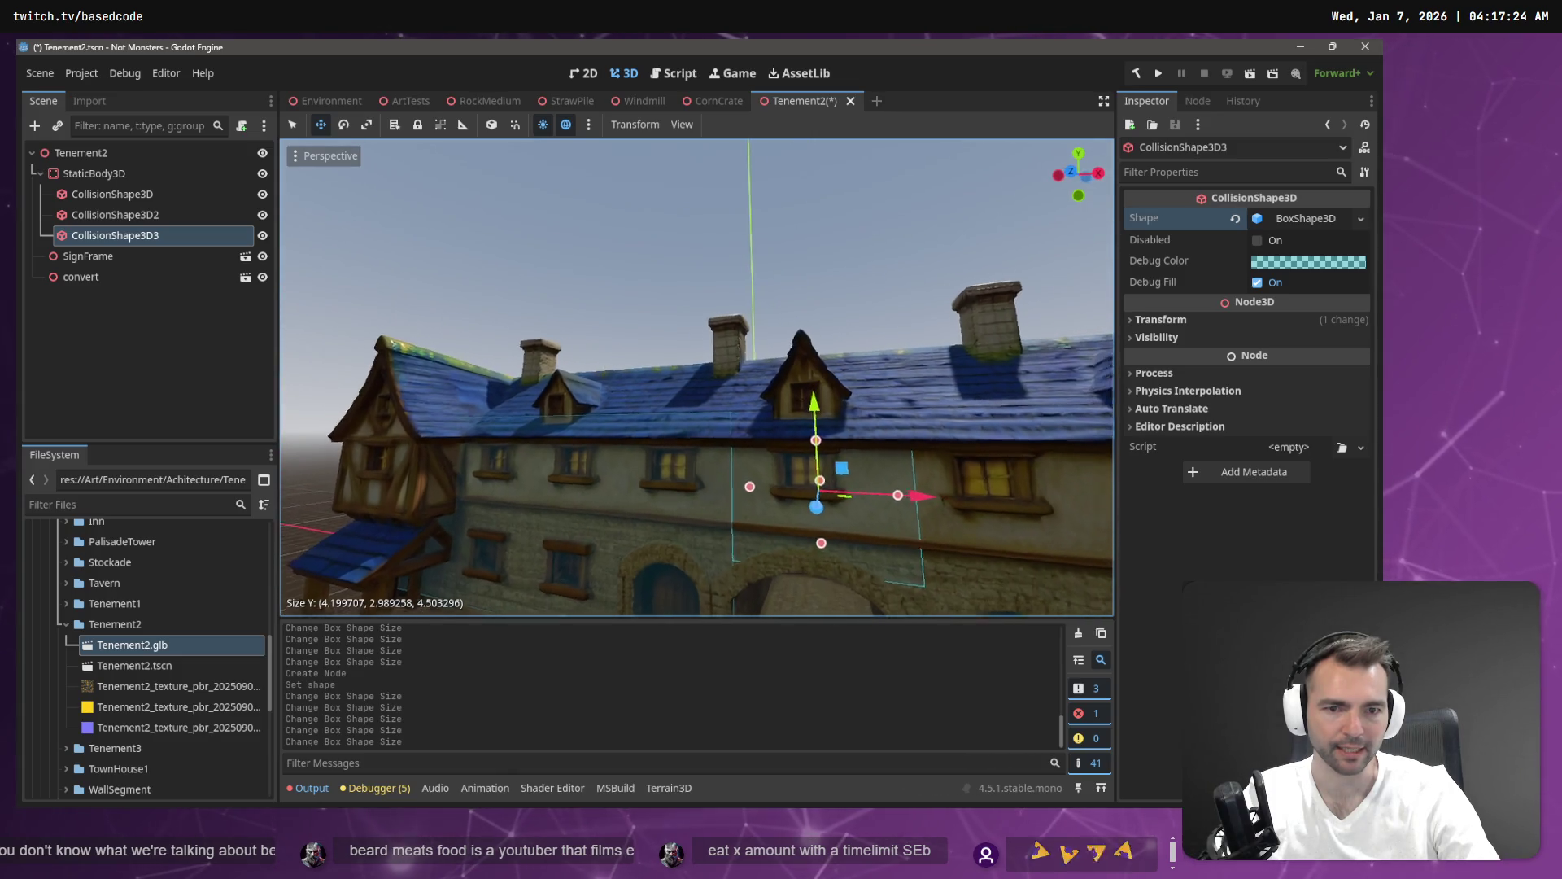
scroll(840, 493, "down", 3)
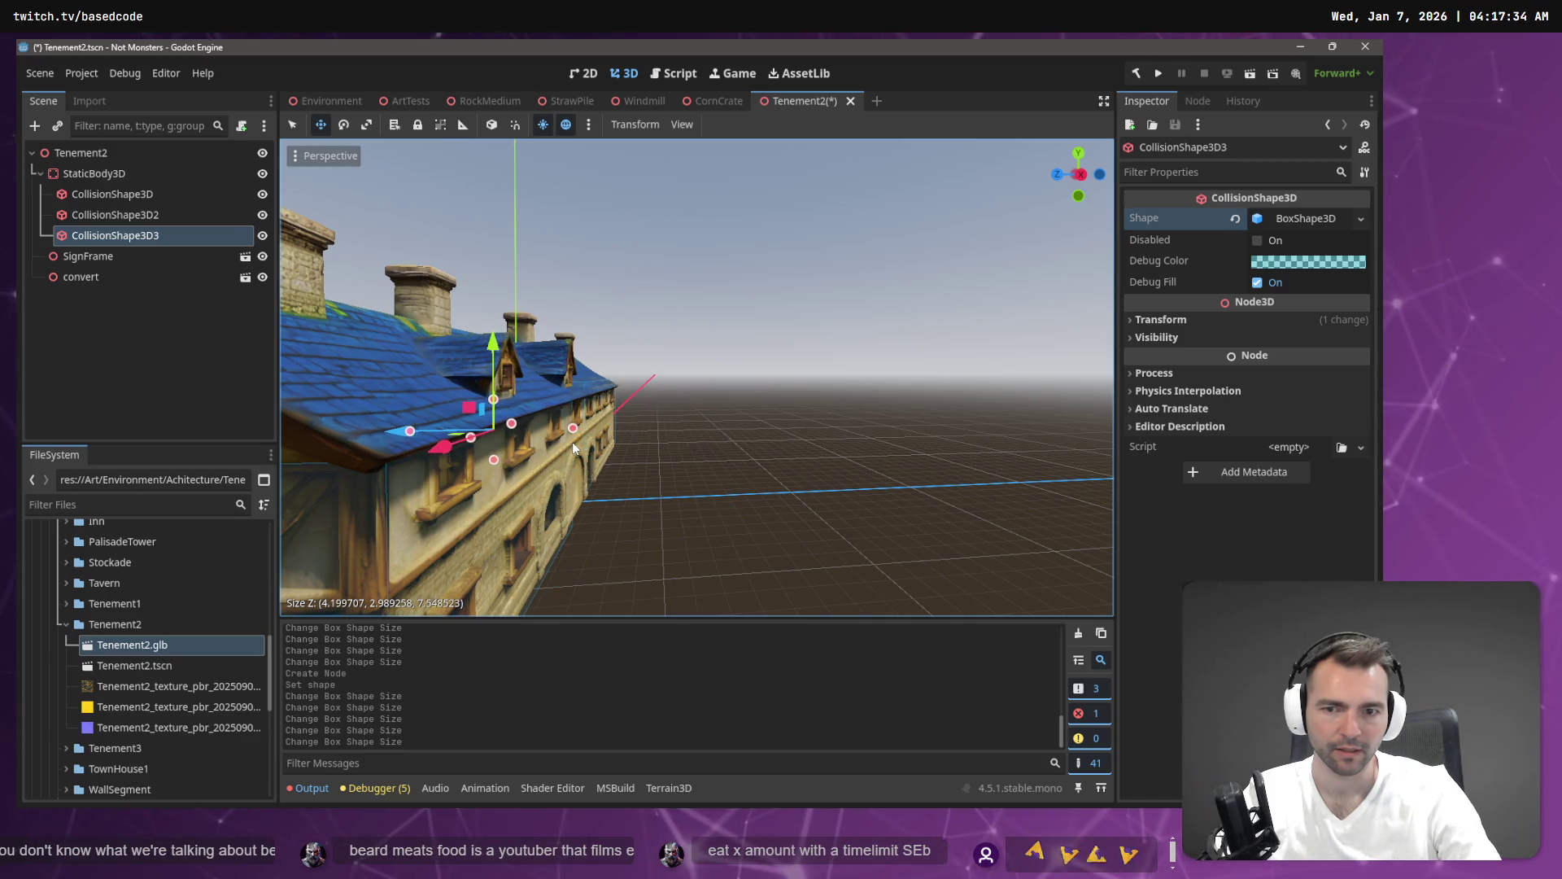
scroll(574, 441, "up", 3)
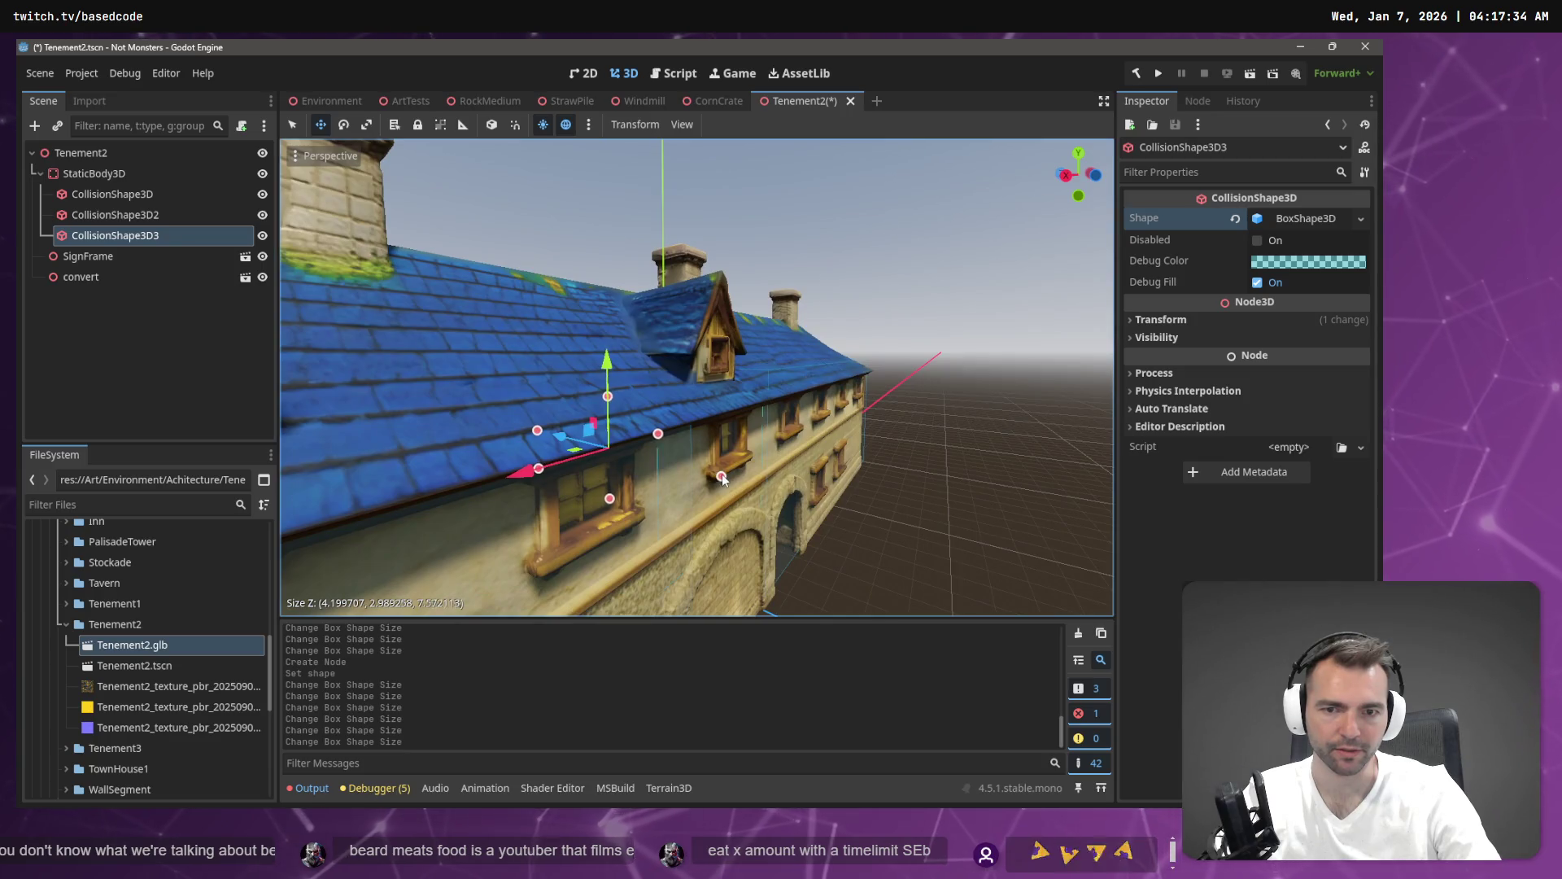
left_click_drag(764, 472, 766, 473)
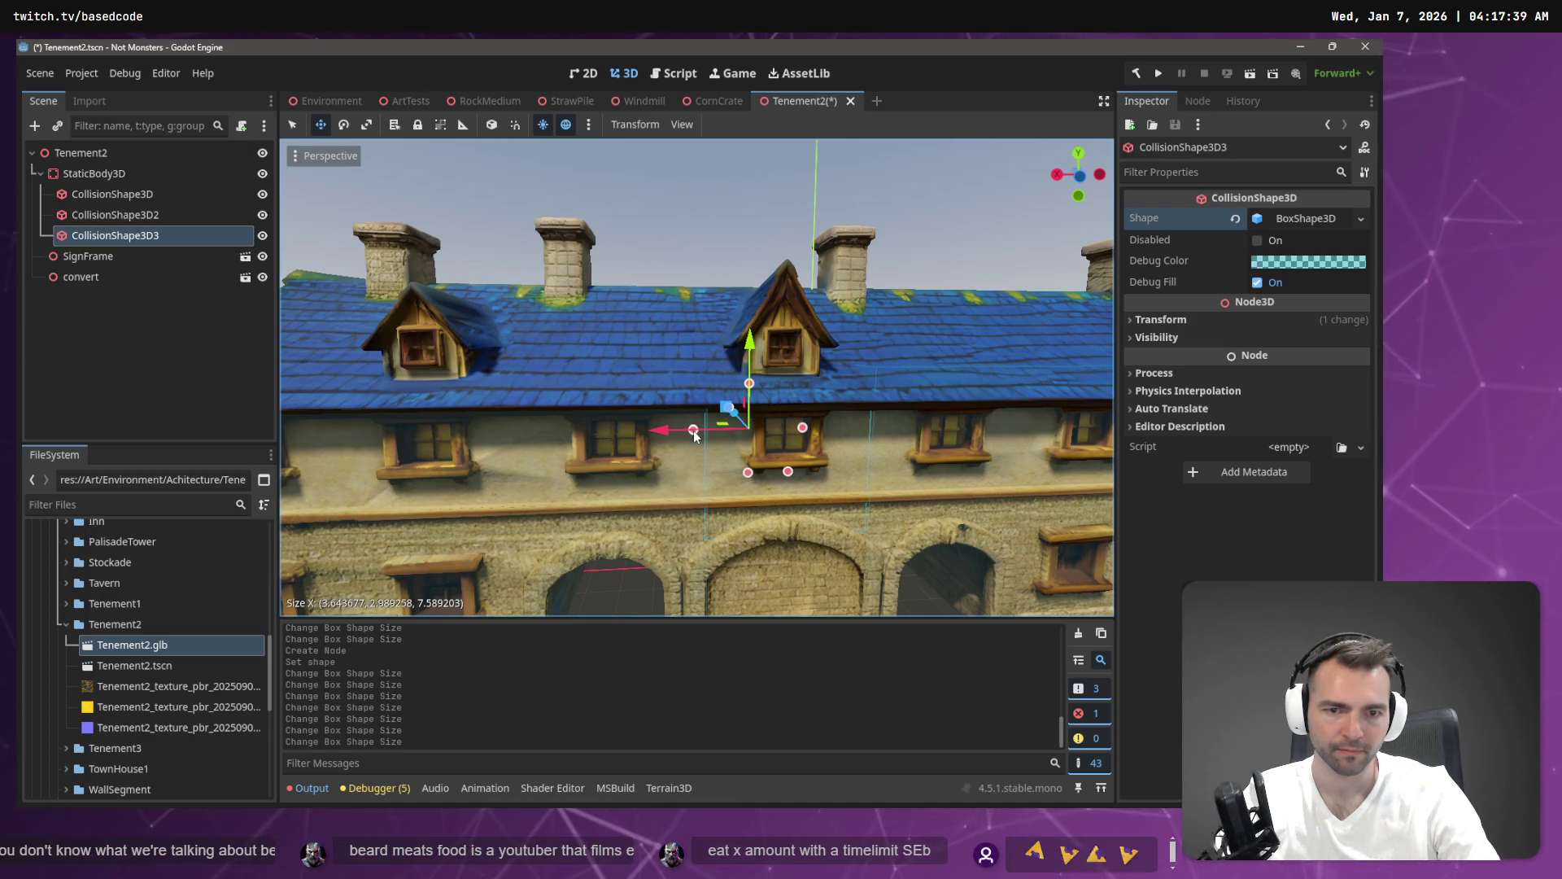
key("d")
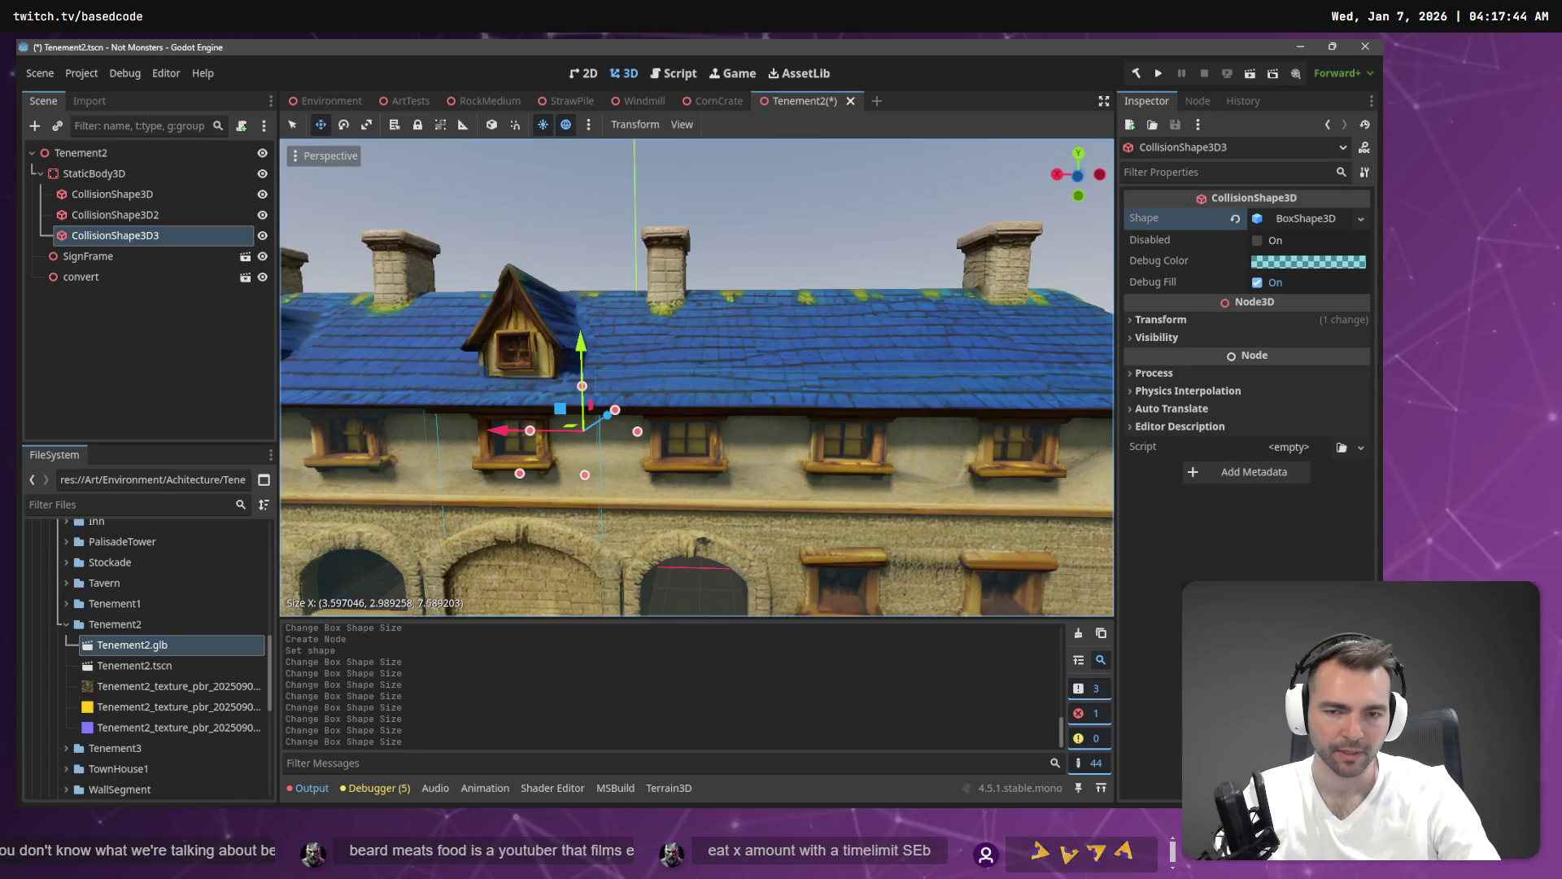
key("s")
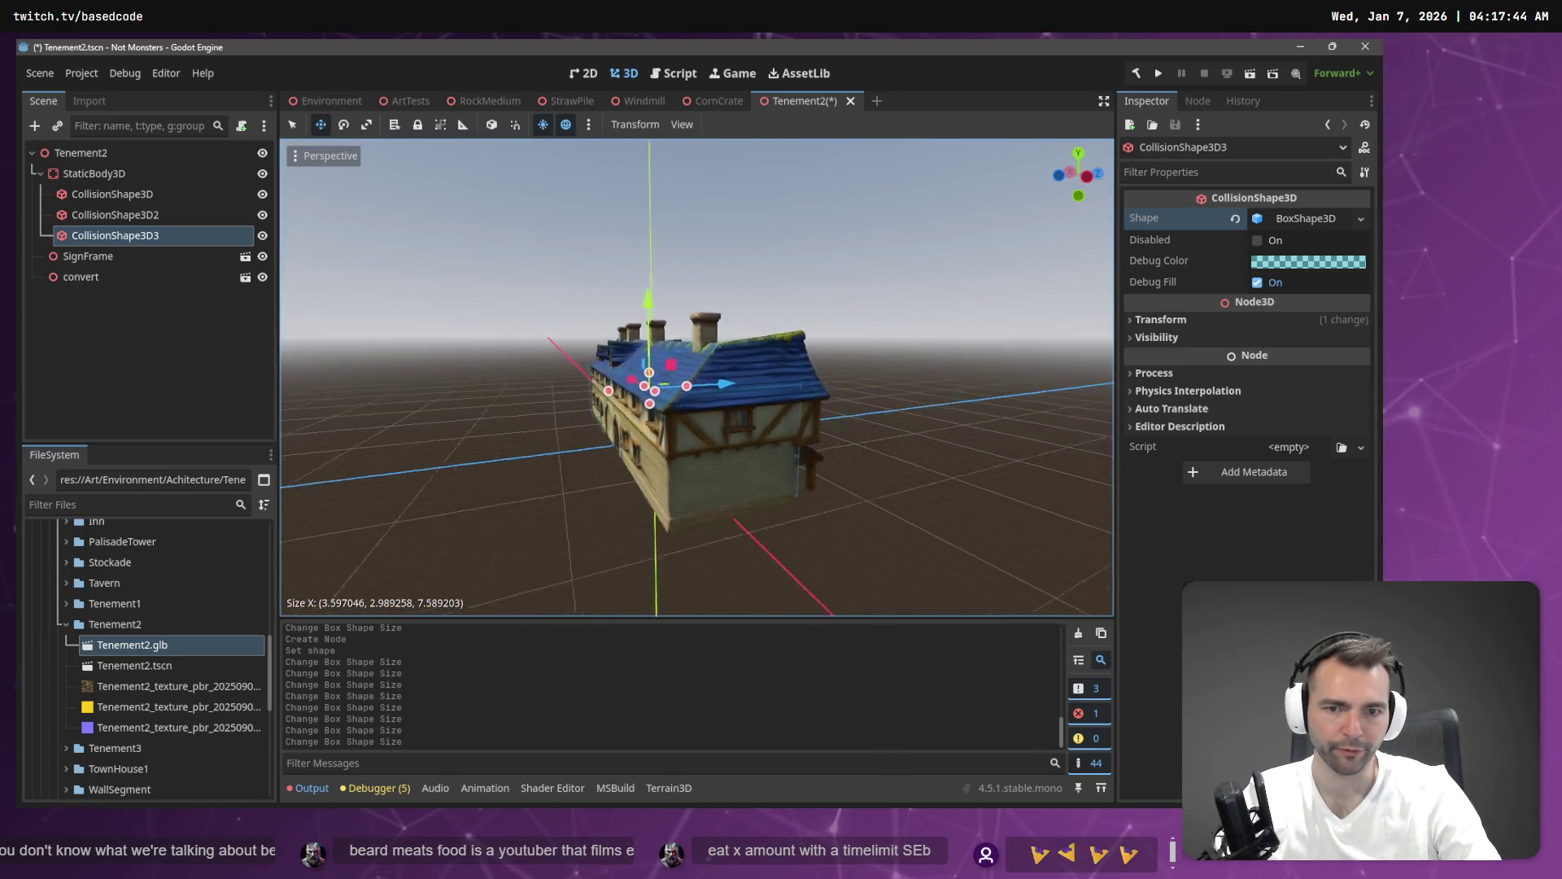
key("w")
key("a")
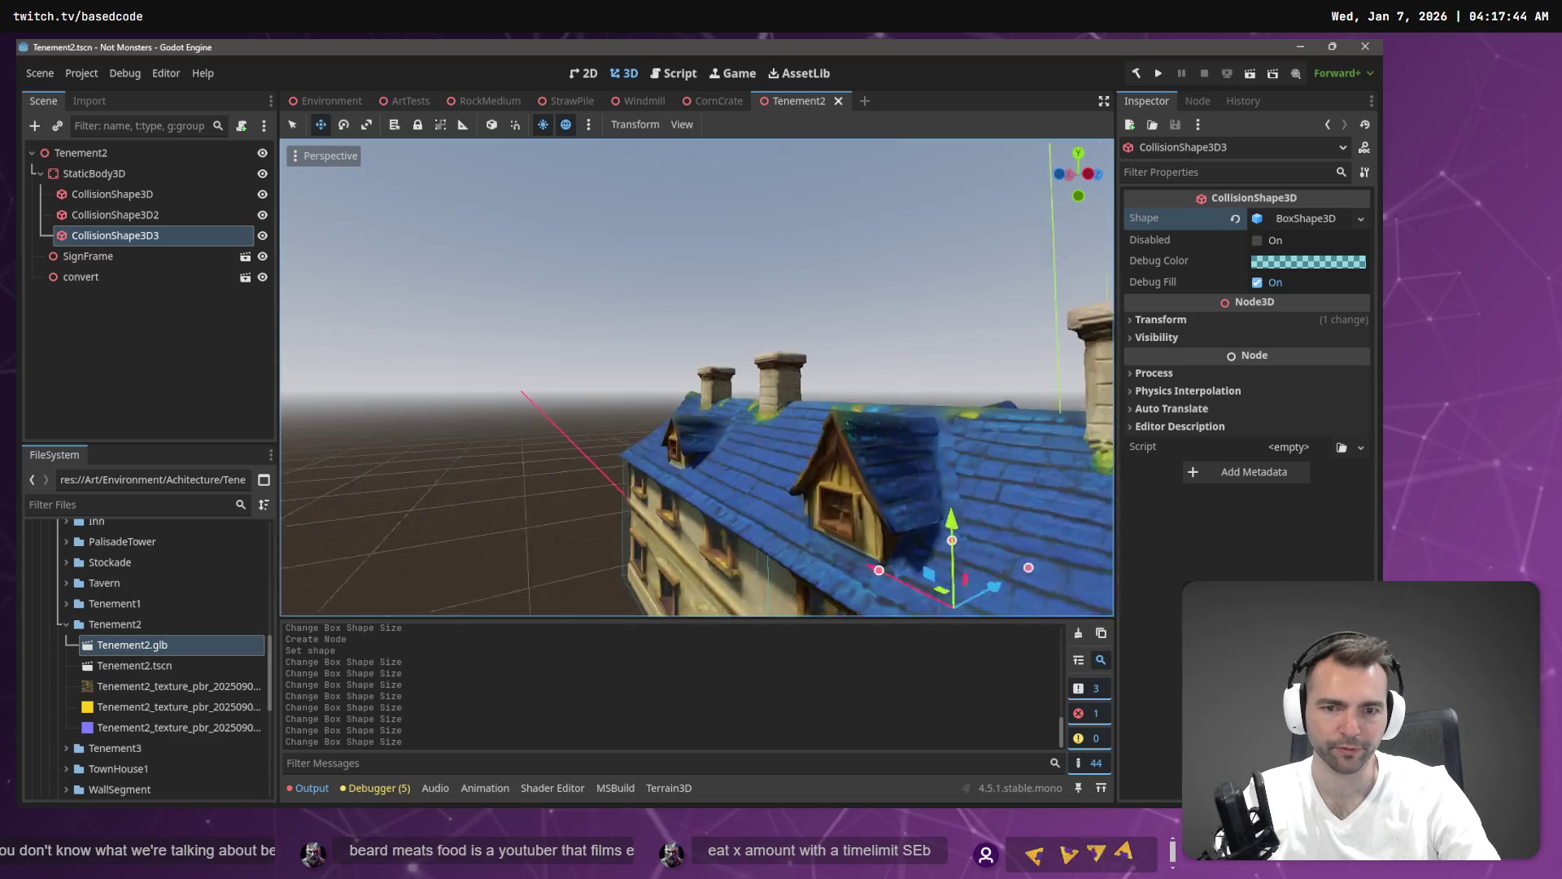
key("d")
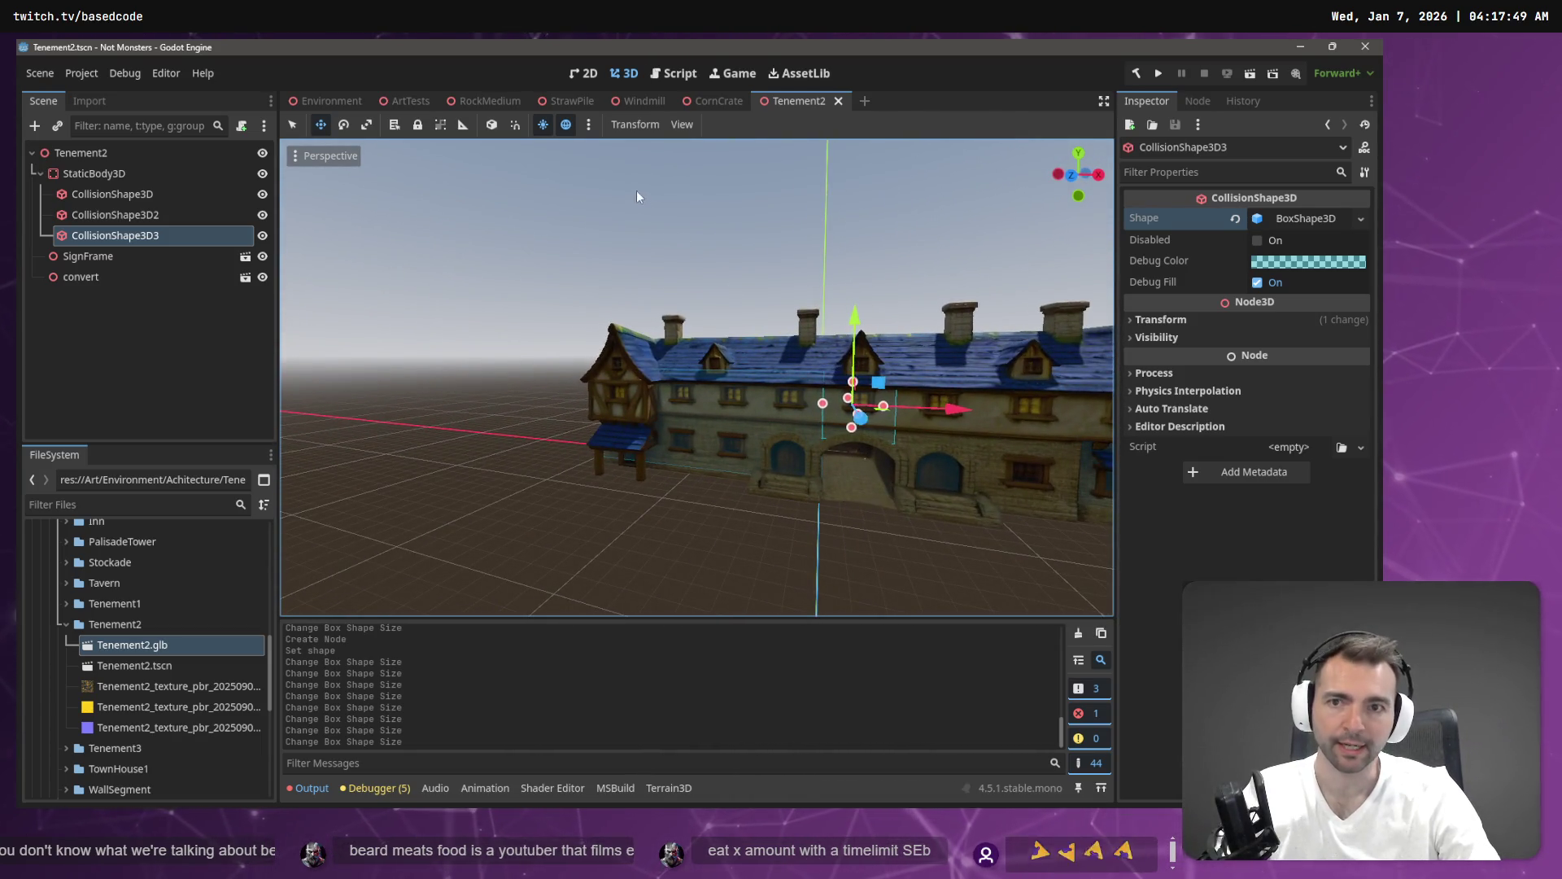
left_click(339, 104)
key("F6")
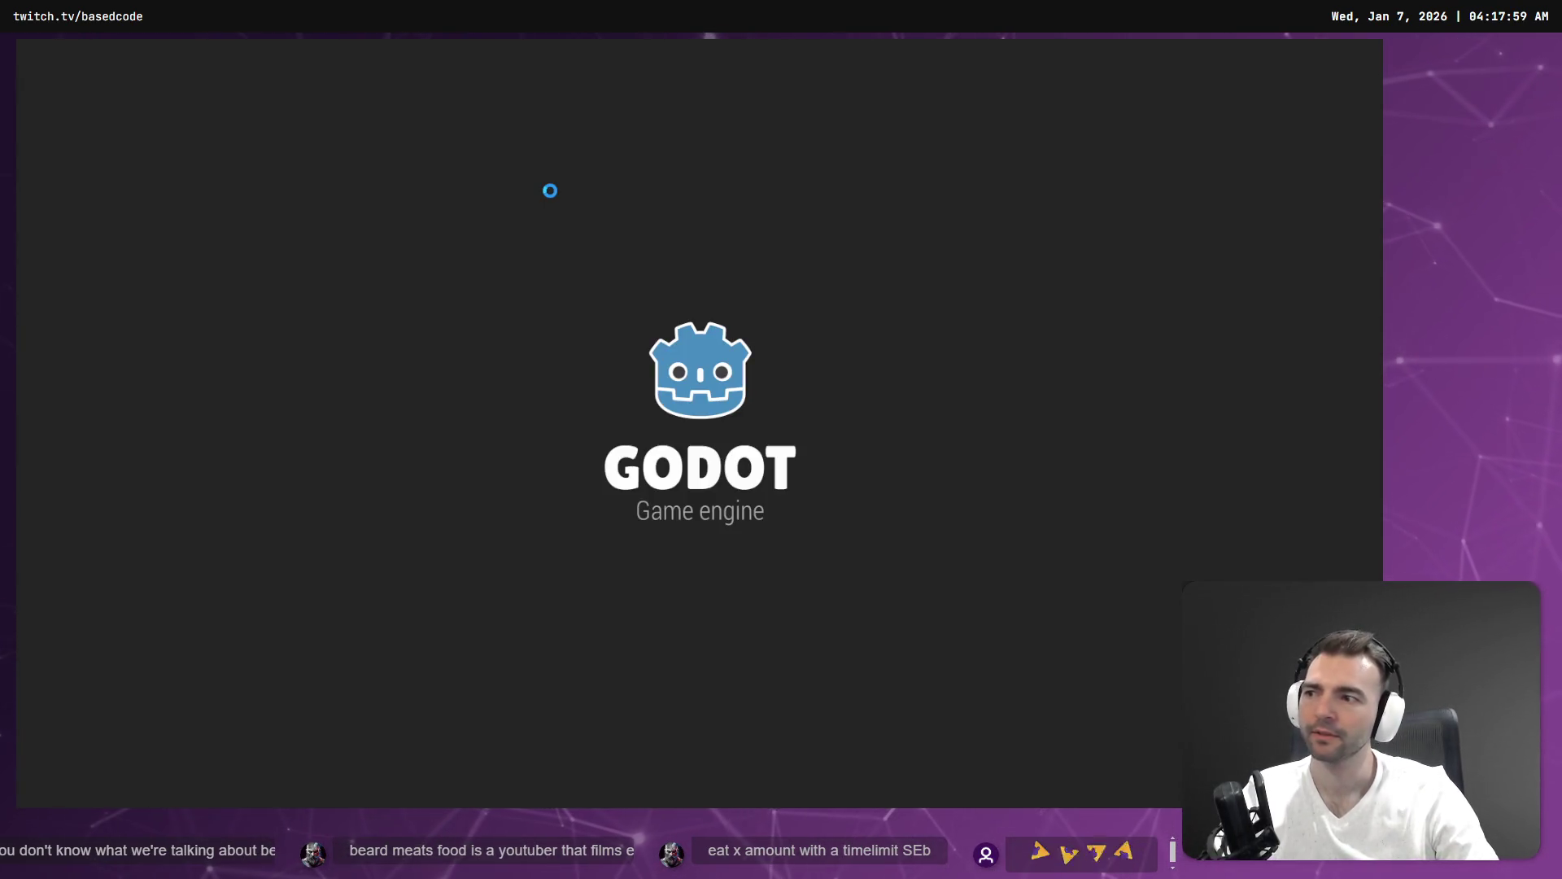
Walk the character through the archway tunnel, past the barrels to the clothesline, then stop the game.
key("w")
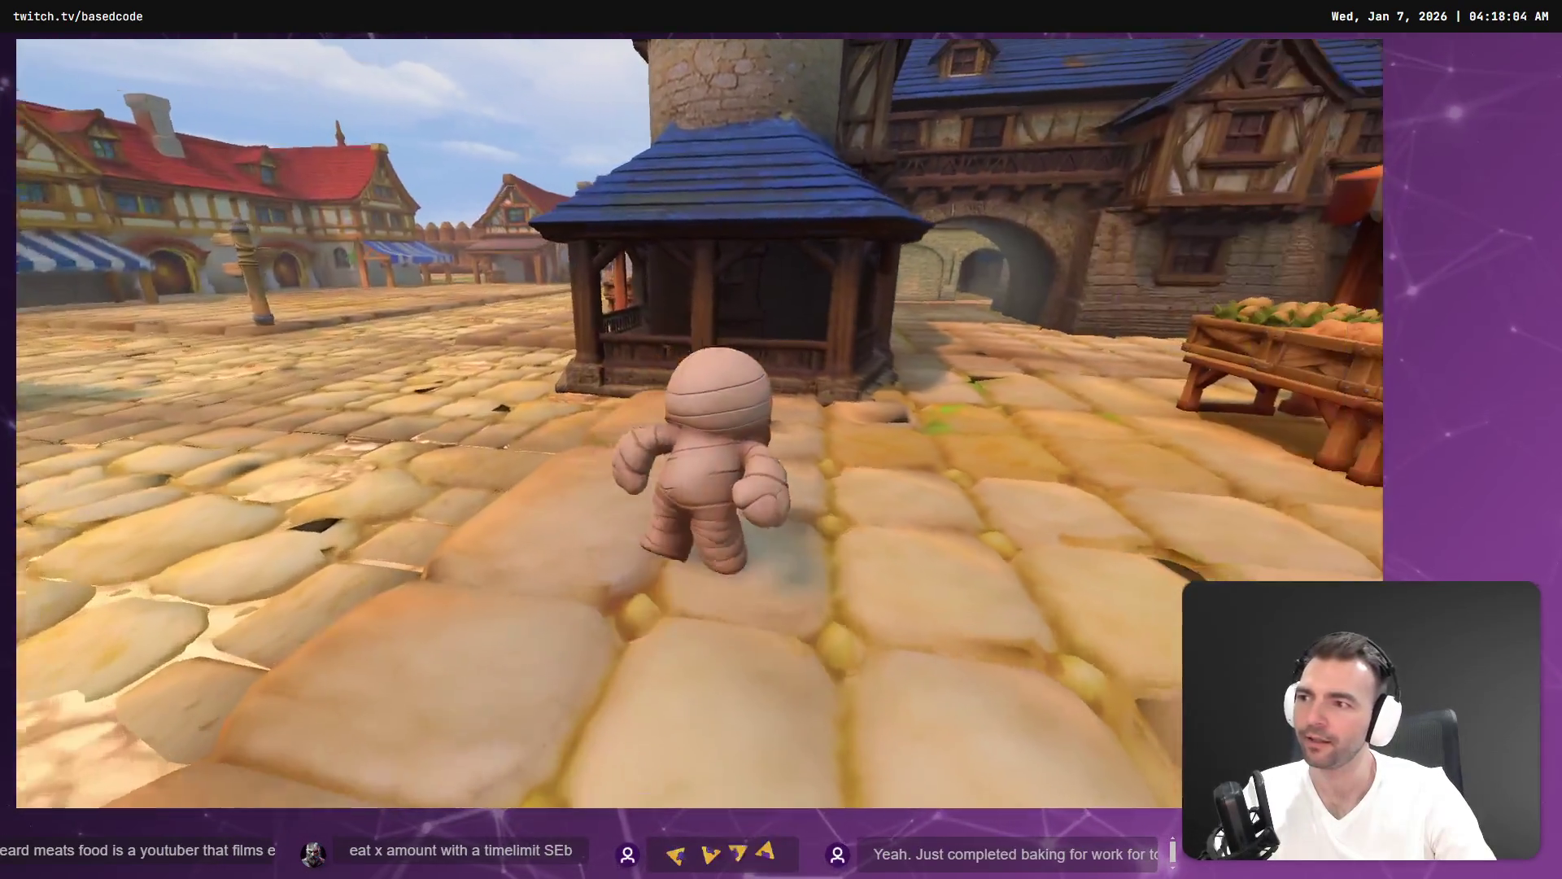
key("w")
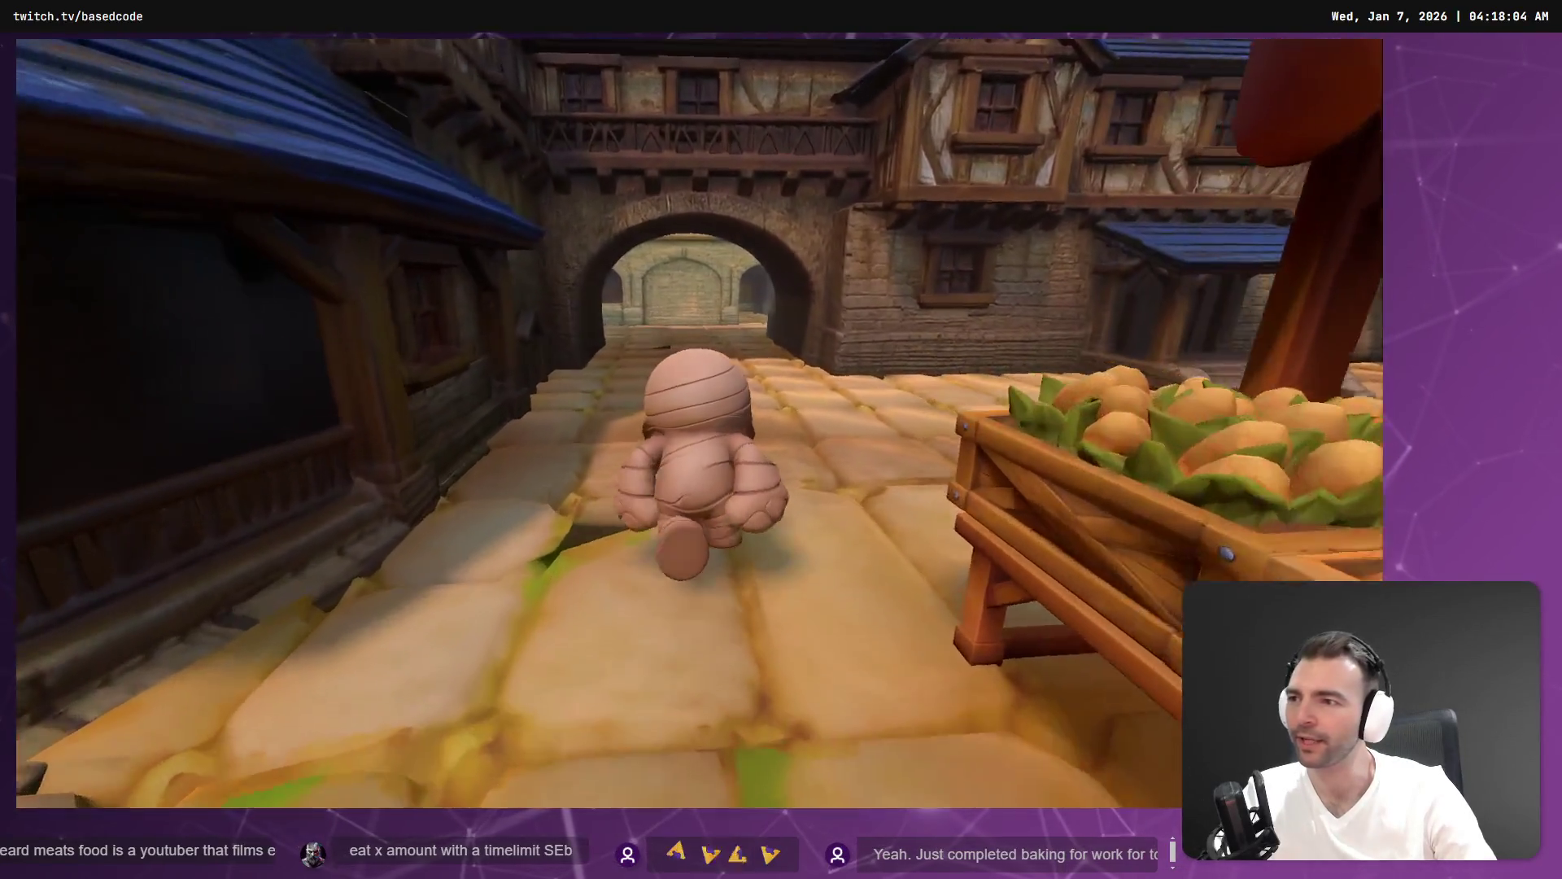
key("w")
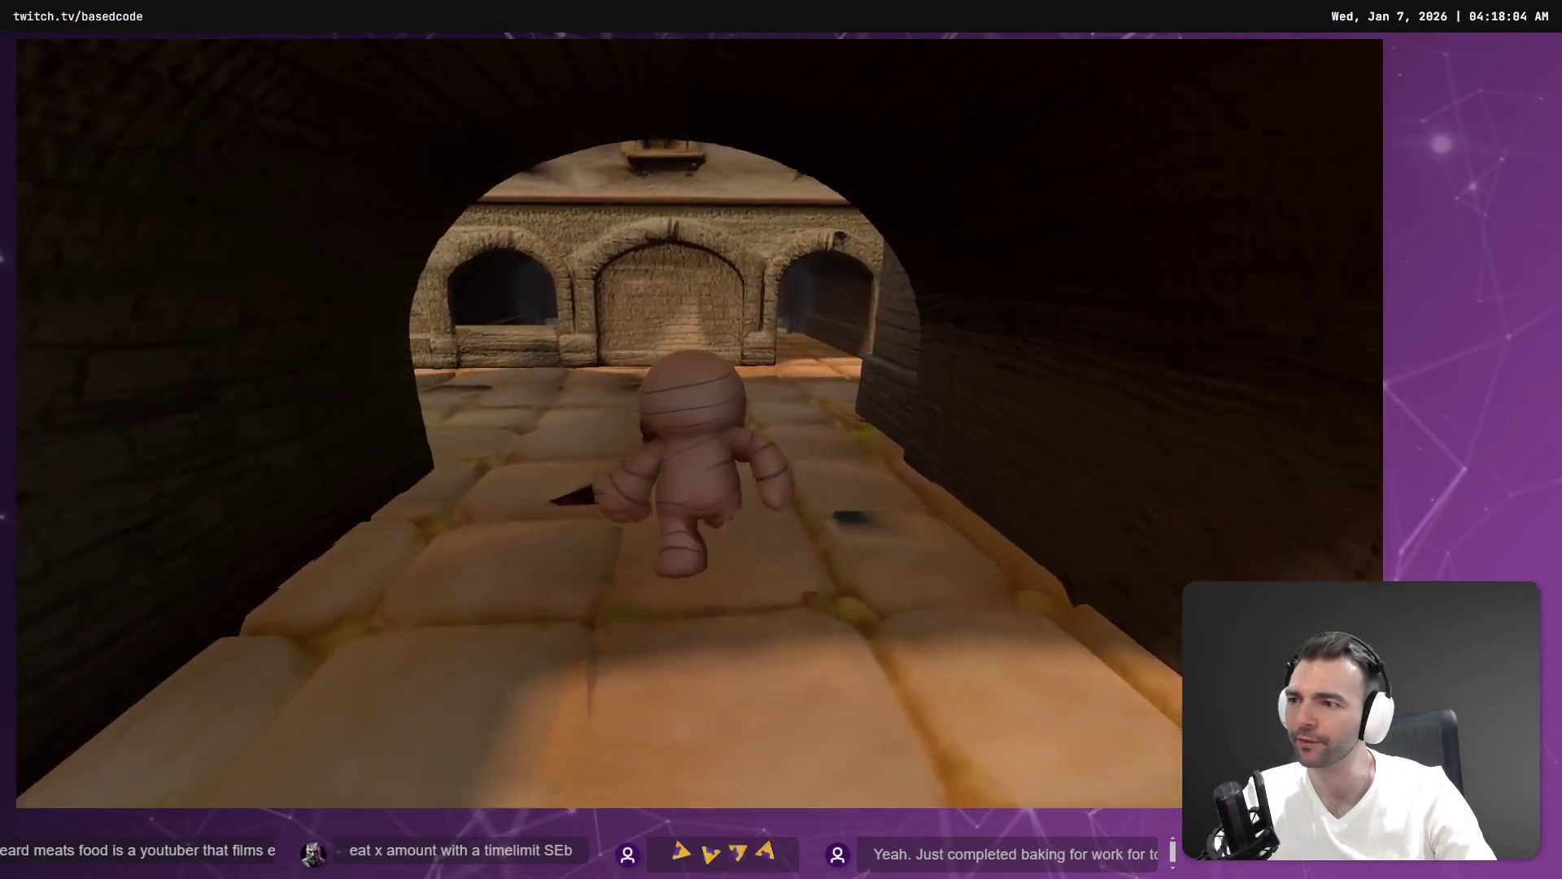
key("w")
key("w")
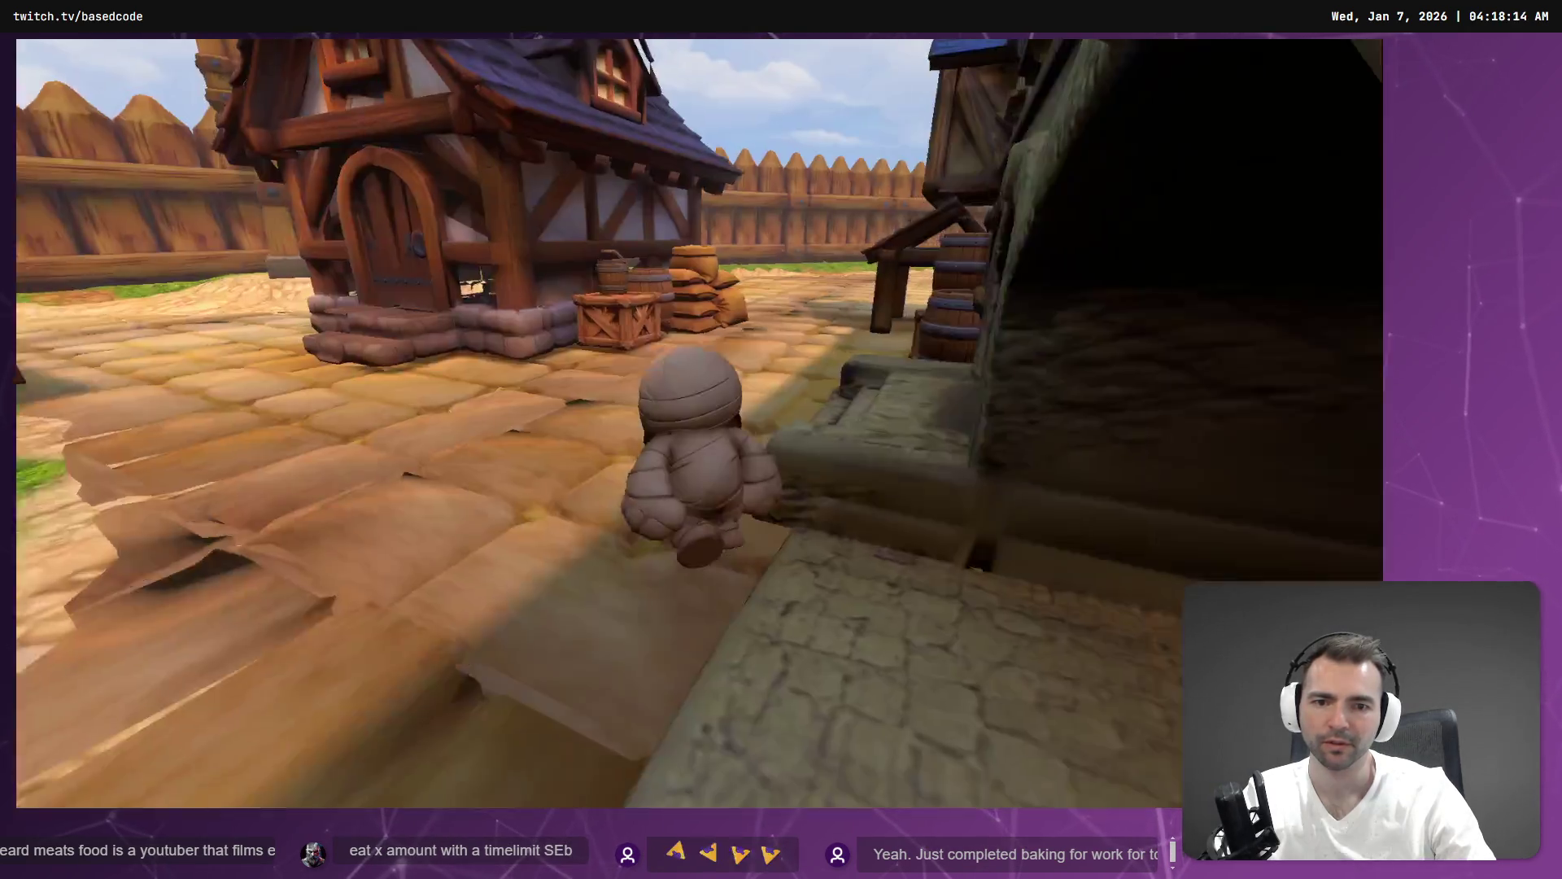
key("w")
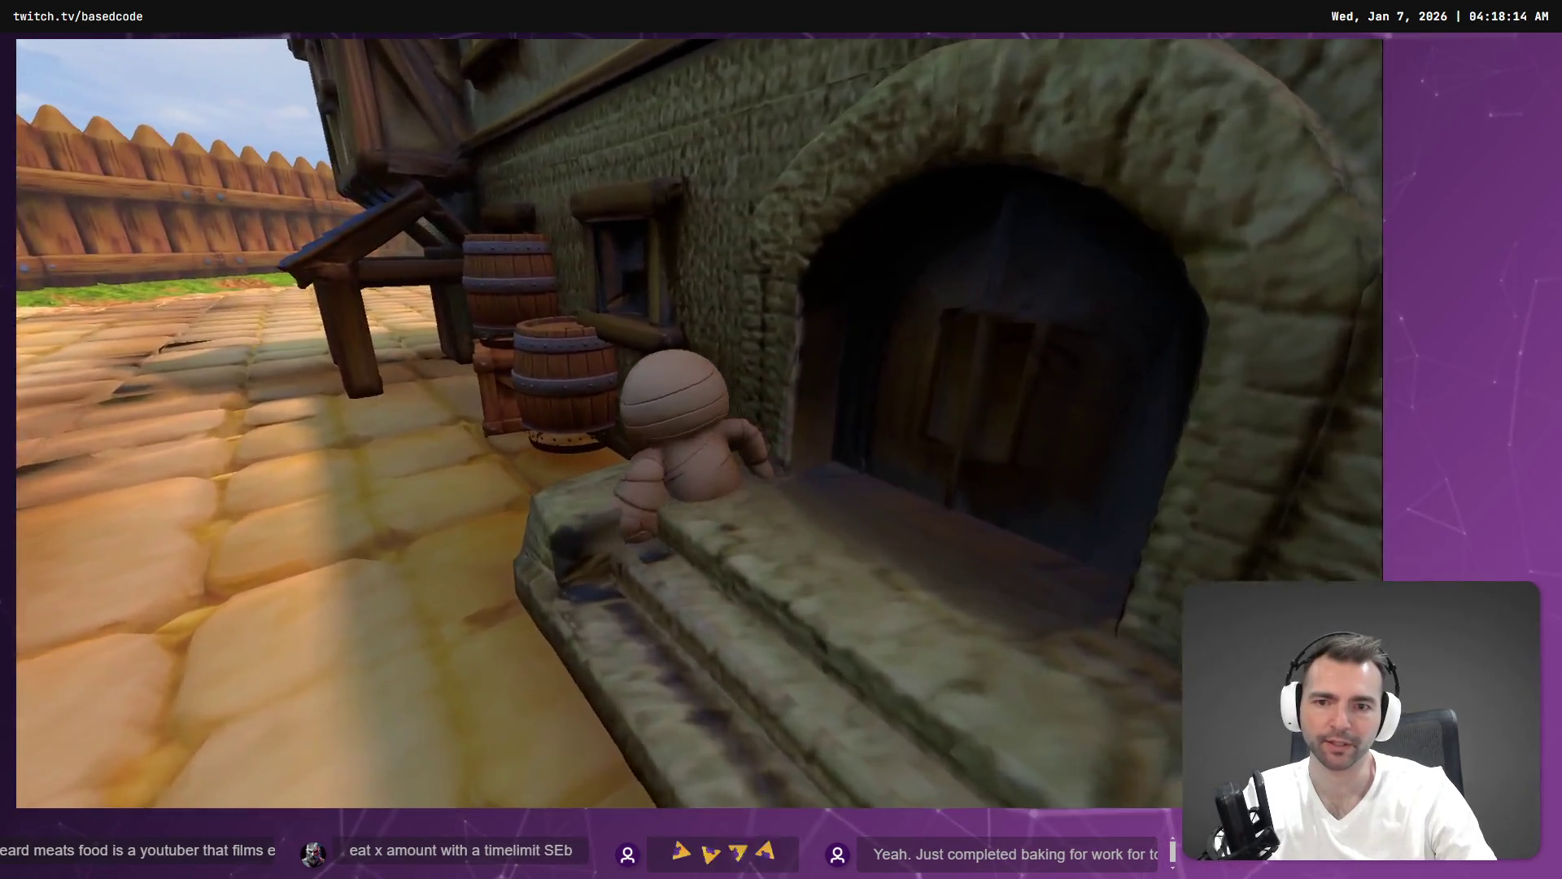
key("w")
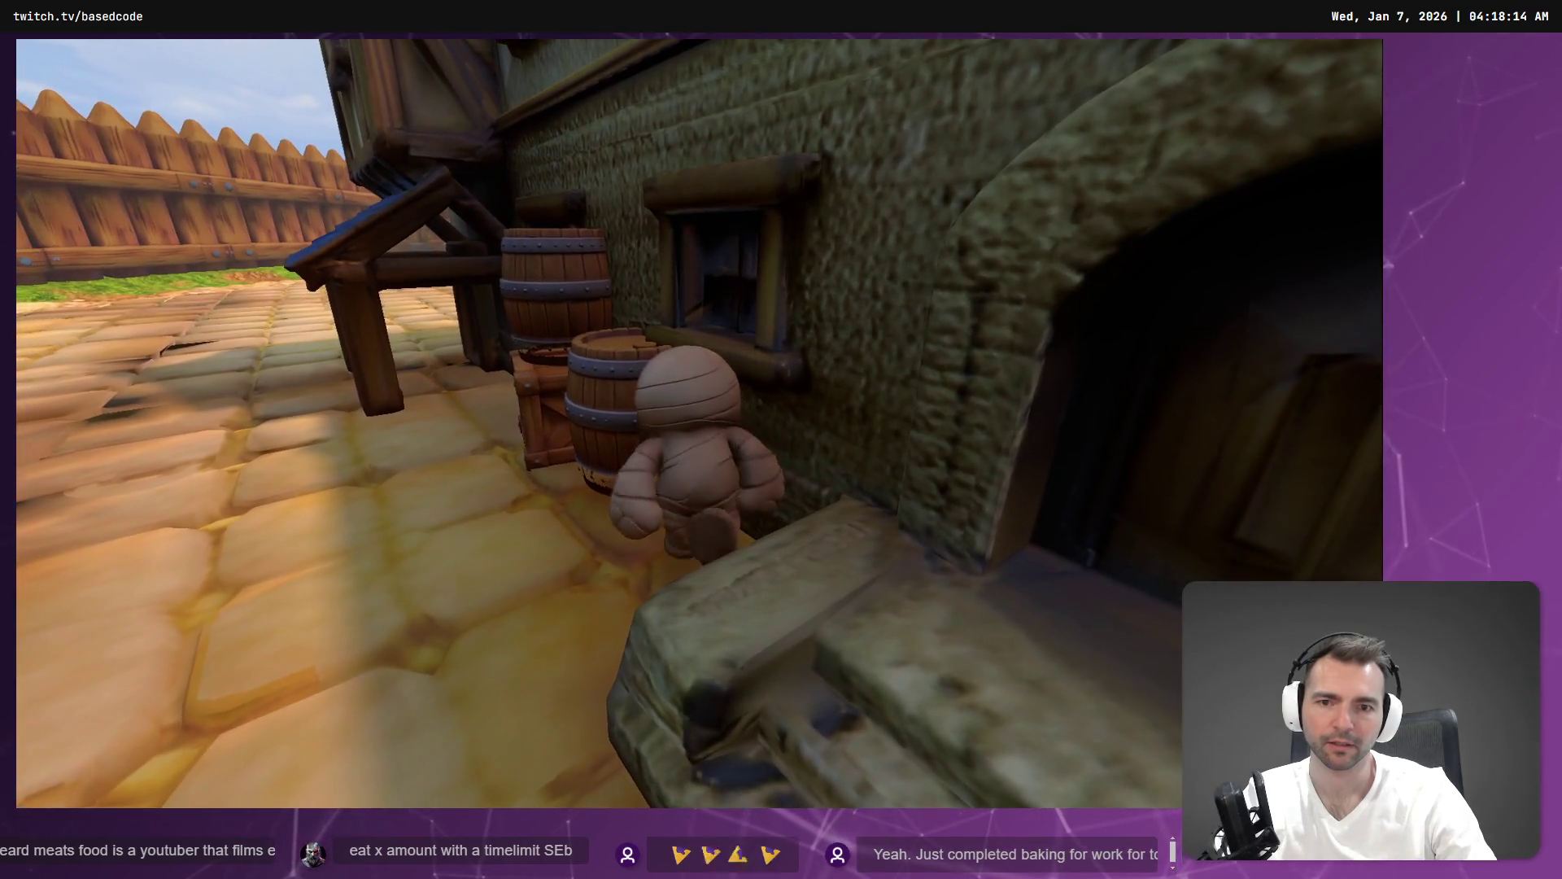
key("w")
key("w")
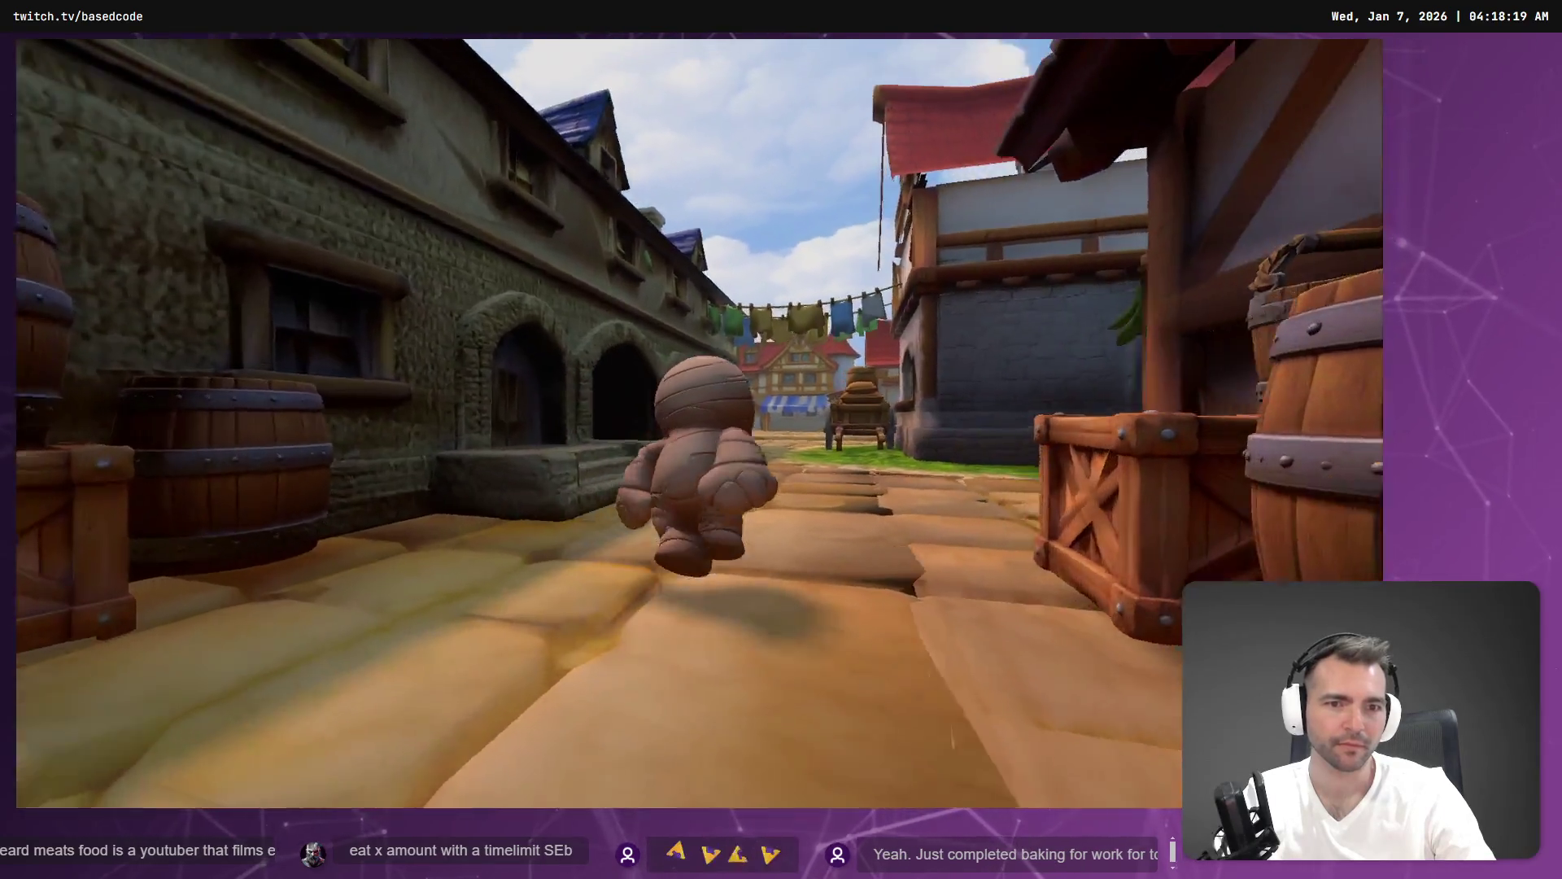
key("w")
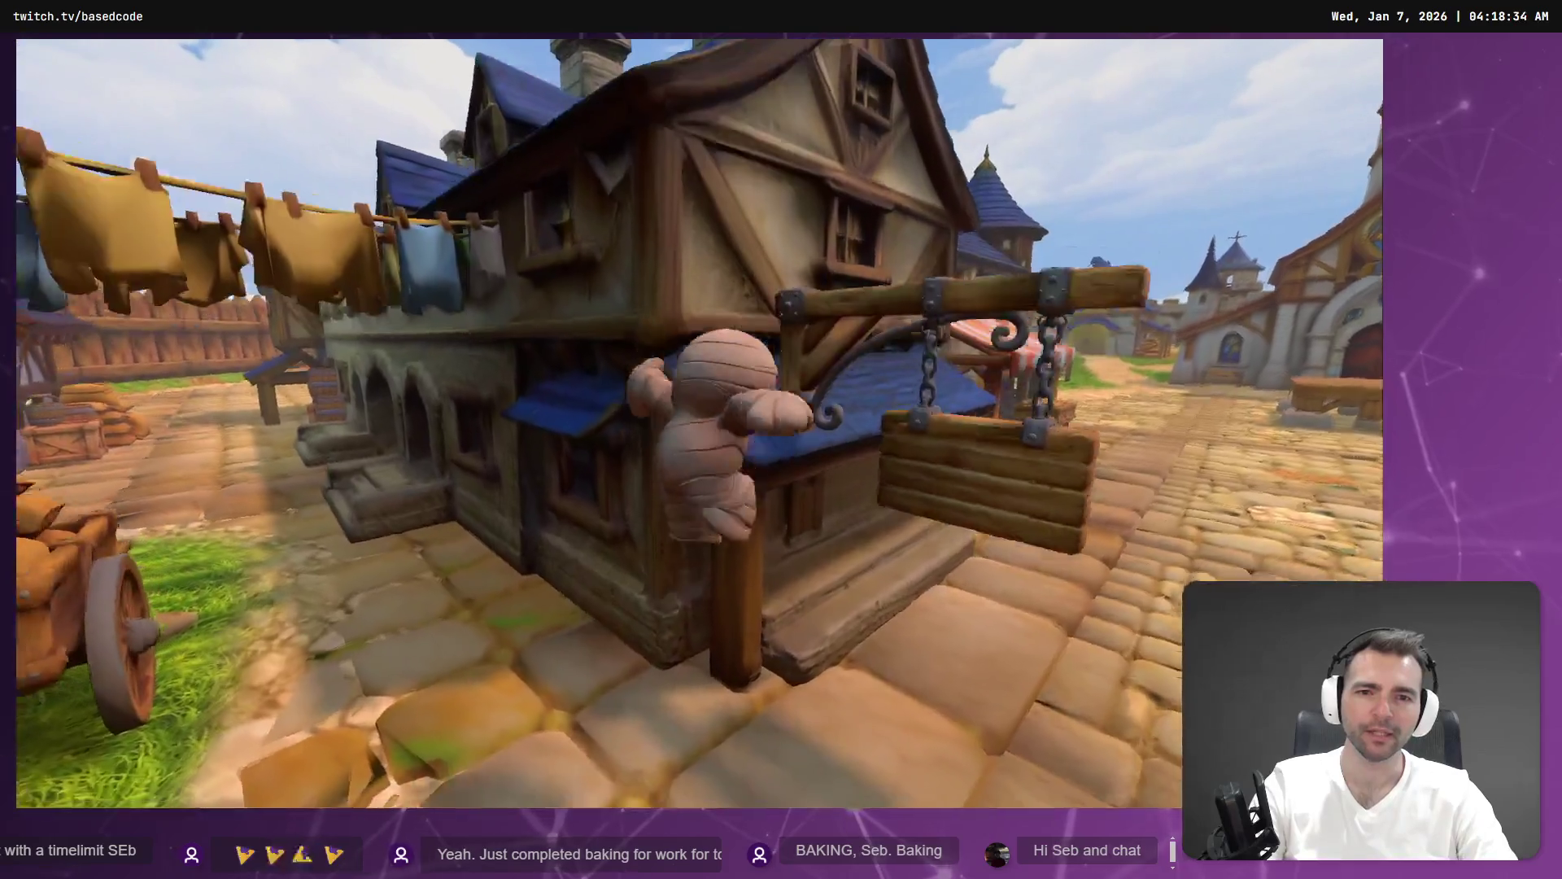
key("F8")
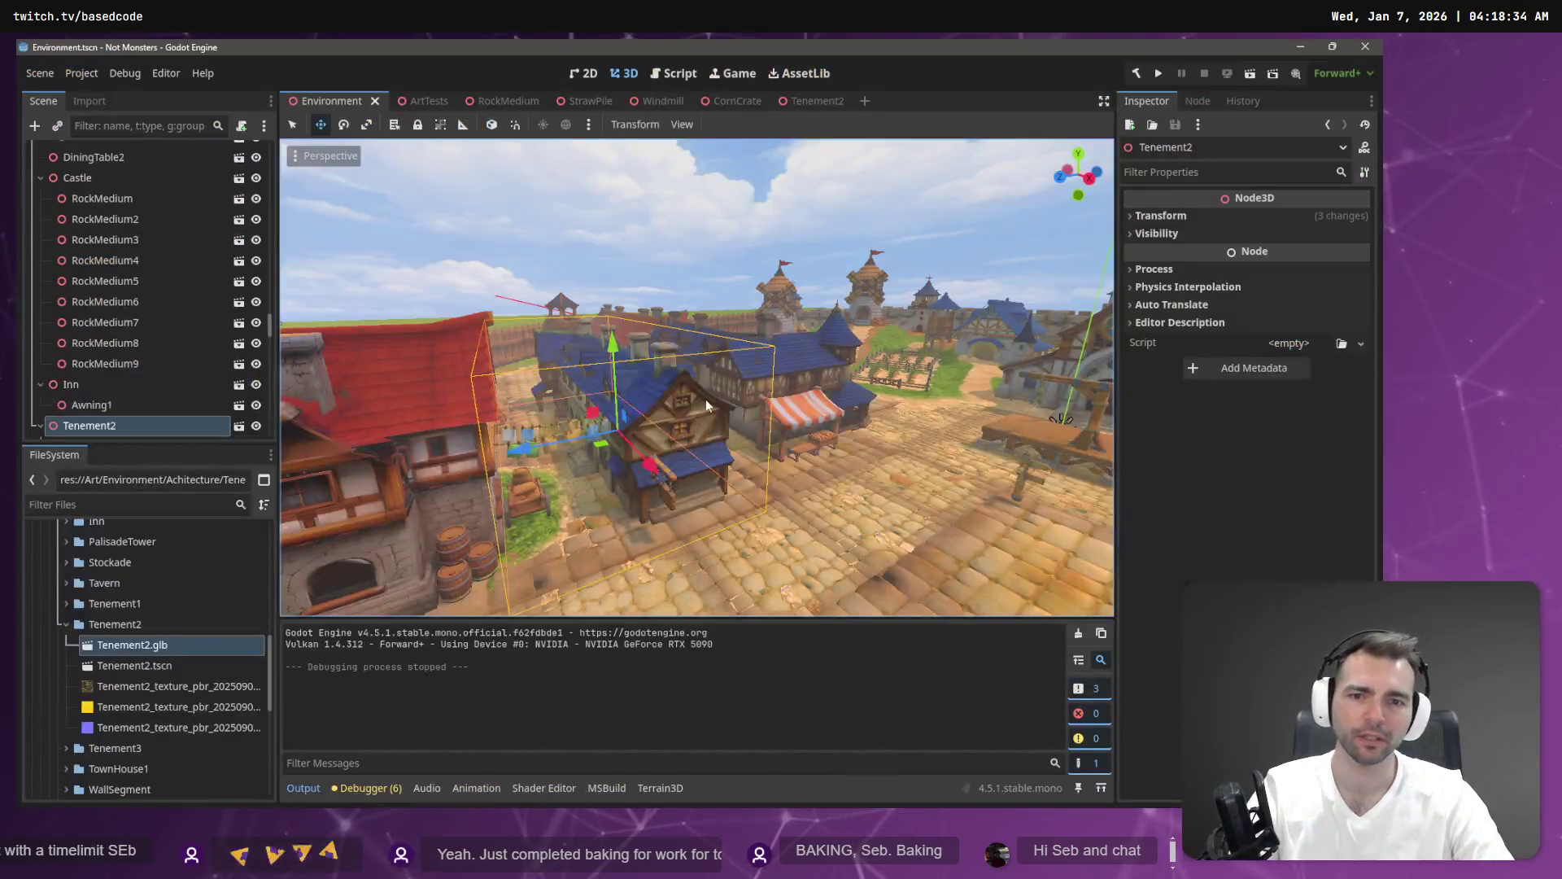
In Tenement2, select StaticBody3D, its collision shapes and convert, excluding SignFrame.
left_click(802, 103)
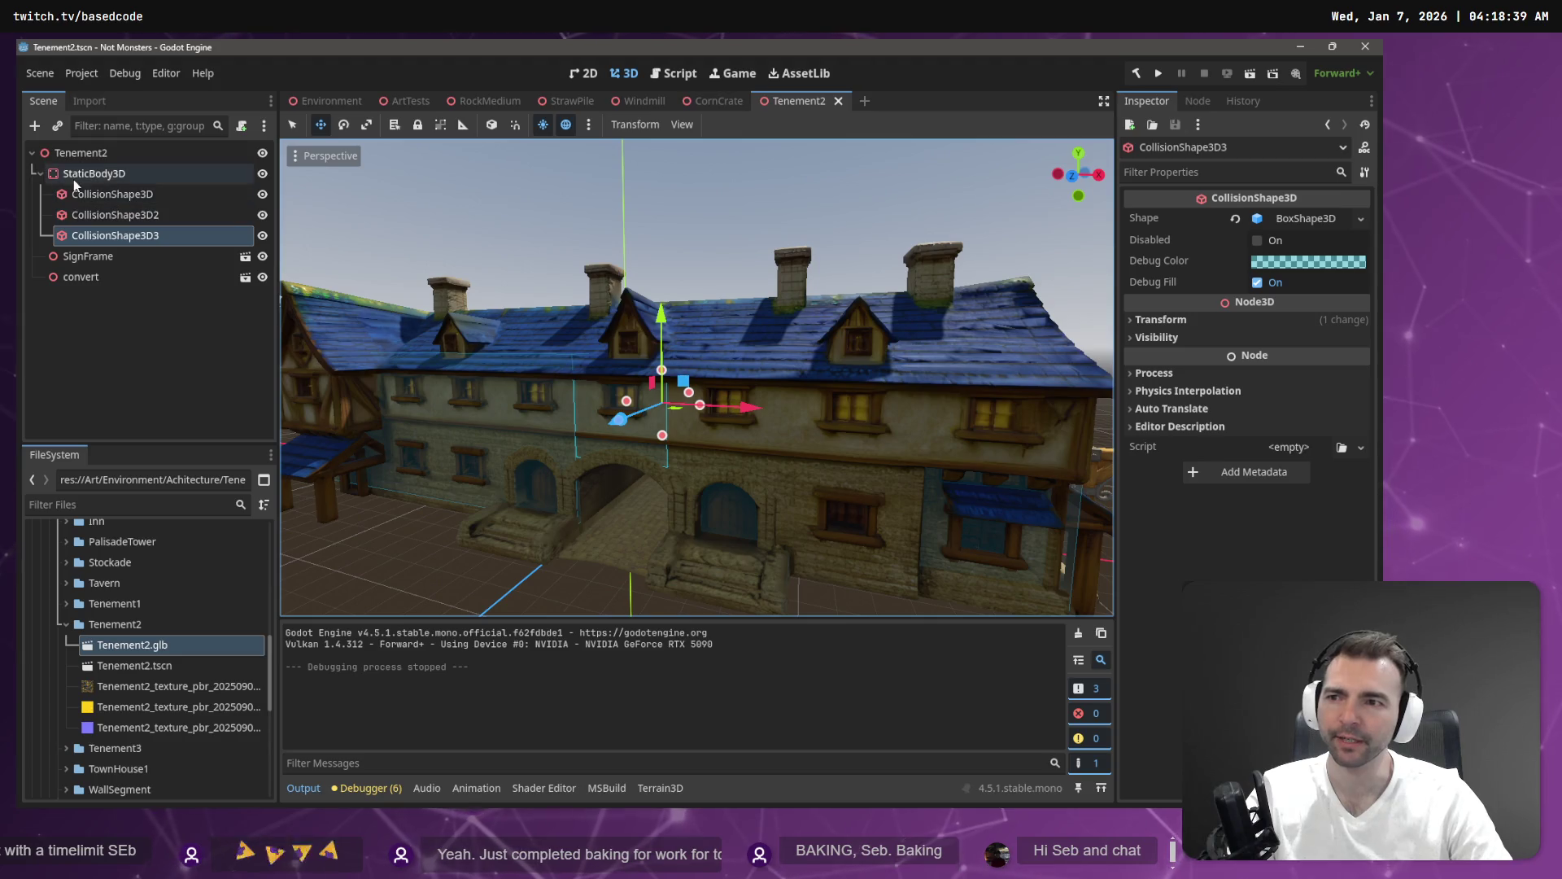
left_click(87, 257)
left_click(93, 280)
left_click(104, 175, "shift")
left_click(87, 257, "ctrl")
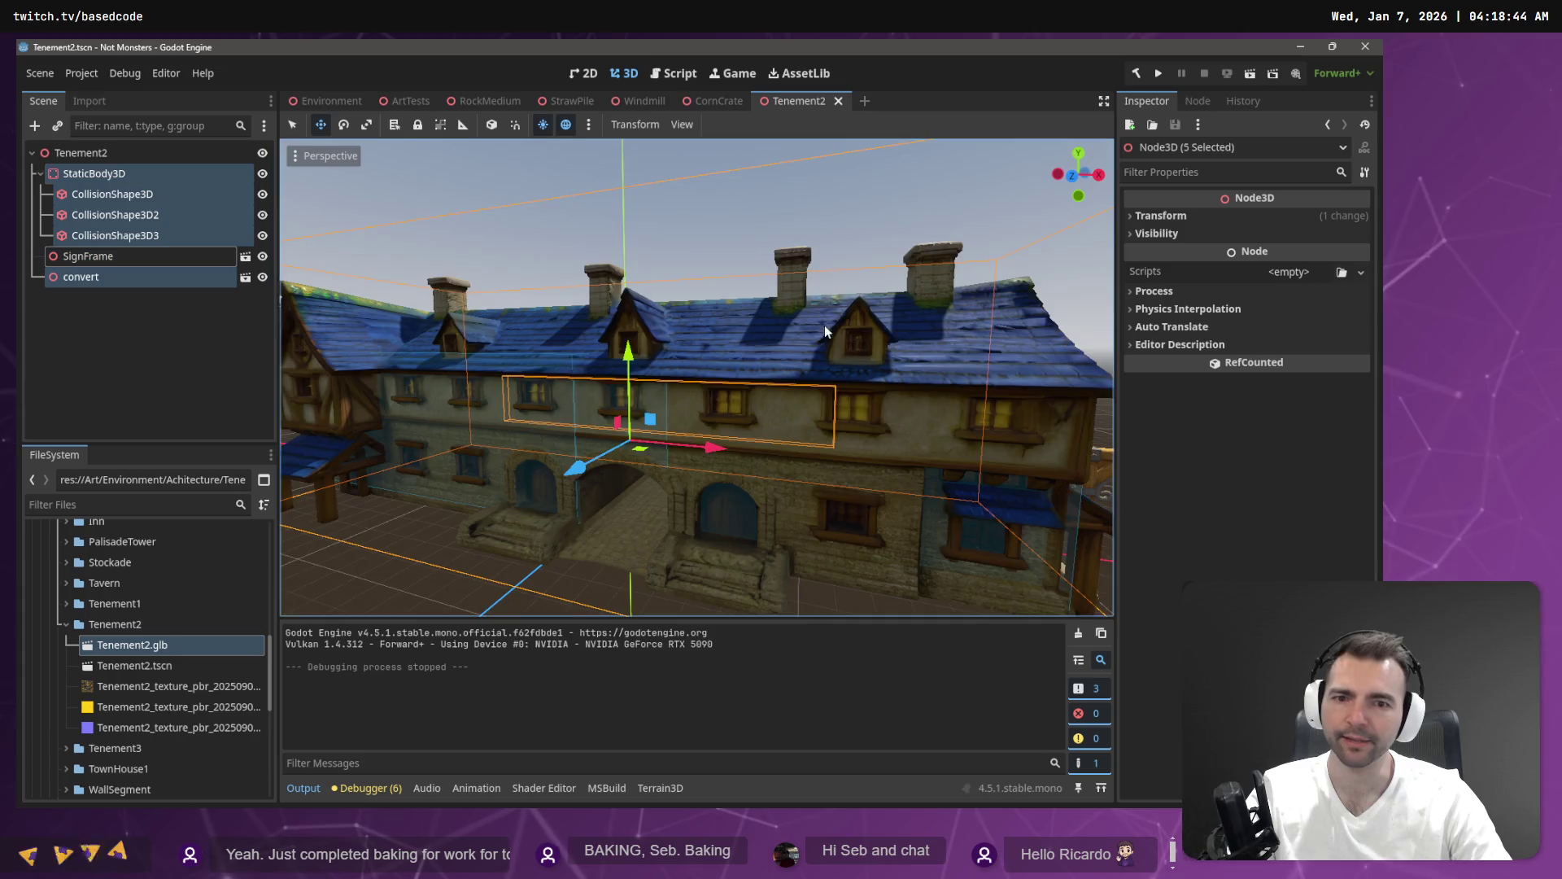
Move the selected nodes along X and 0.124 along Z, checking them beside the clotheslines.
left_click_drag(733, 326, 821, 314)
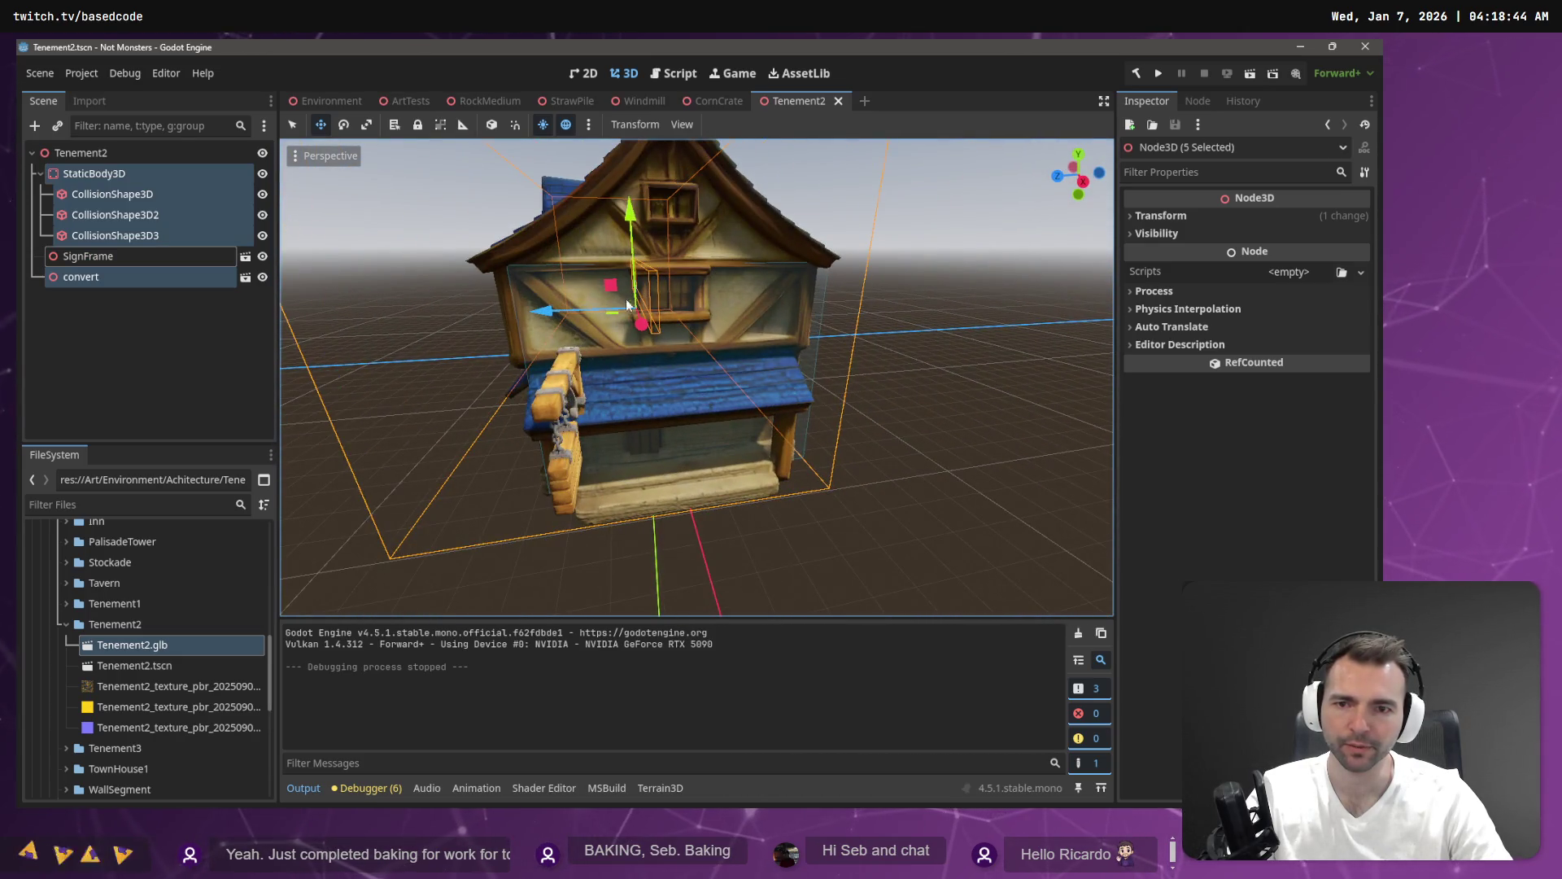
left_click_drag(568, 314, 587, 311)
left_click_drag(695, 376, 618, 391)
left_click_drag(402, 350, 400, 350)
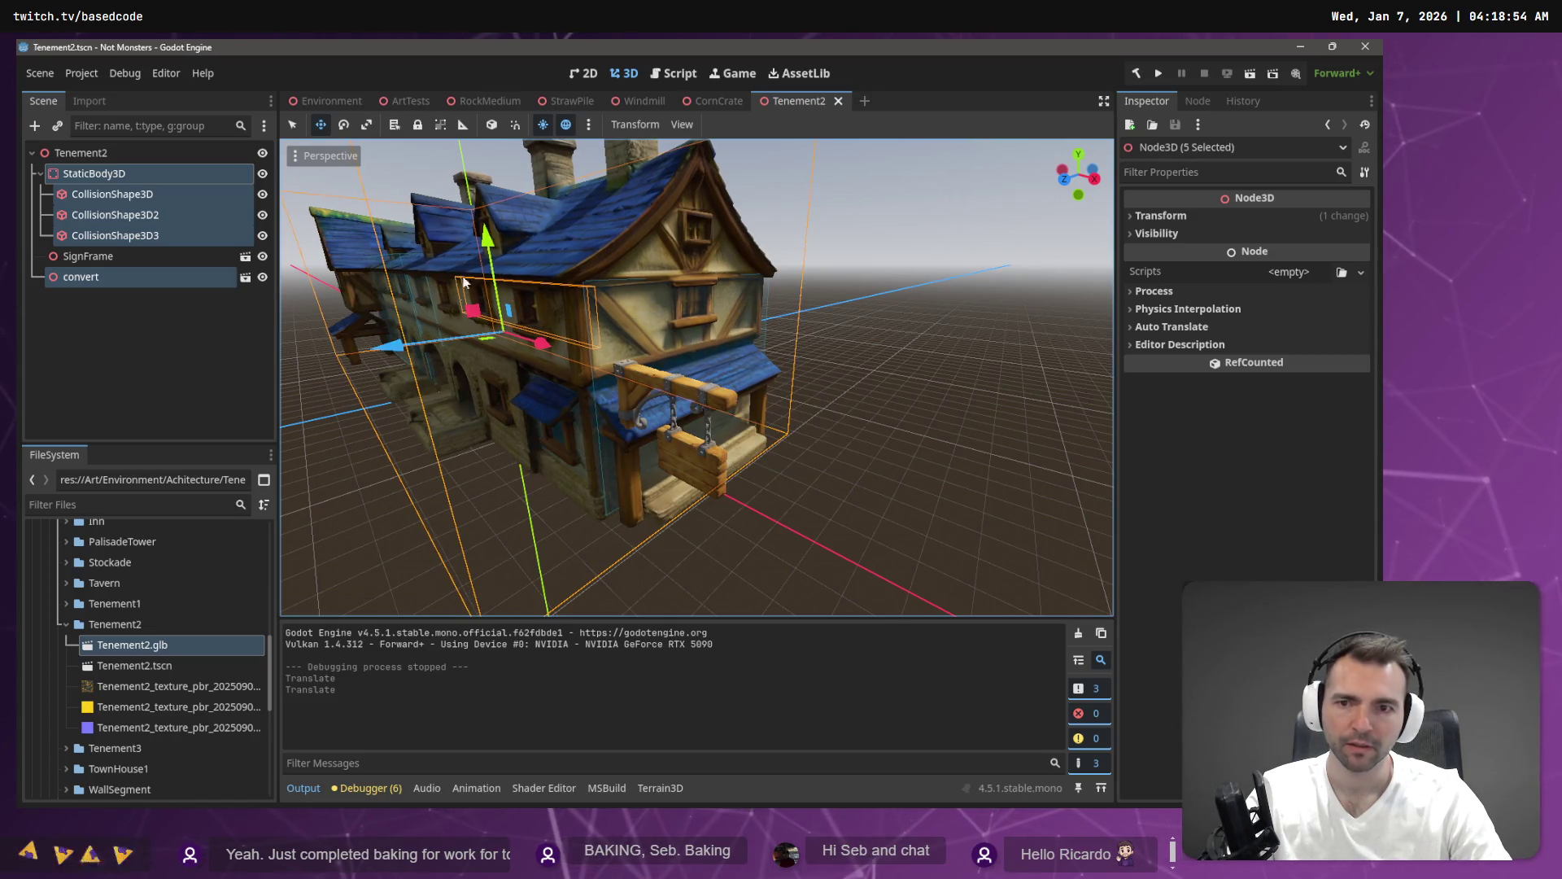
left_click(321, 101)
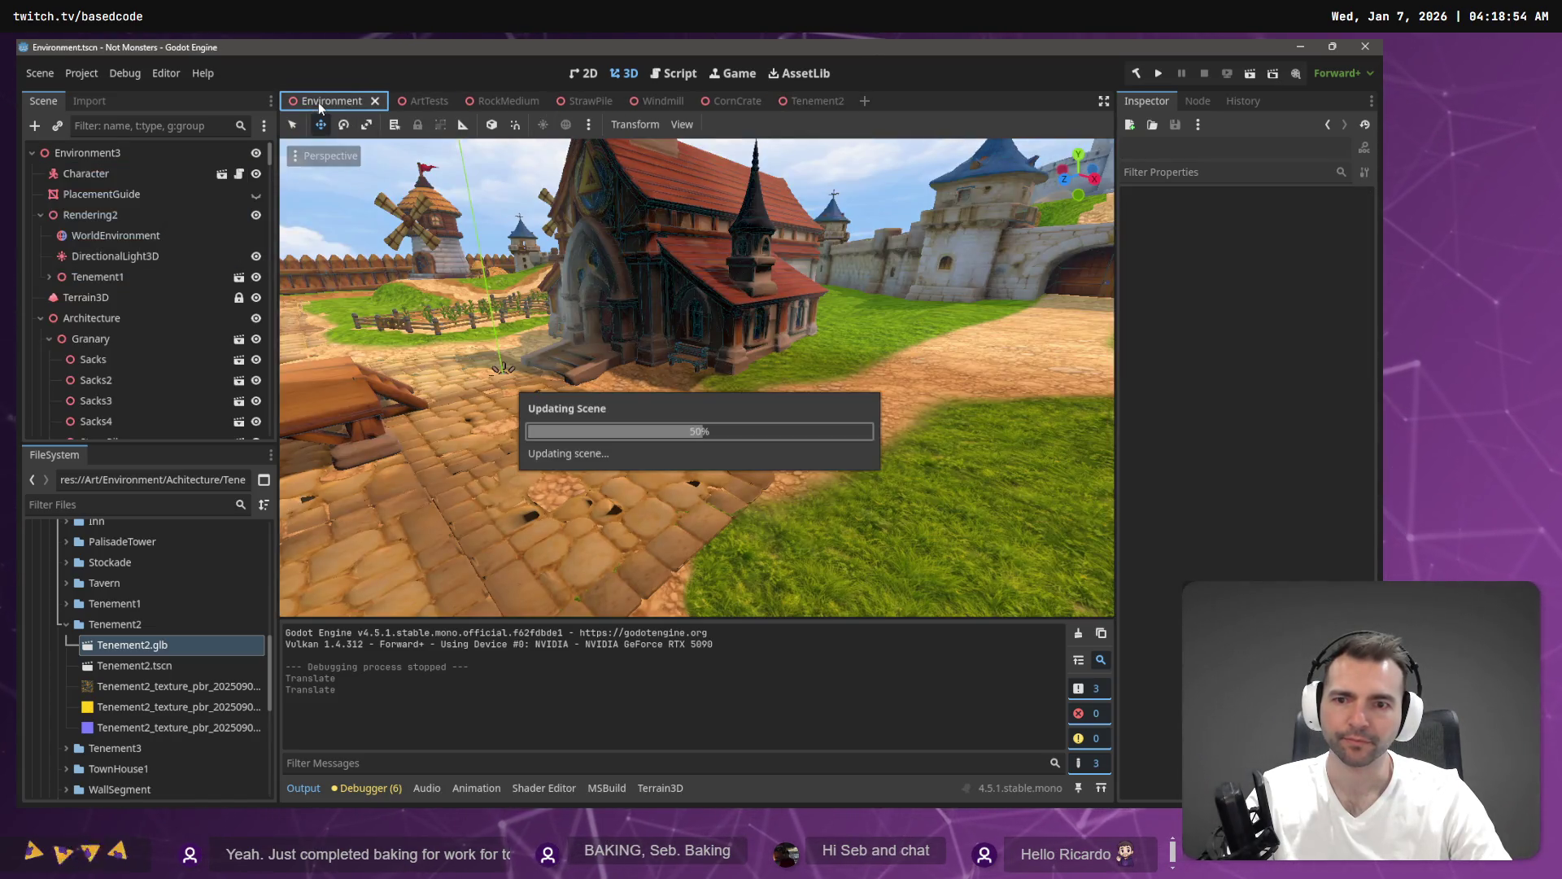
left_click_drag(501, 210, 550, 235)
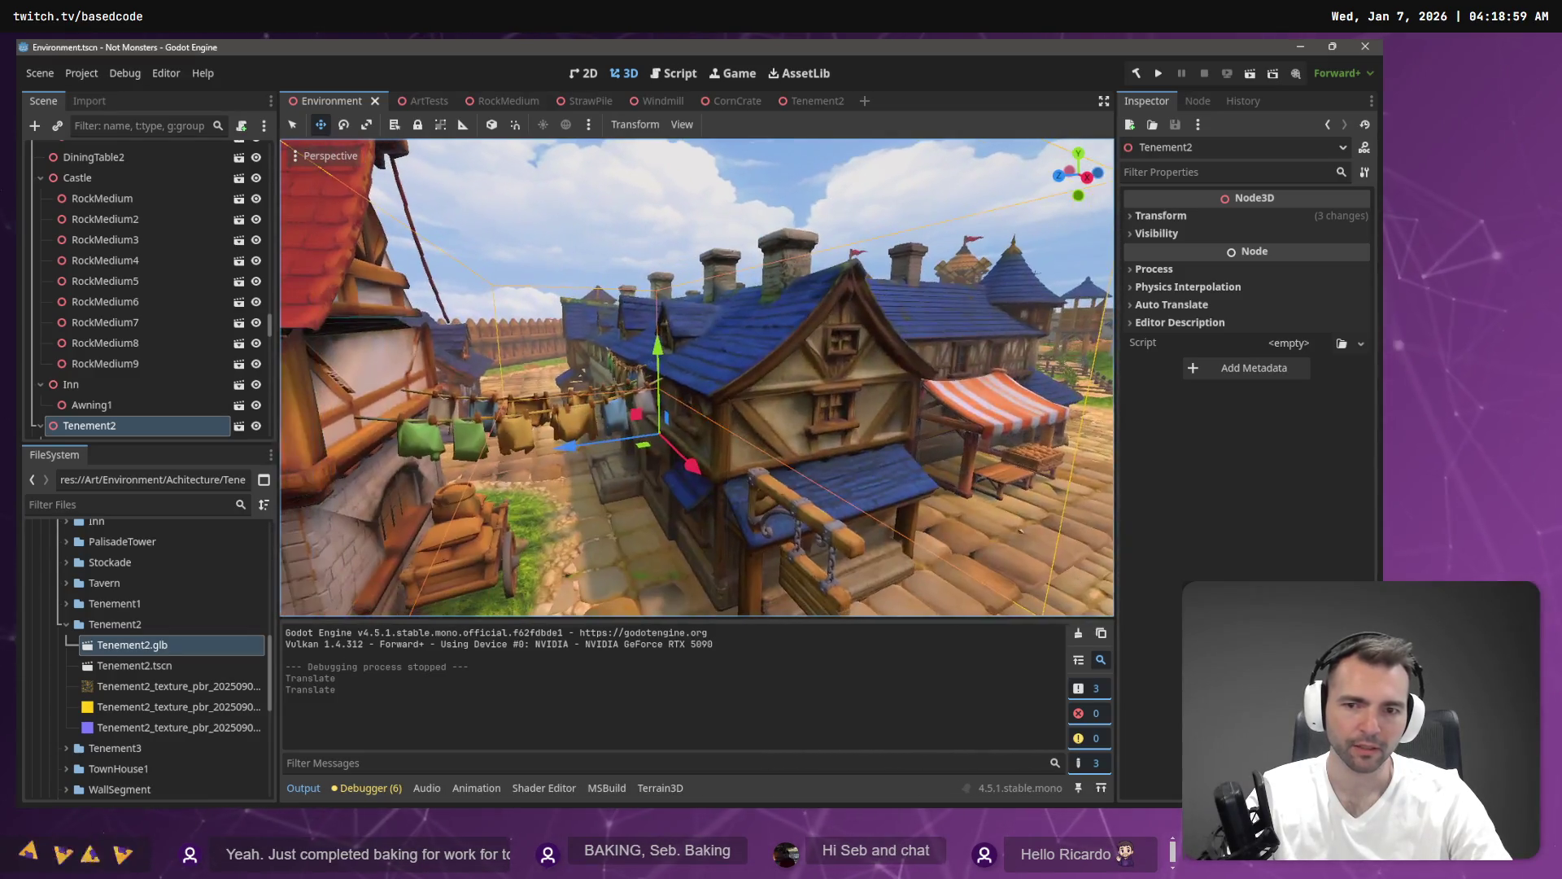
left_click(814, 101)
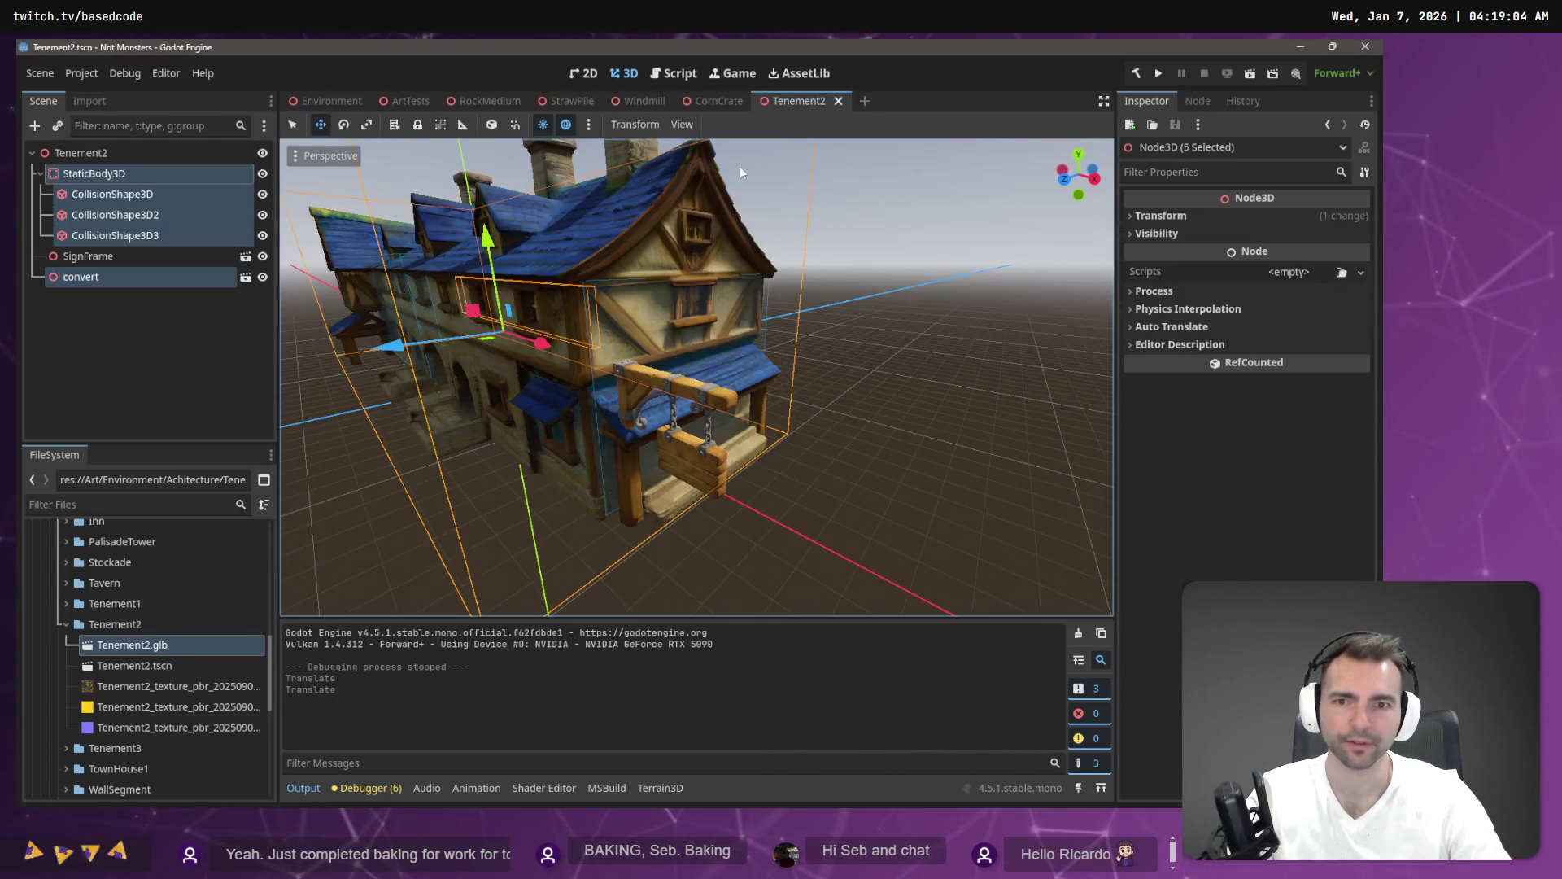
Nudge the Tenement2 nodes slightly along X and fly down the Environment street to check.
left_click_drag(395, 345, 393, 345)
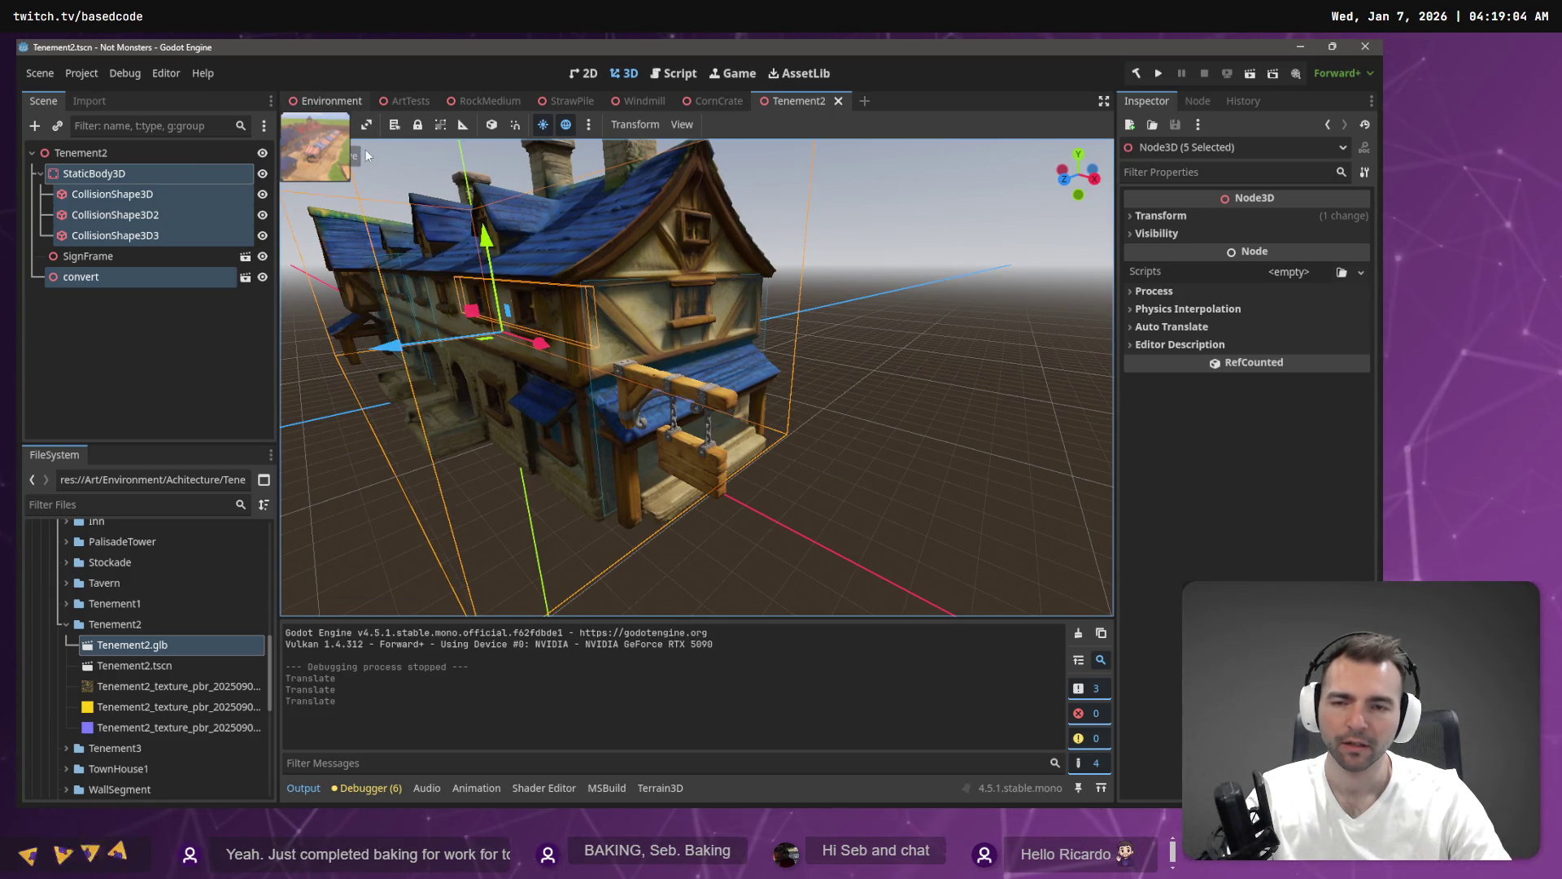
key("ctrl+Tab")
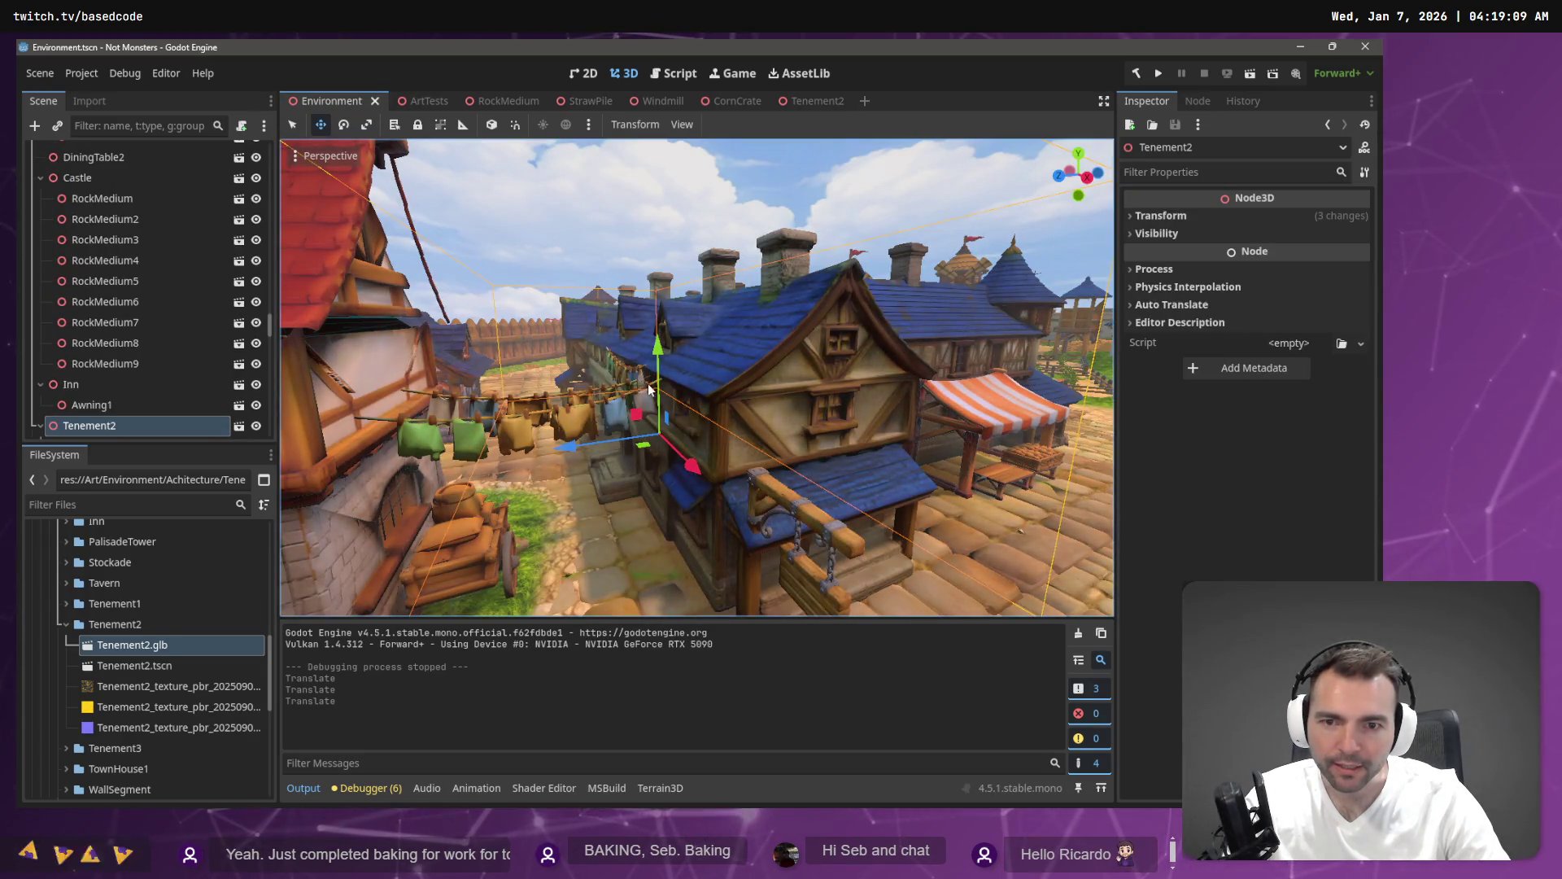
key("w")
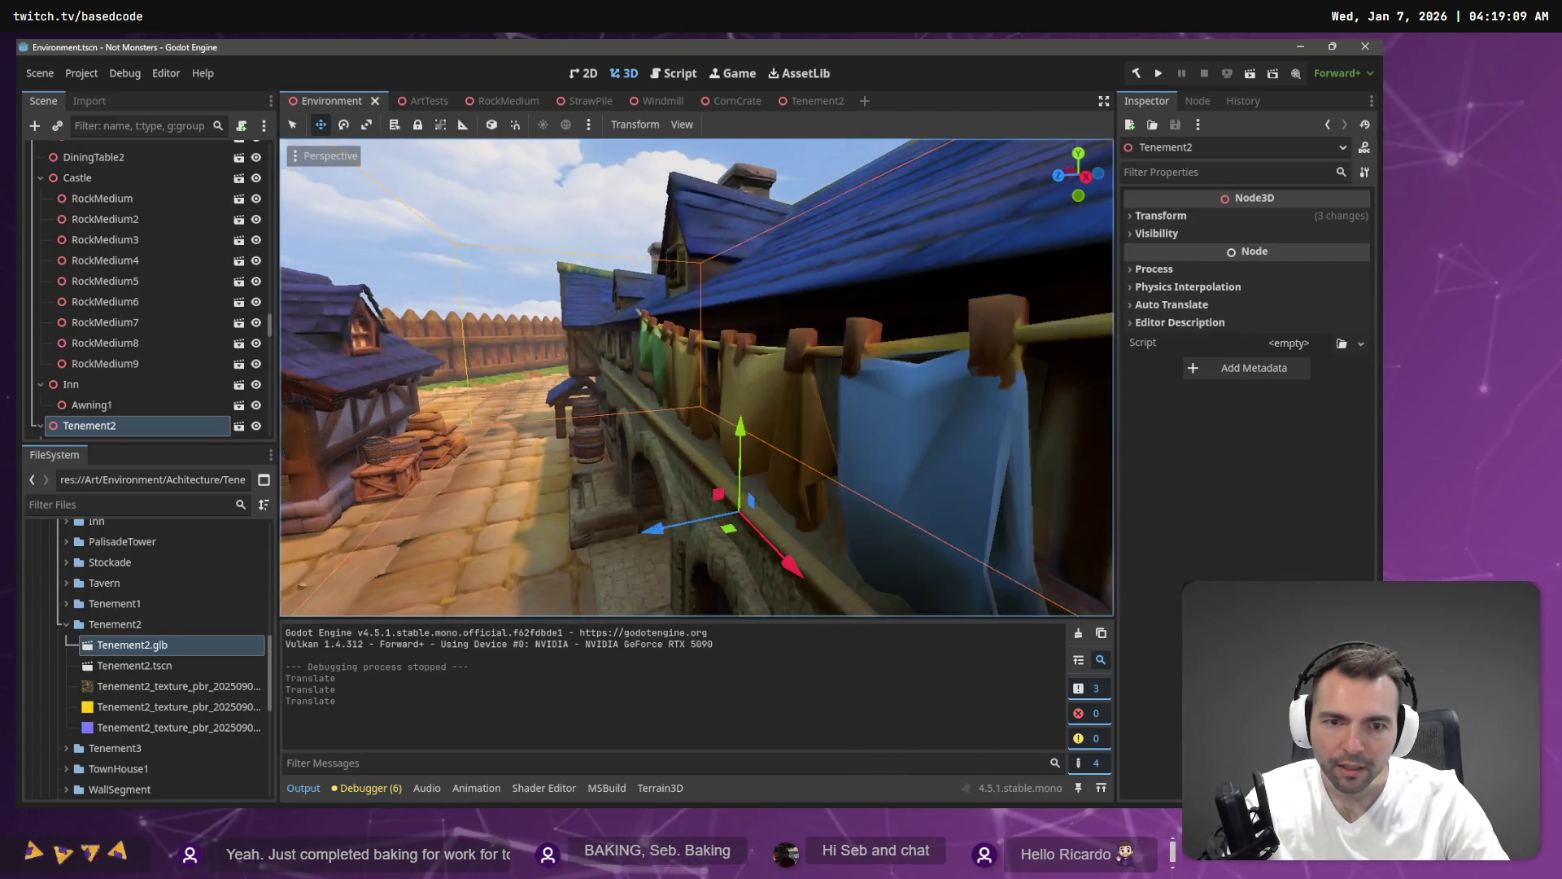
key("s")
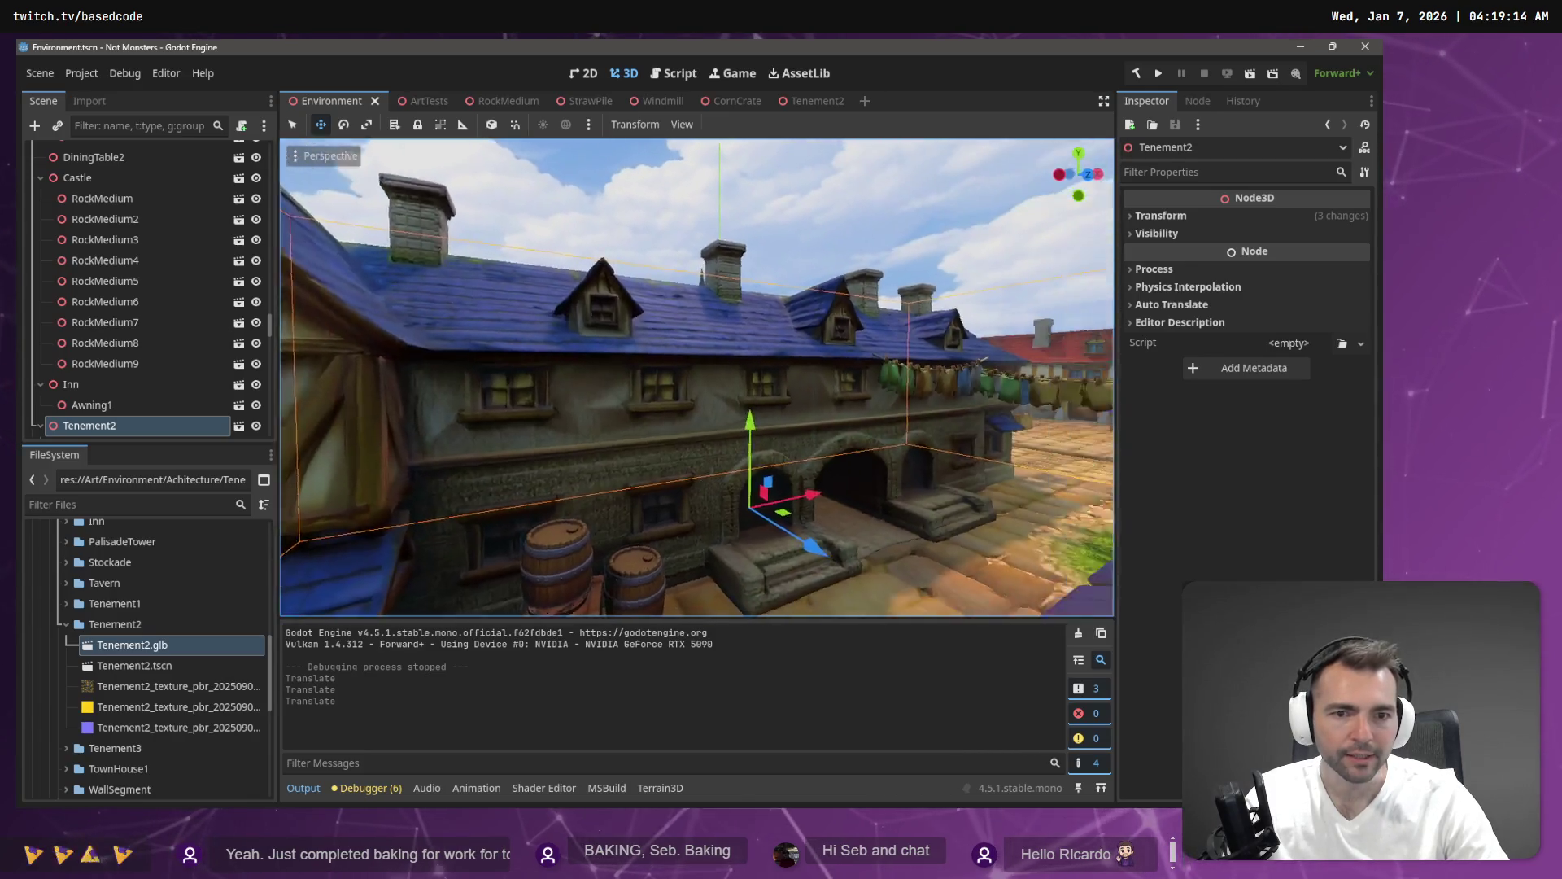
key("w")
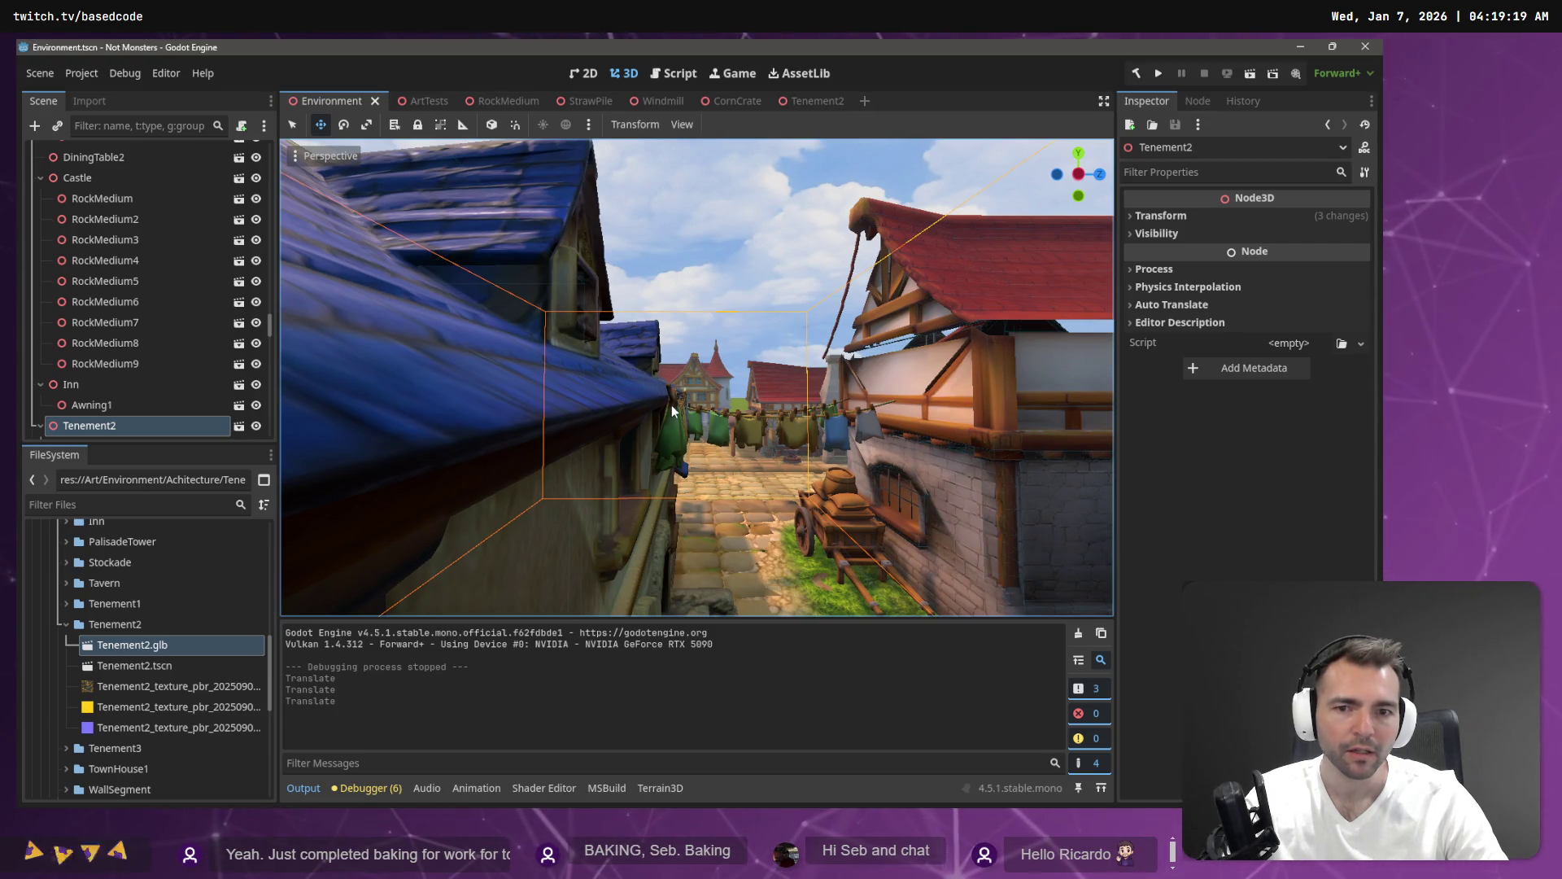
left_click_drag(672, 409, 687, 181)
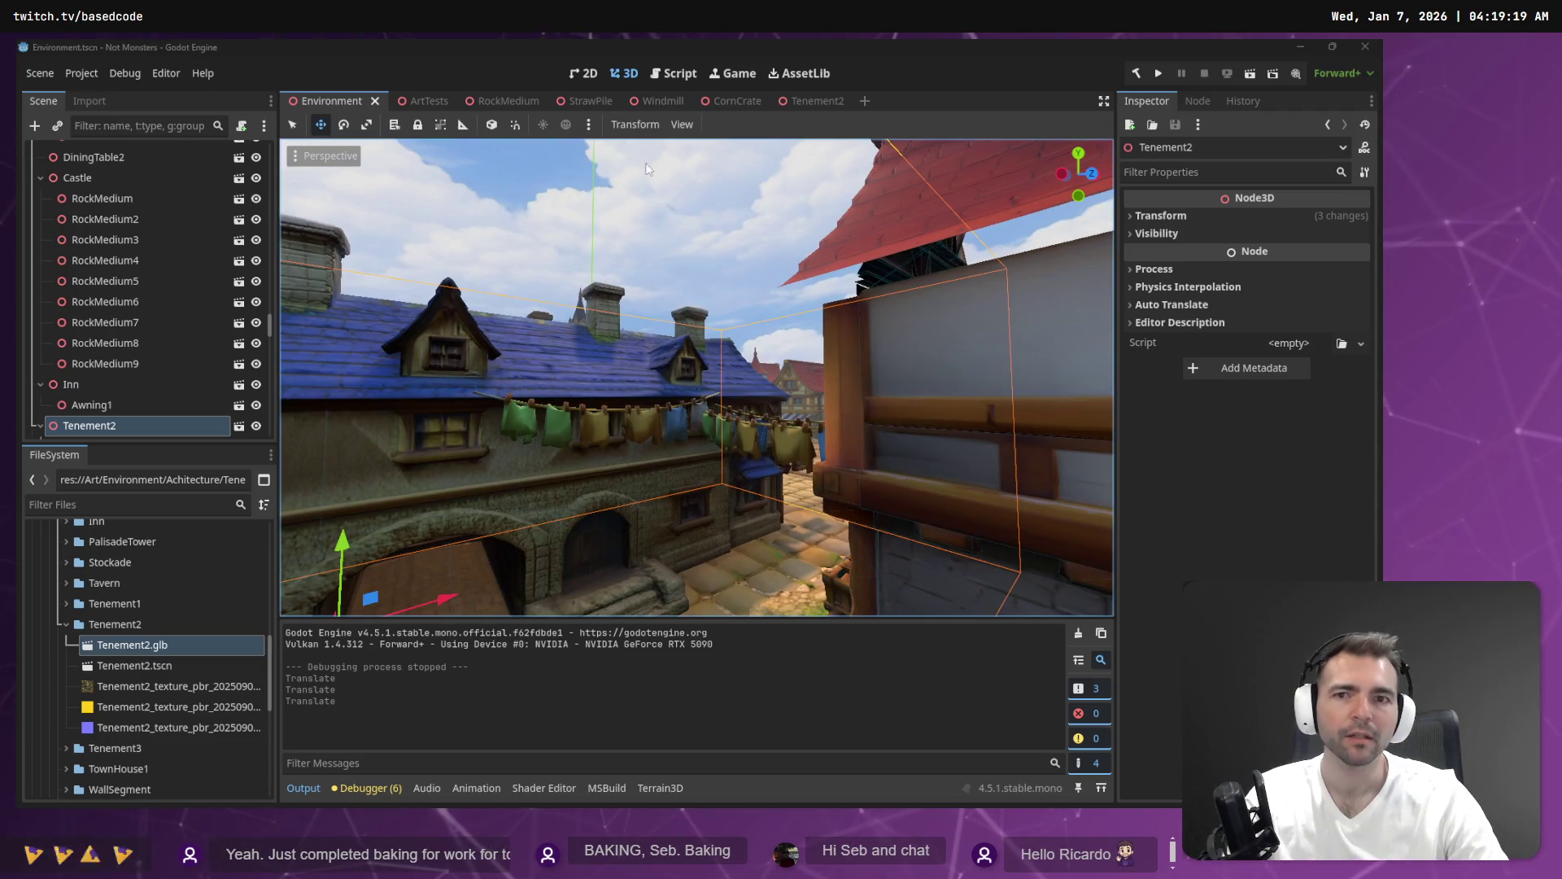
Nudge the nodes again and inspect the blue-tiled roof against the street.
left_click(818, 105)
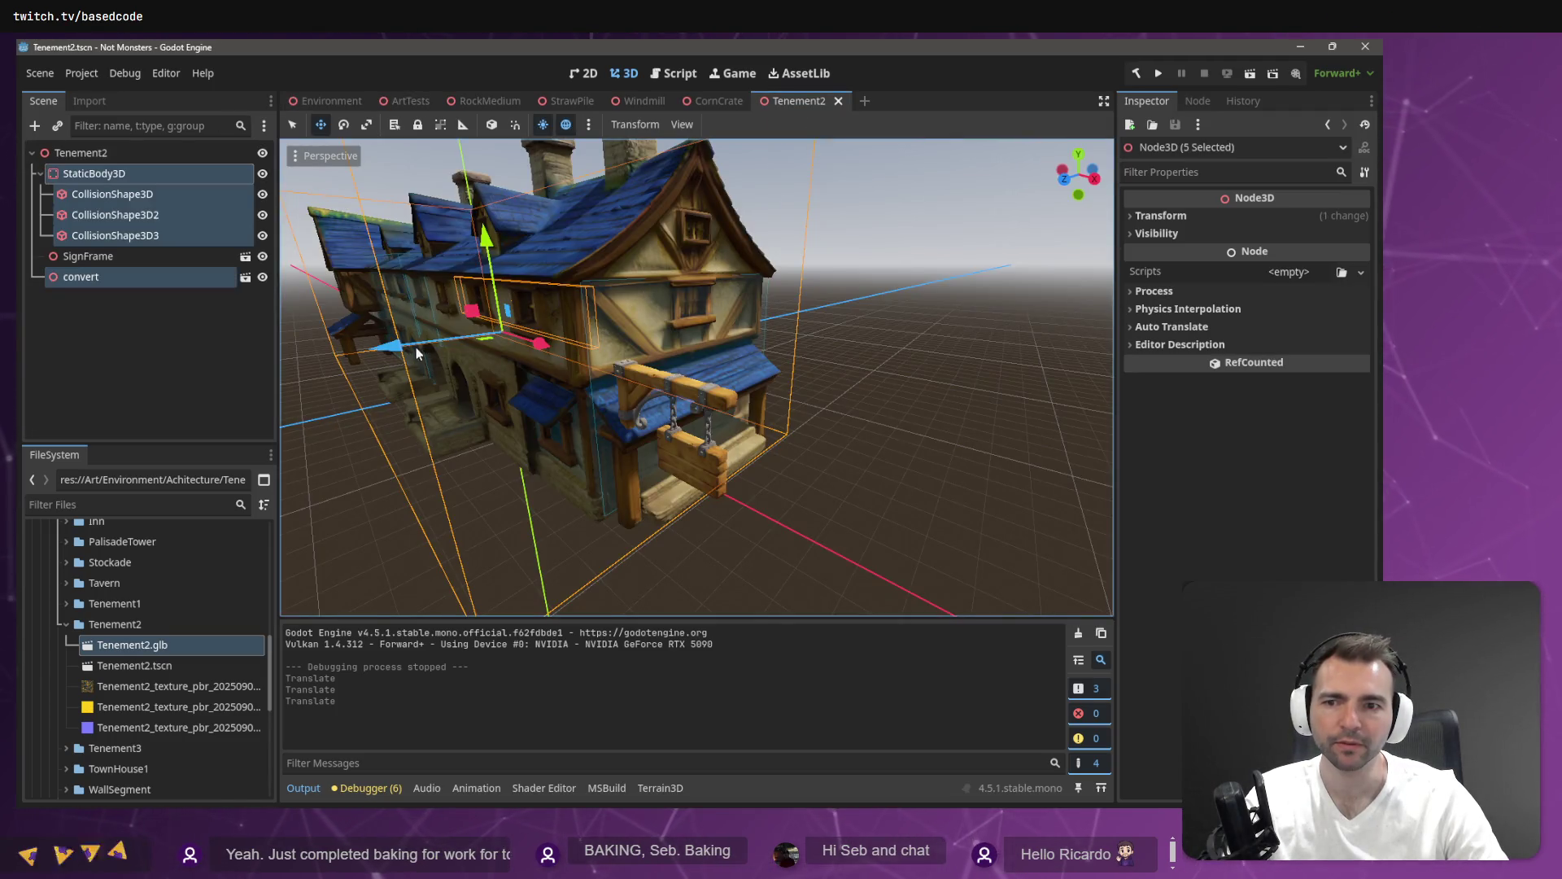
left_click_drag(392, 352, 390, 350)
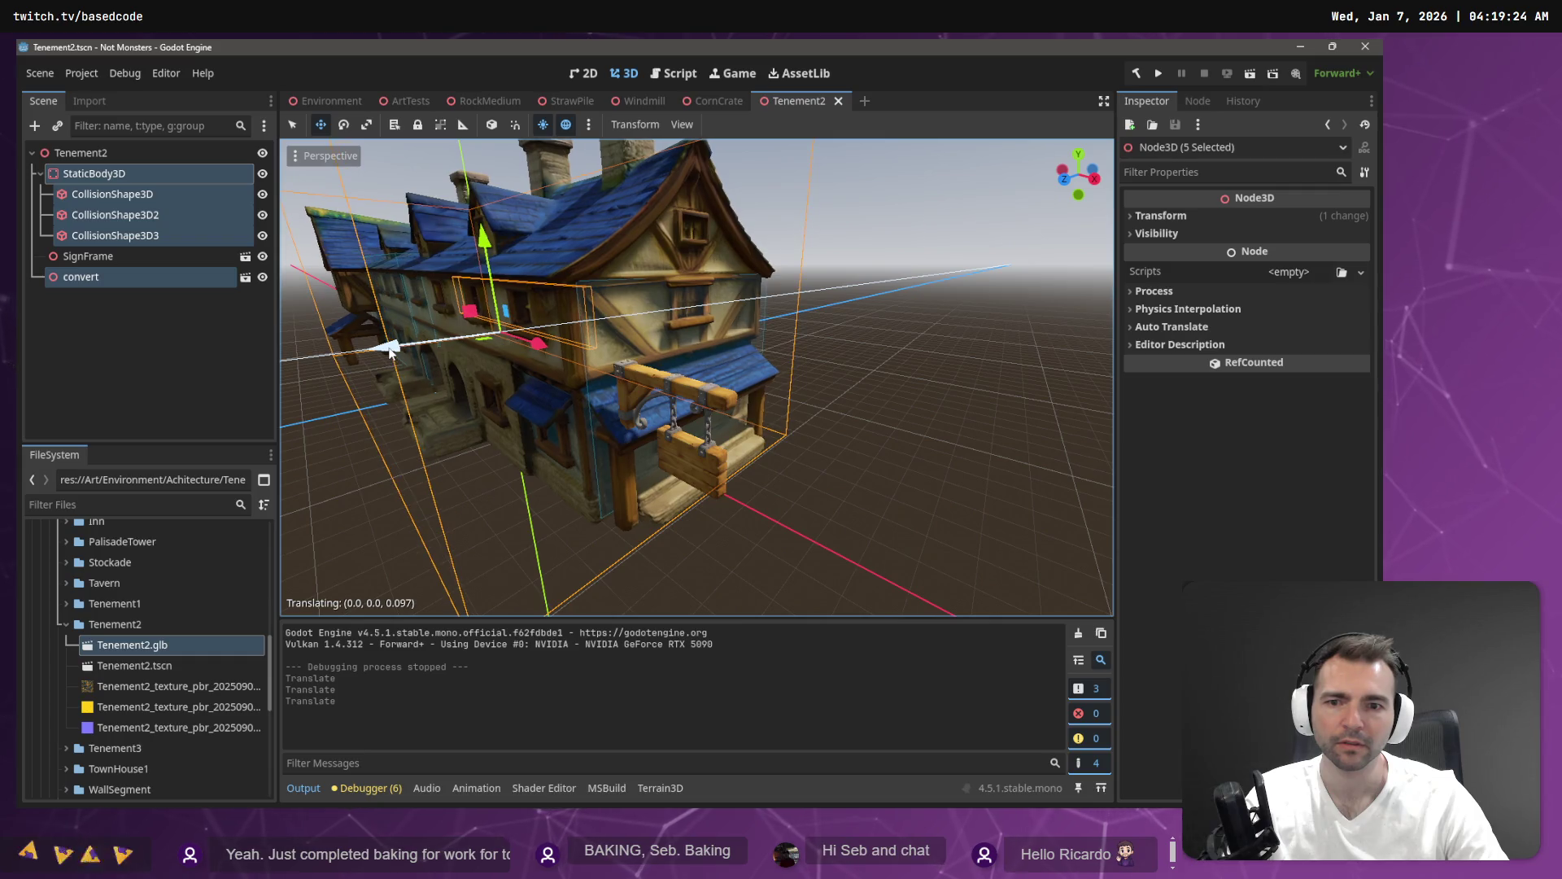
left_click(322, 105)
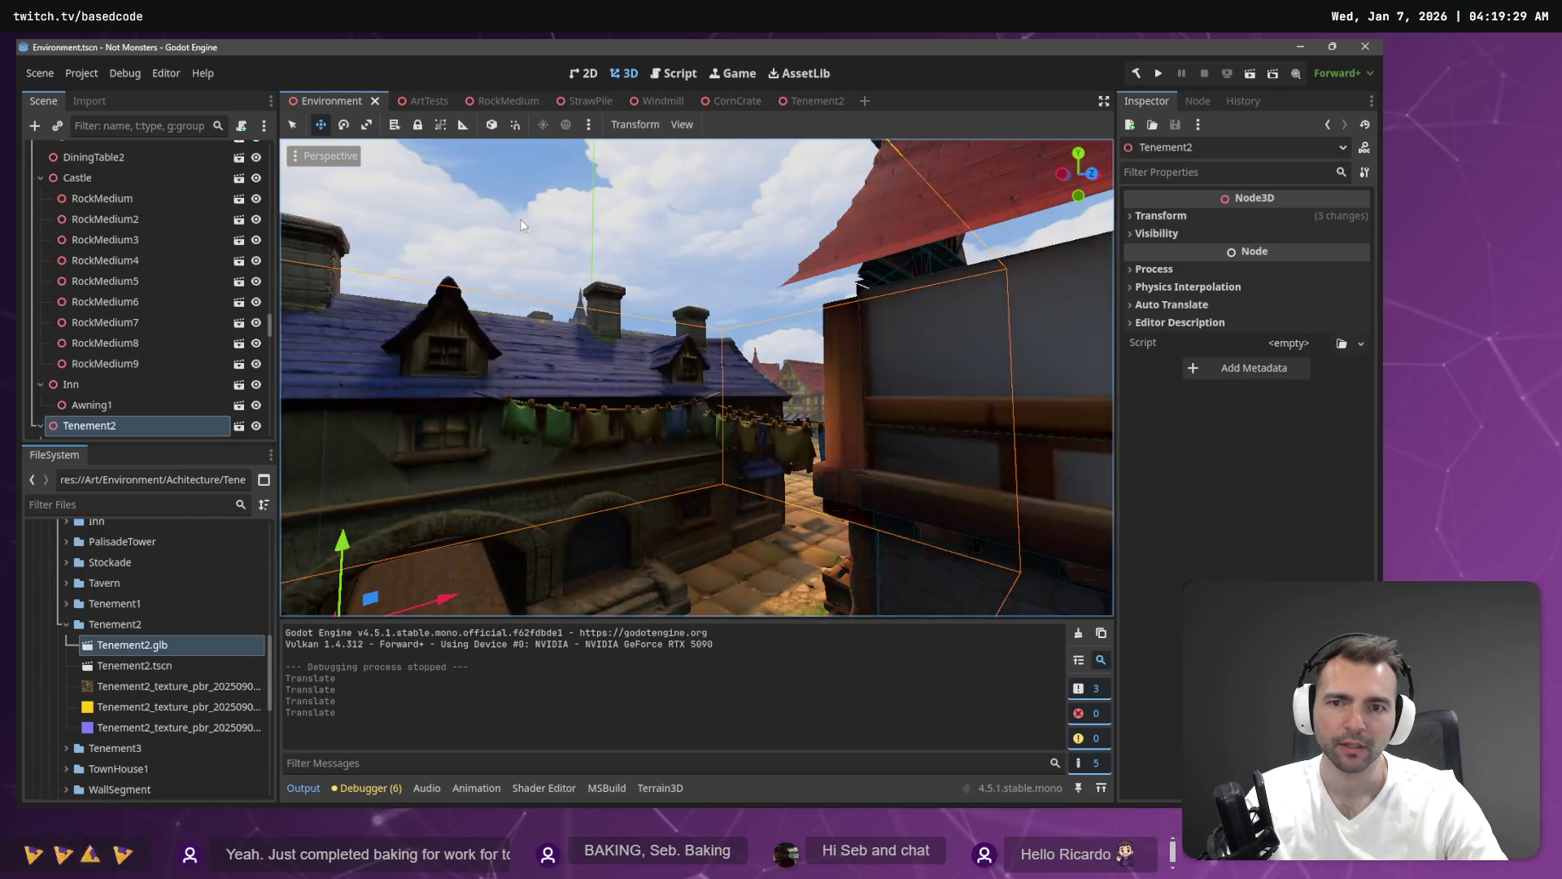
key("w")
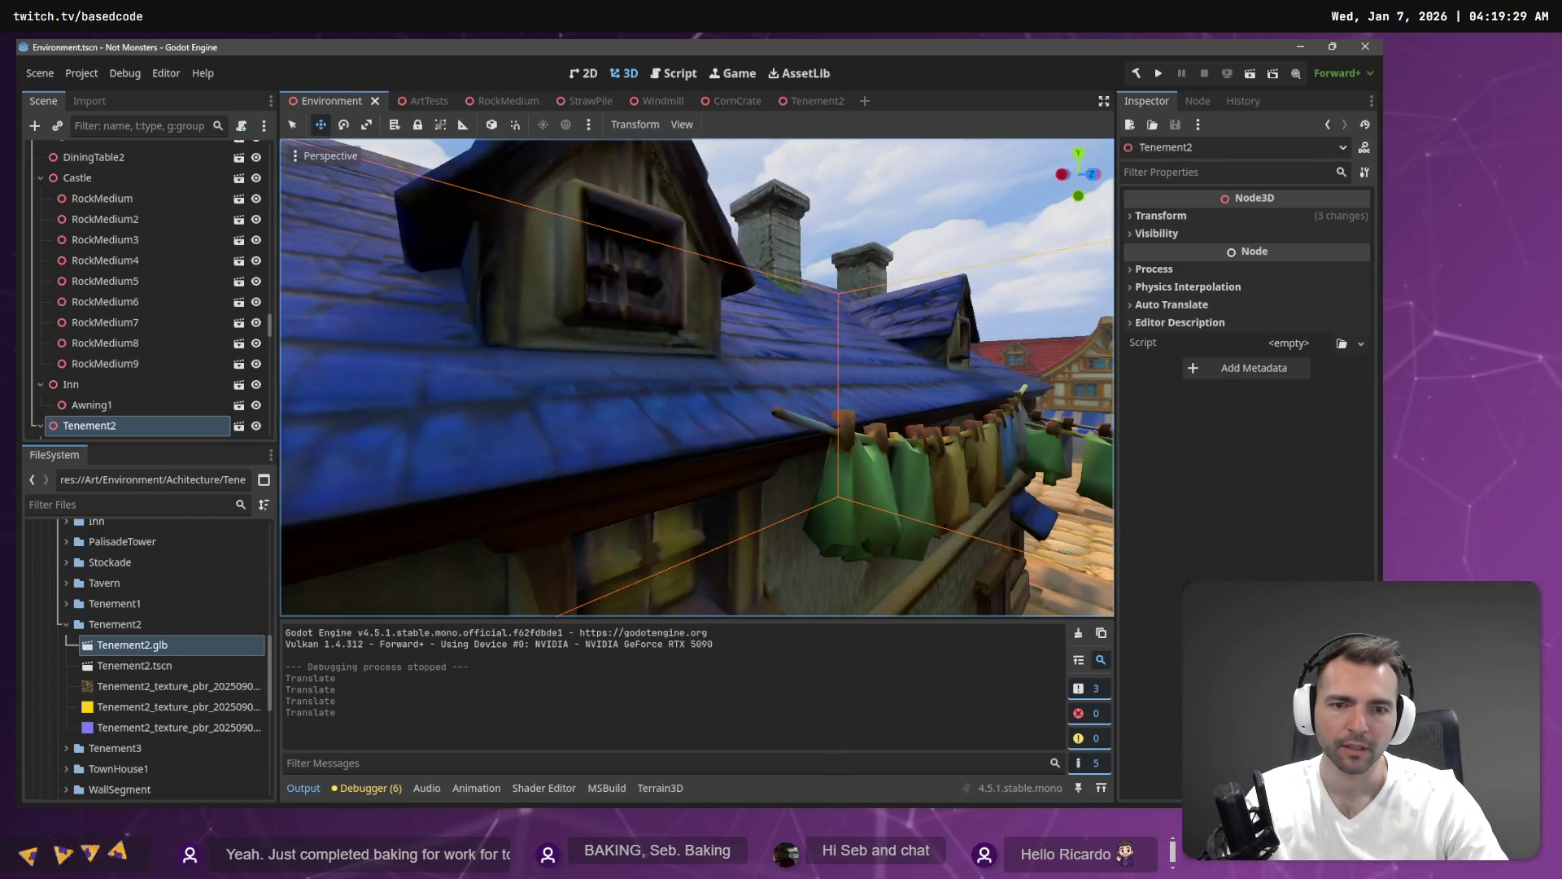
key("s")
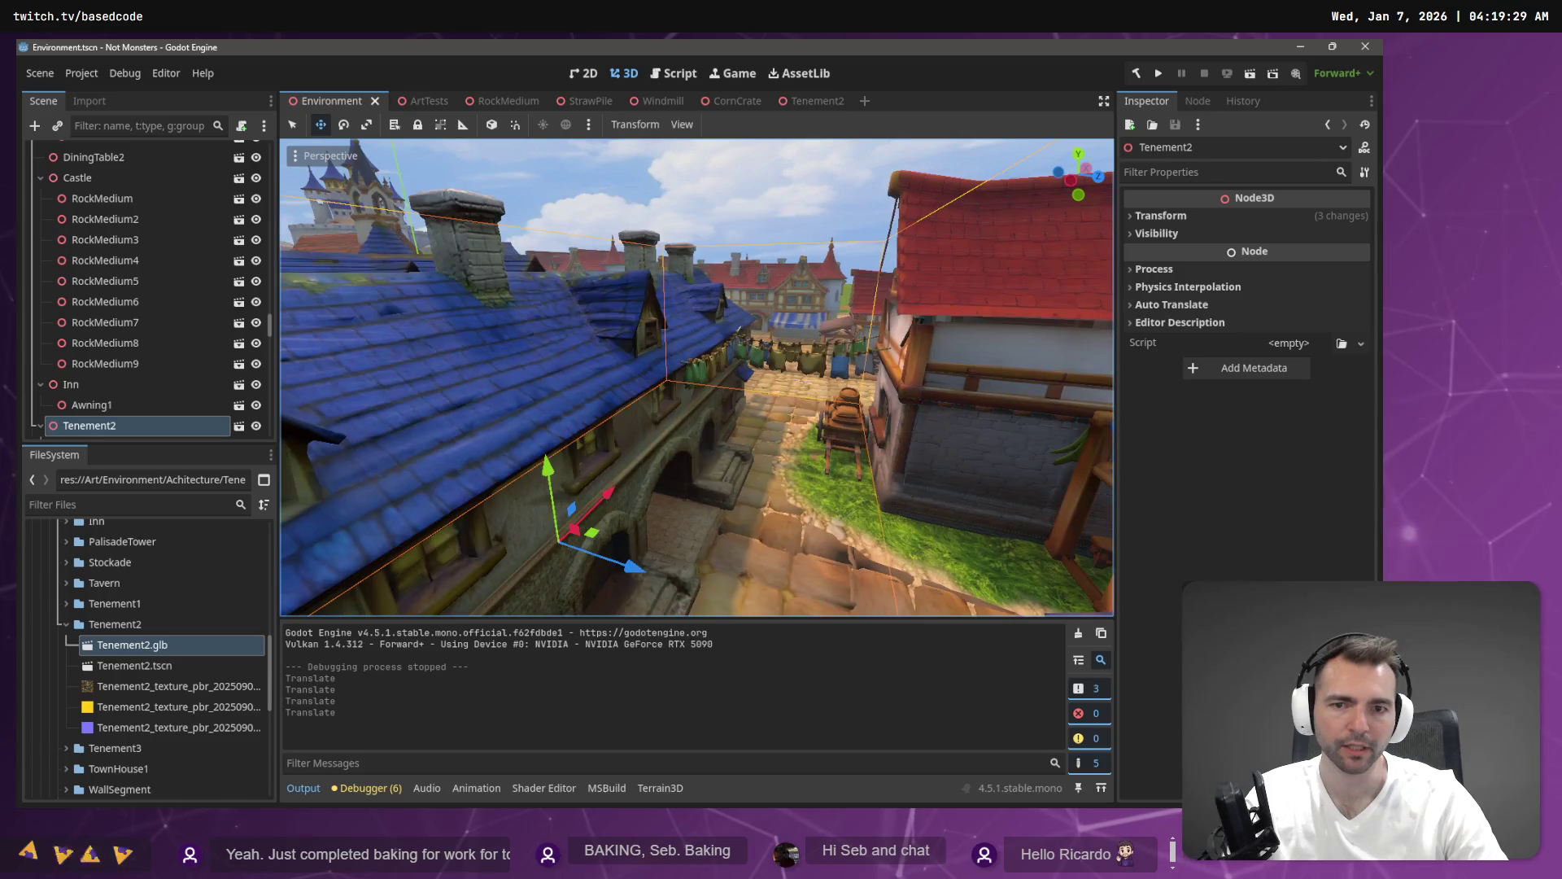
key("s")
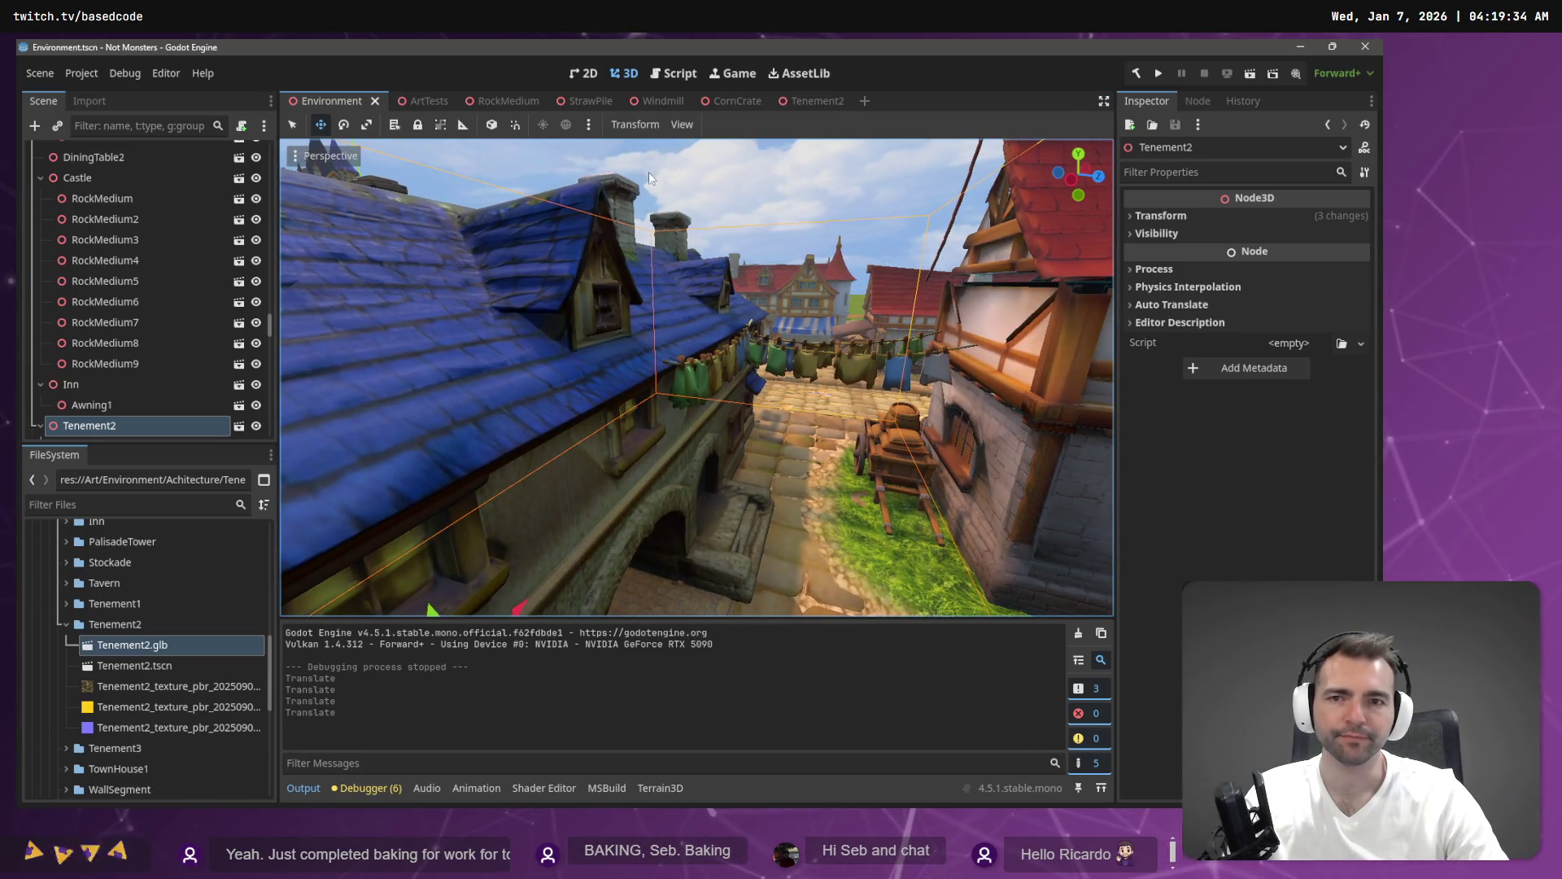
Give the nodes one more small shift and view the result in the Environment scene.
left_click(796, 107)
left_click_drag(392, 346, 389, 346)
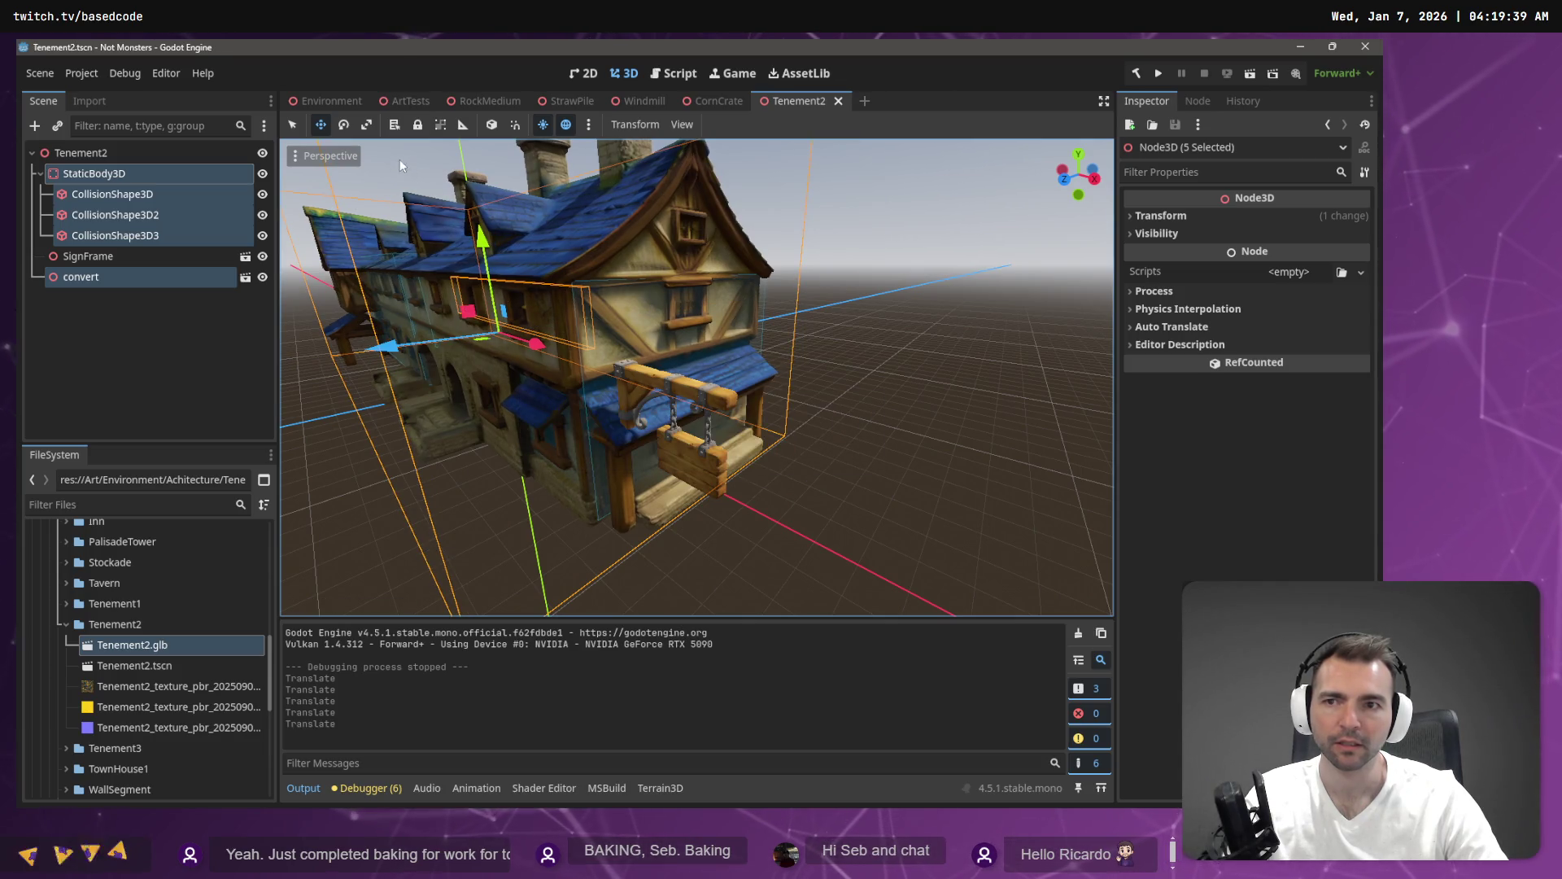
left_click(322, 128)
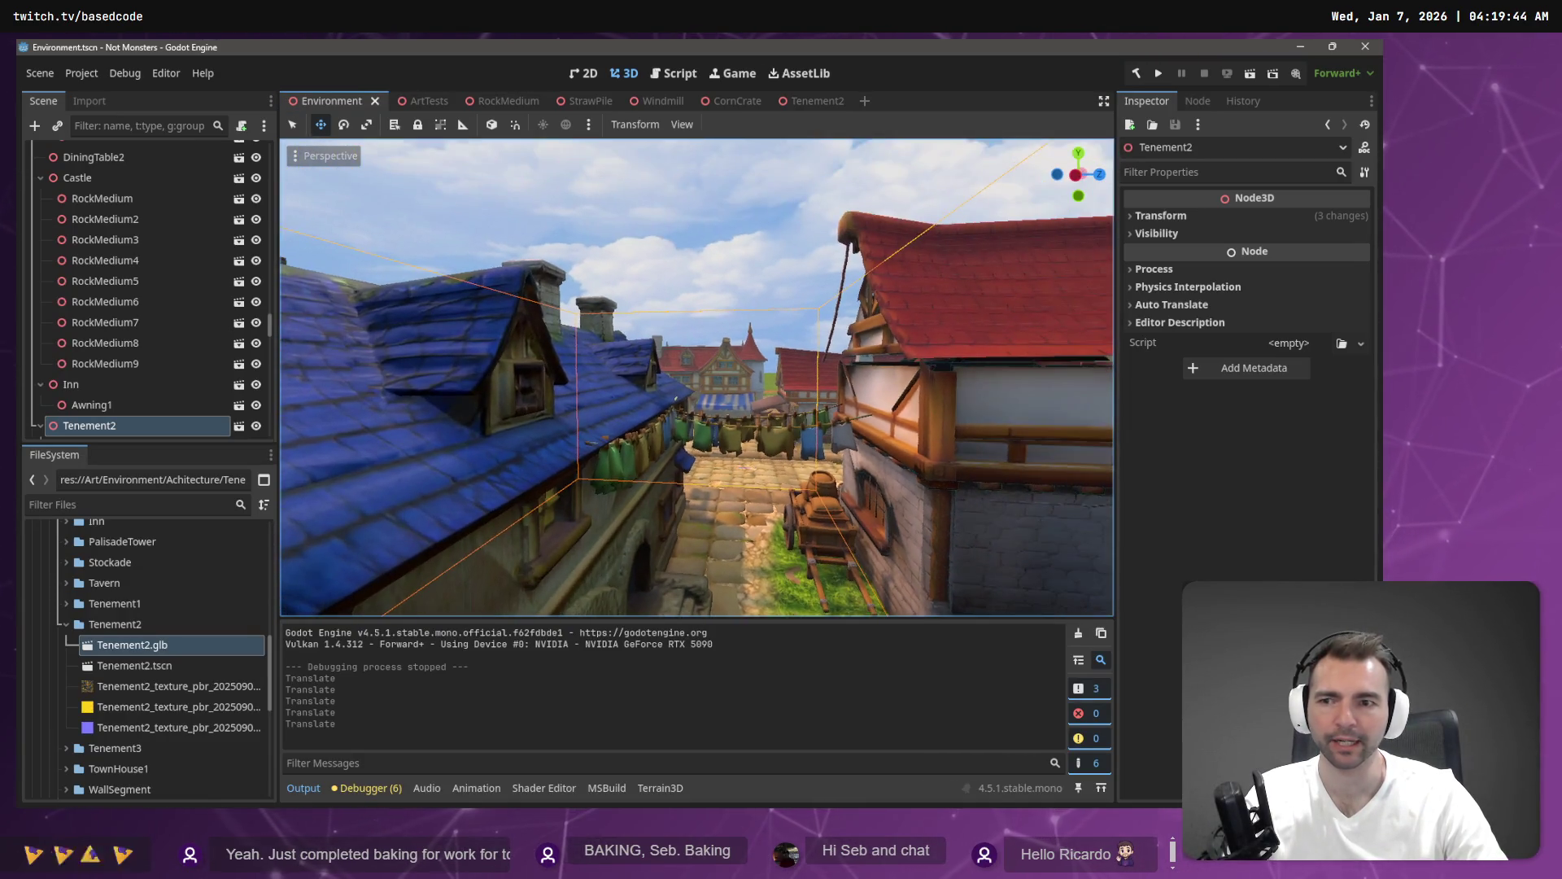
scroll(117, 389, "down", 2)
Lower Clothesline2 slightly along Y against the Tenement2 wall and save the Environment scene.
scroll(106, 387, "down", 2)
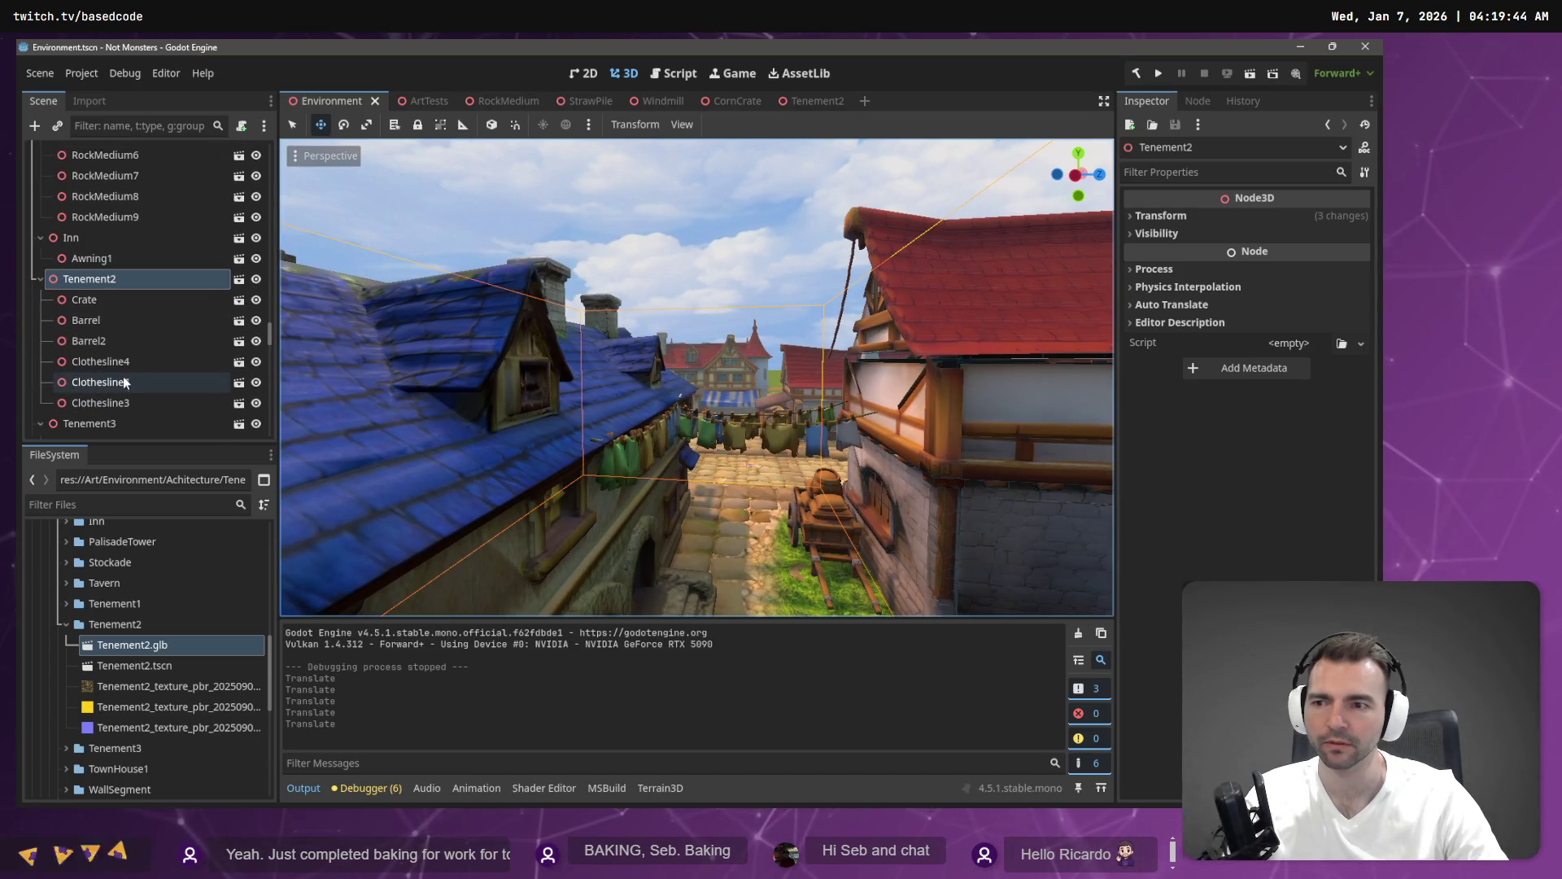
left_click(118, 402)
left_click(119, 382)
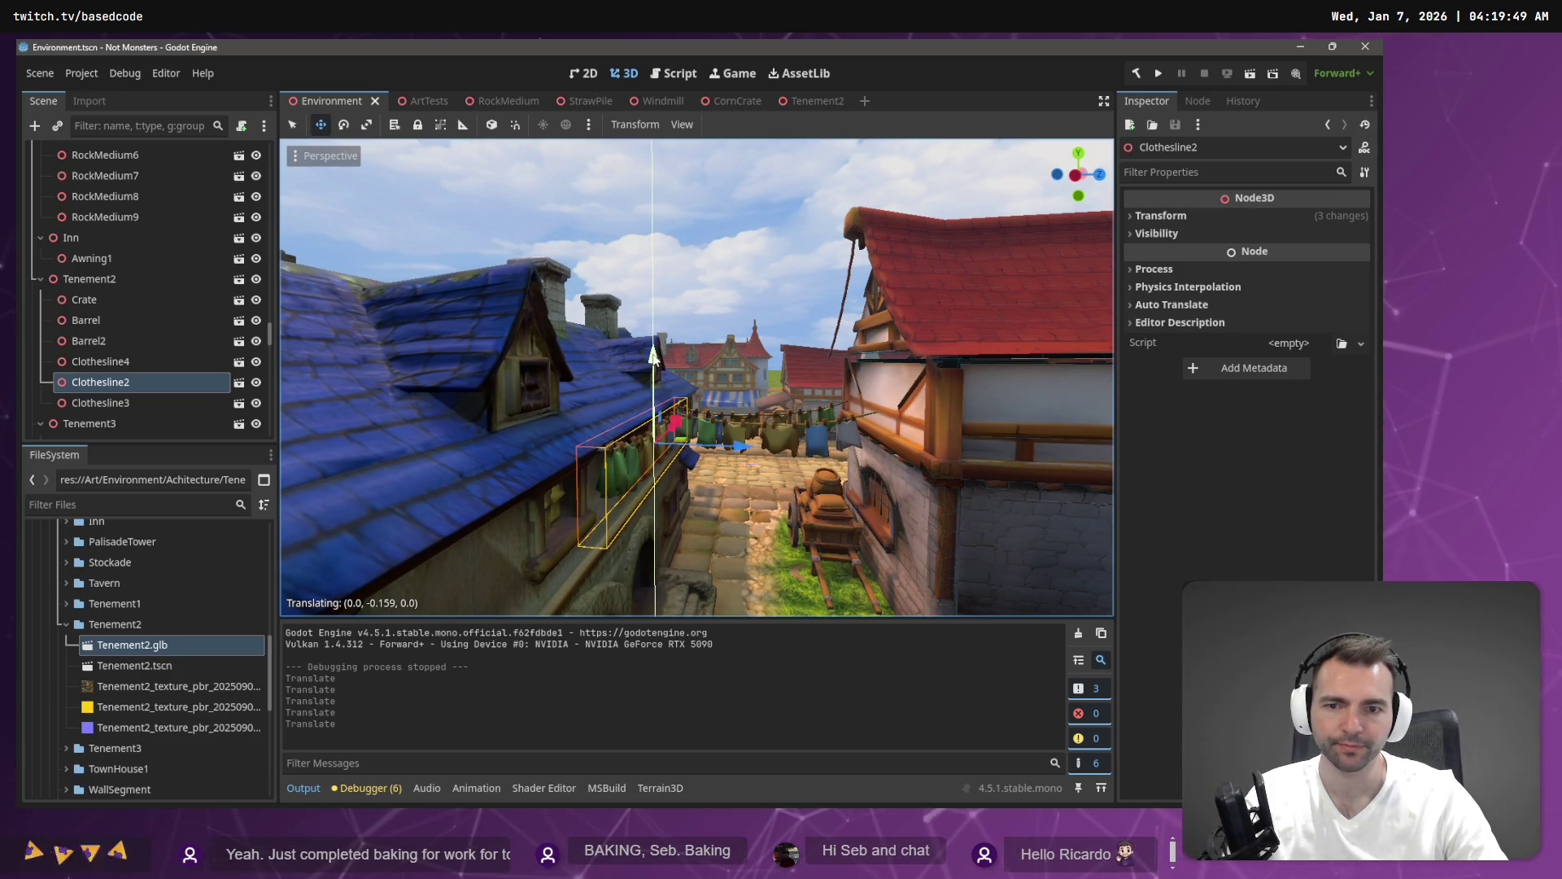
left_click_drag(653, 356, 651, 352)
key("ctrl+s")
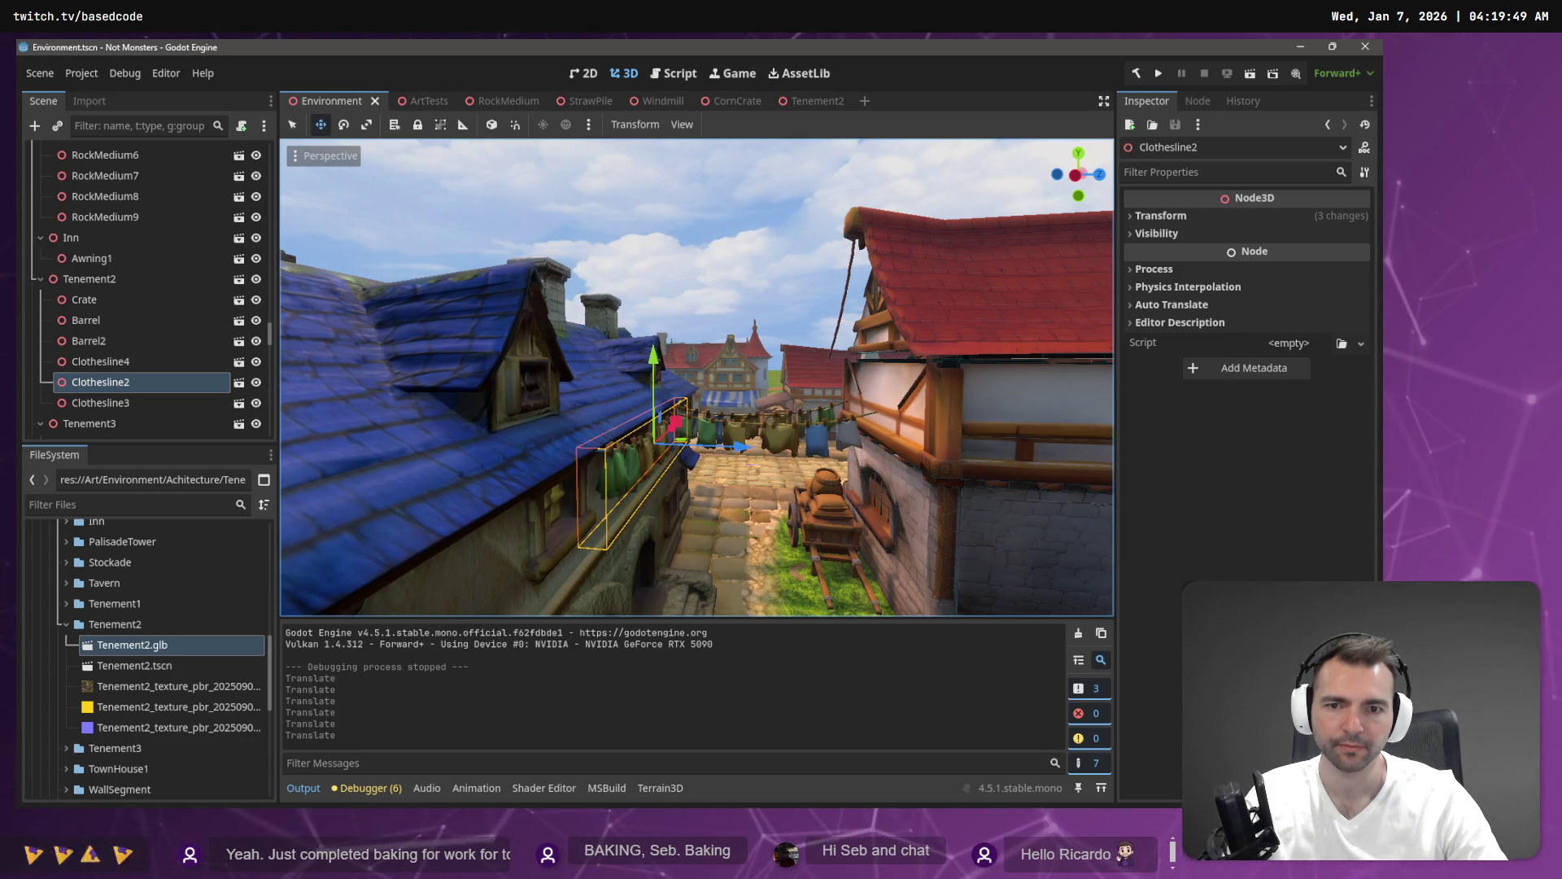
Check Clothesline2 up close and across the town, save again, then switch to the Twitch stream.
key("f")
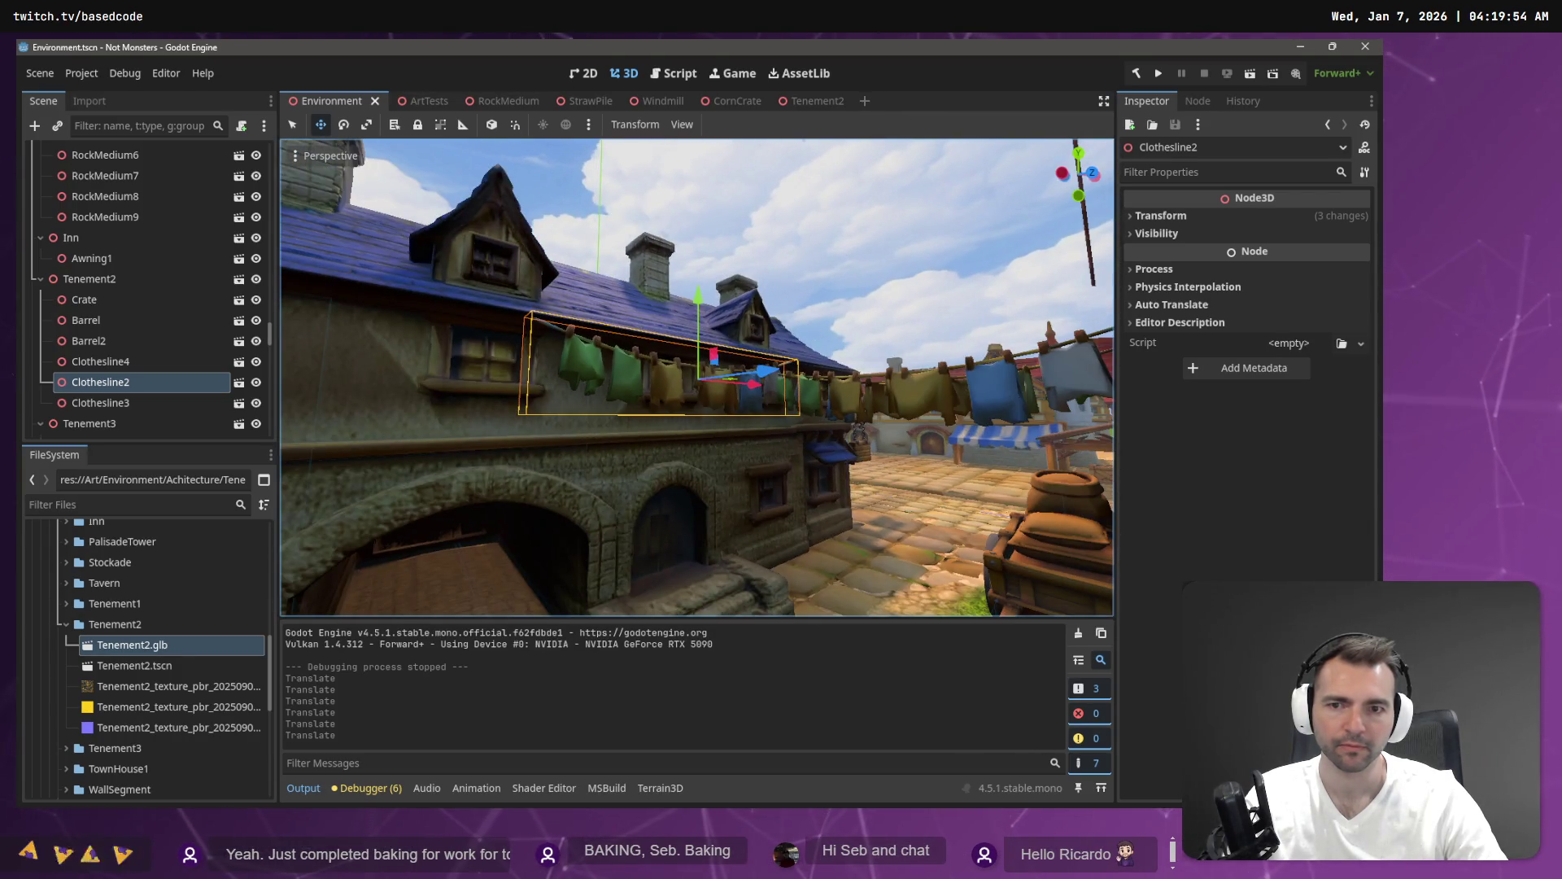
key("w")
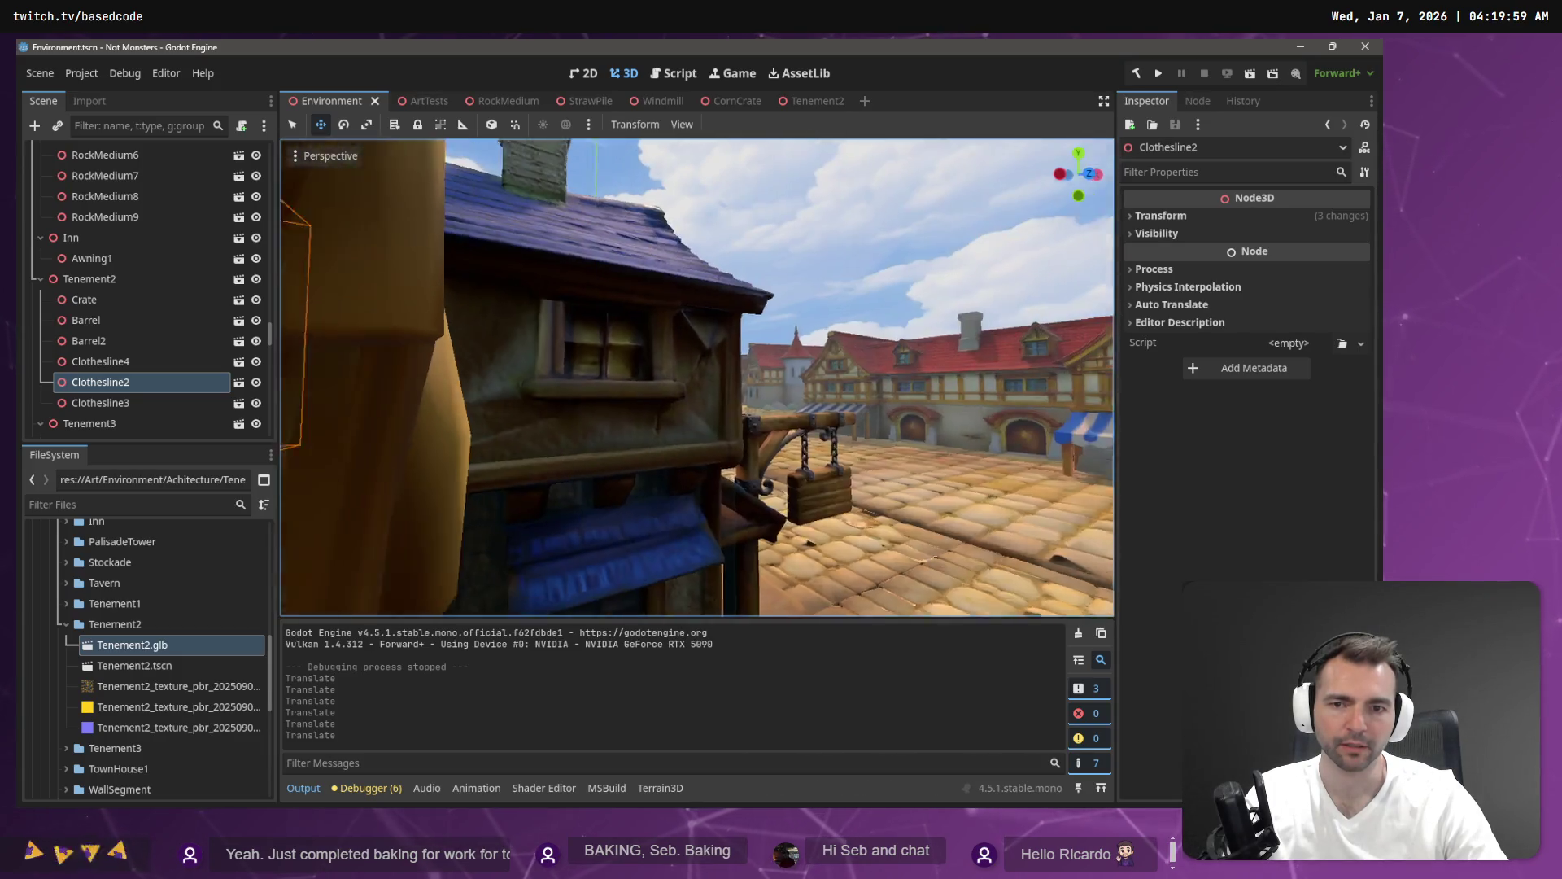
key("s")
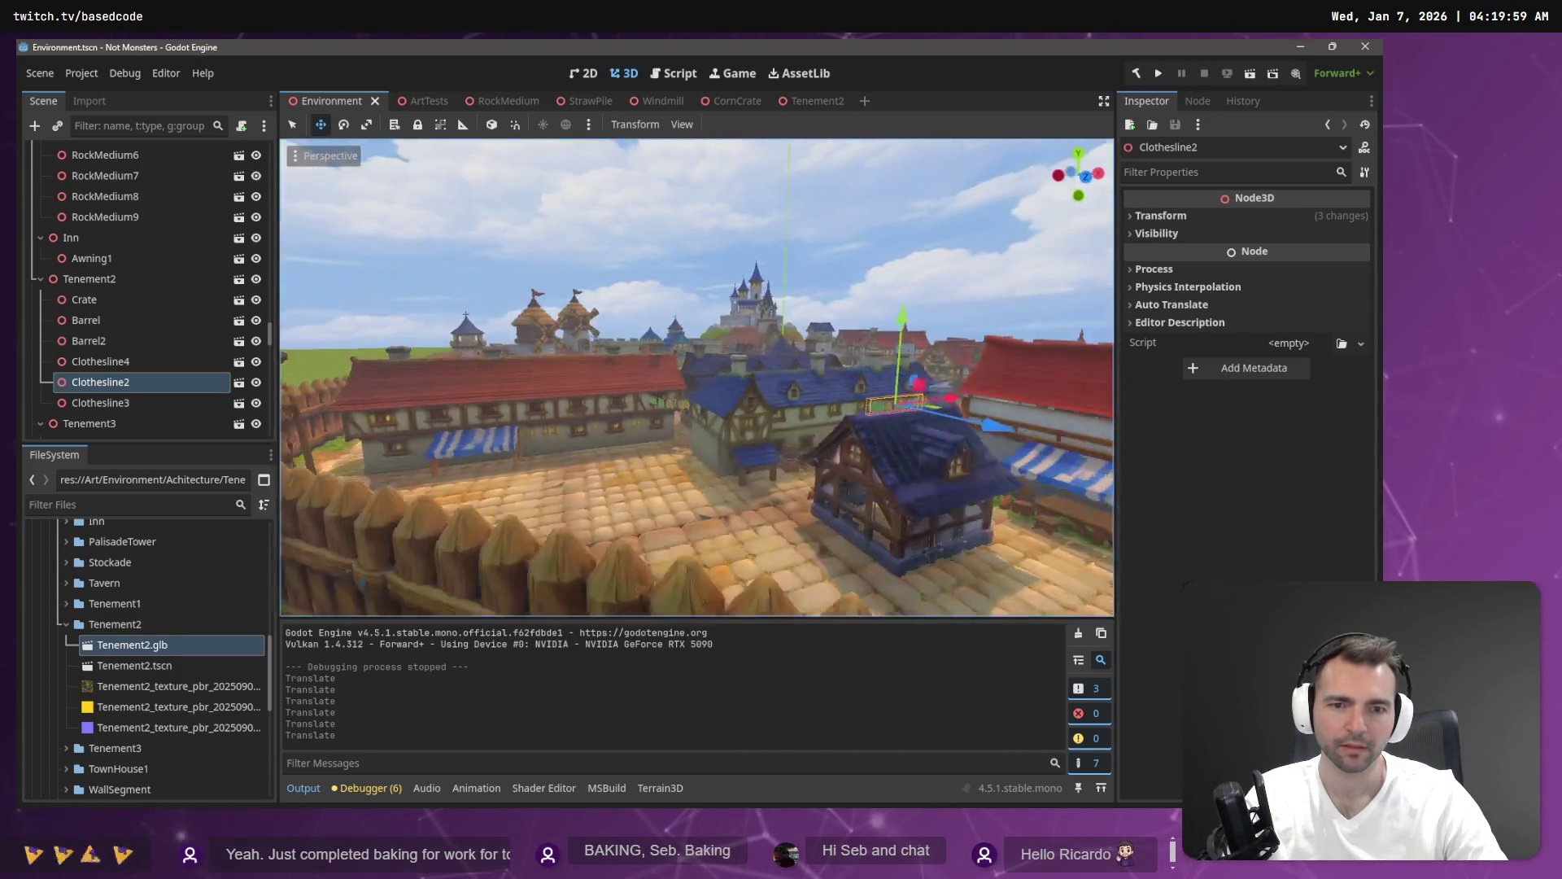
key("ctrl+s")
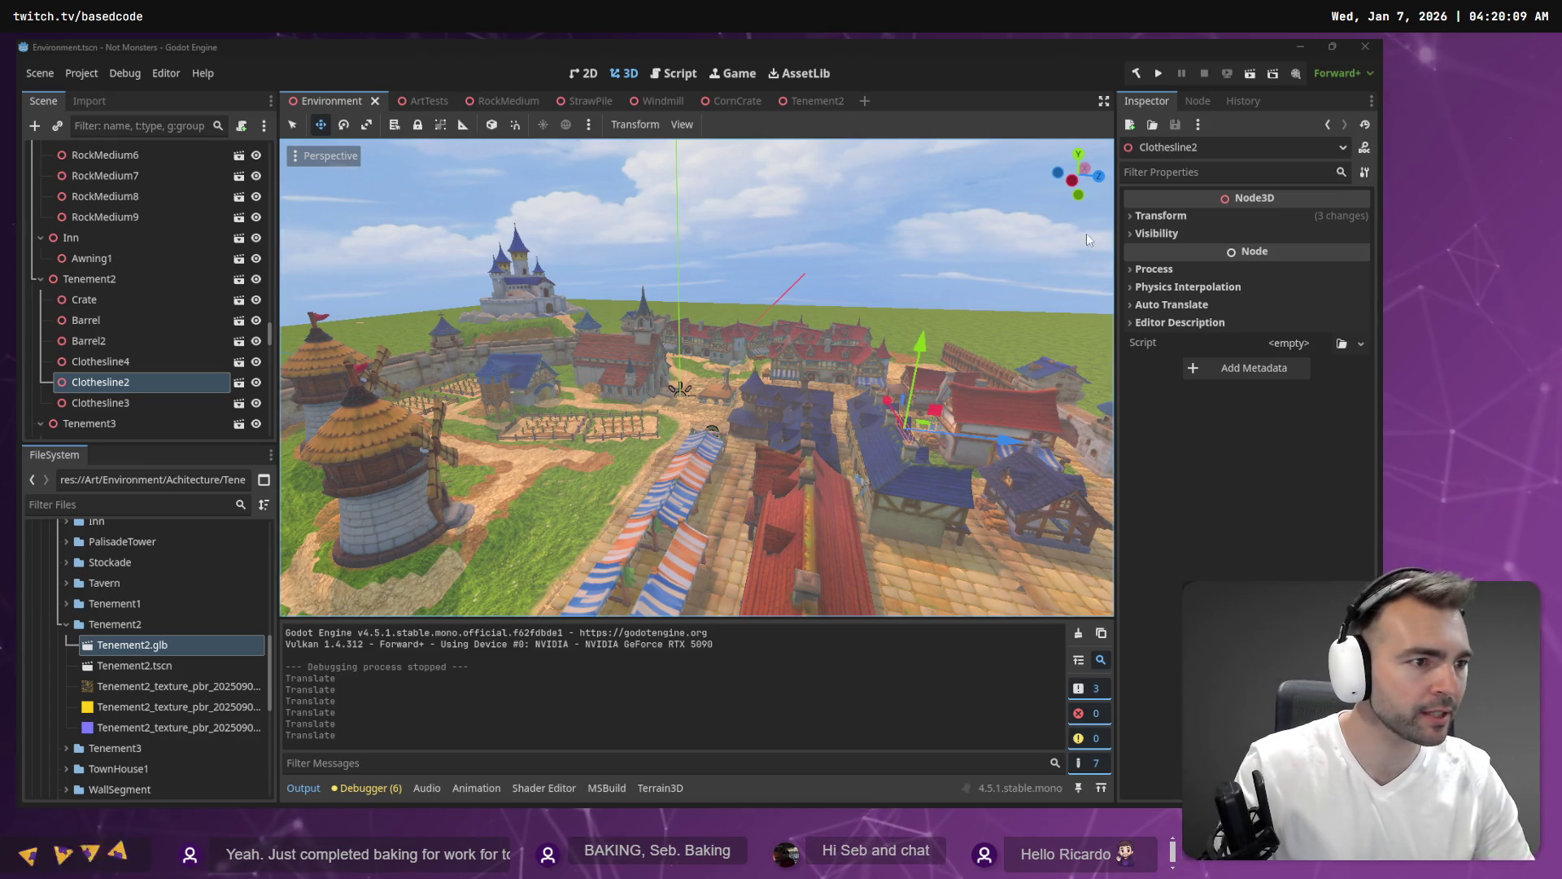
key("alt+Tab")
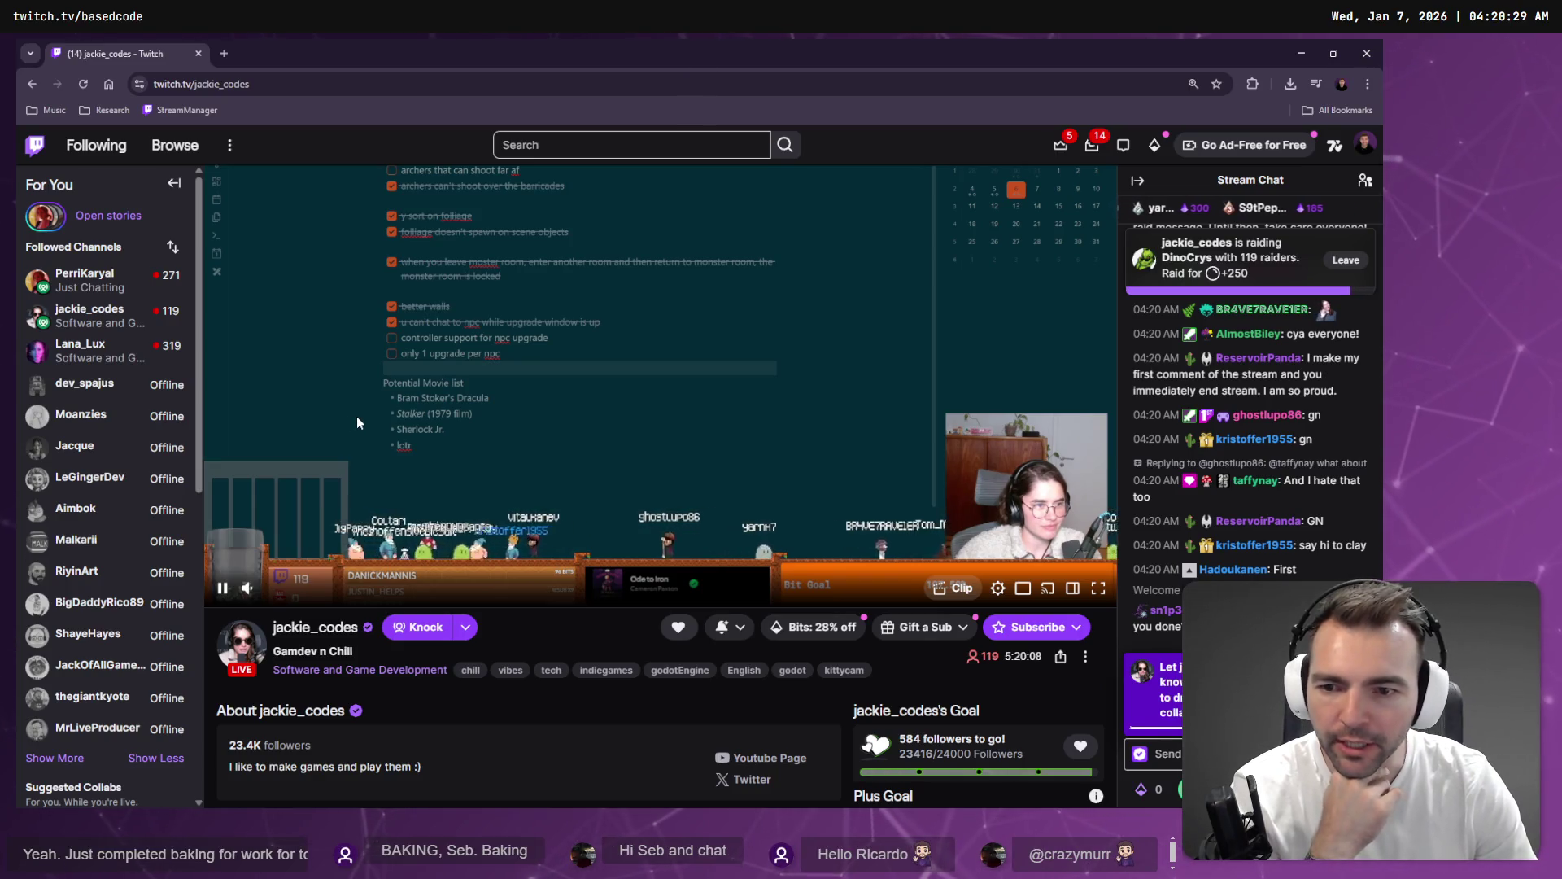
Set the Twitch stream's playback volume to 79%.
mouse_move(248, 589)
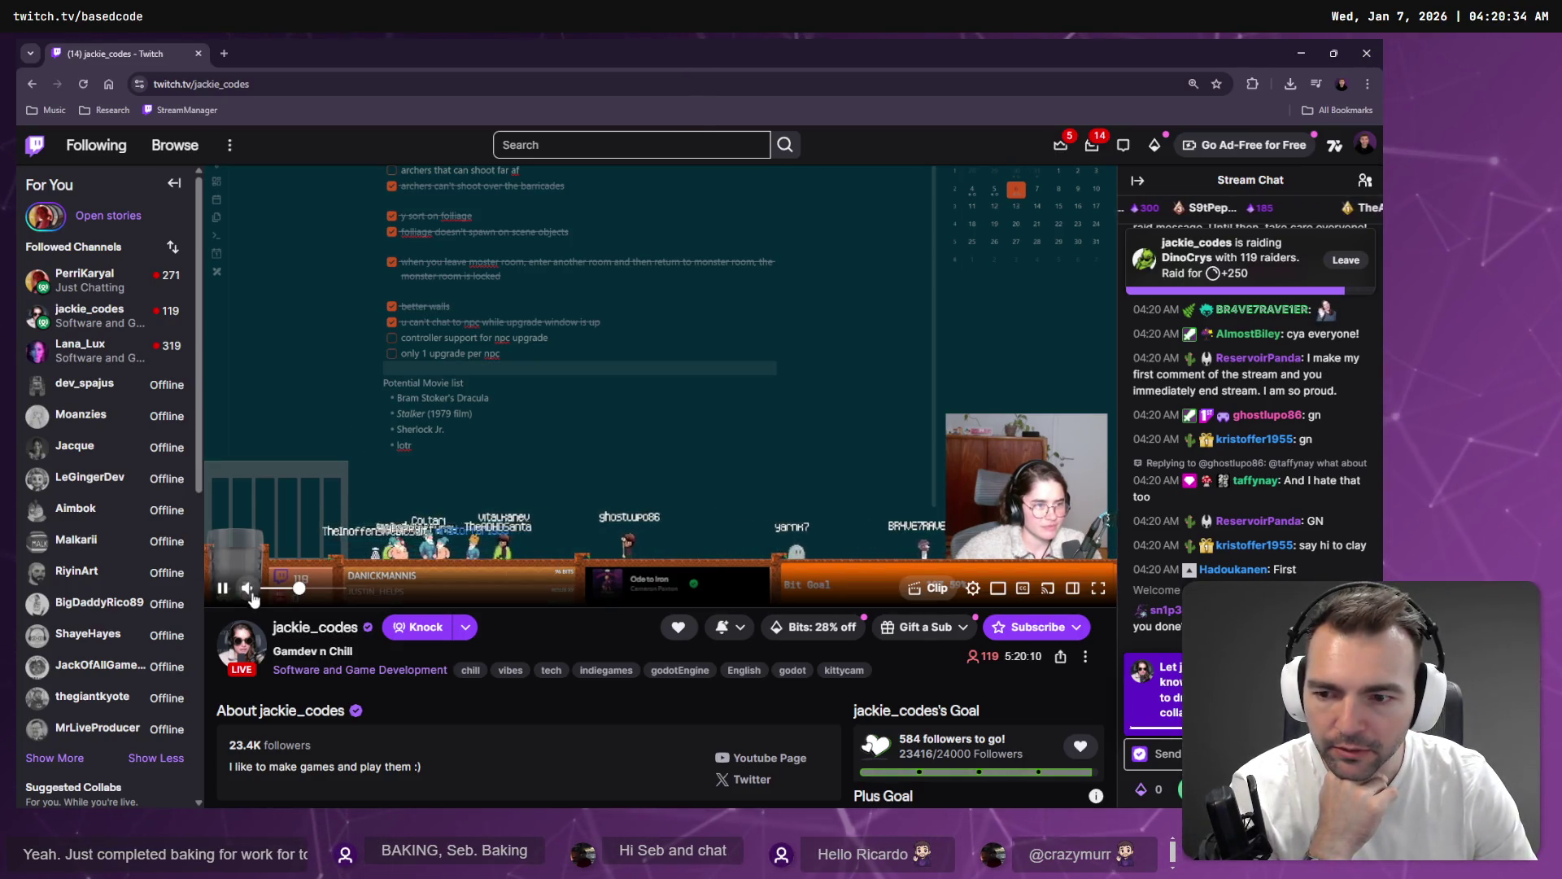
left_click(325, 589)
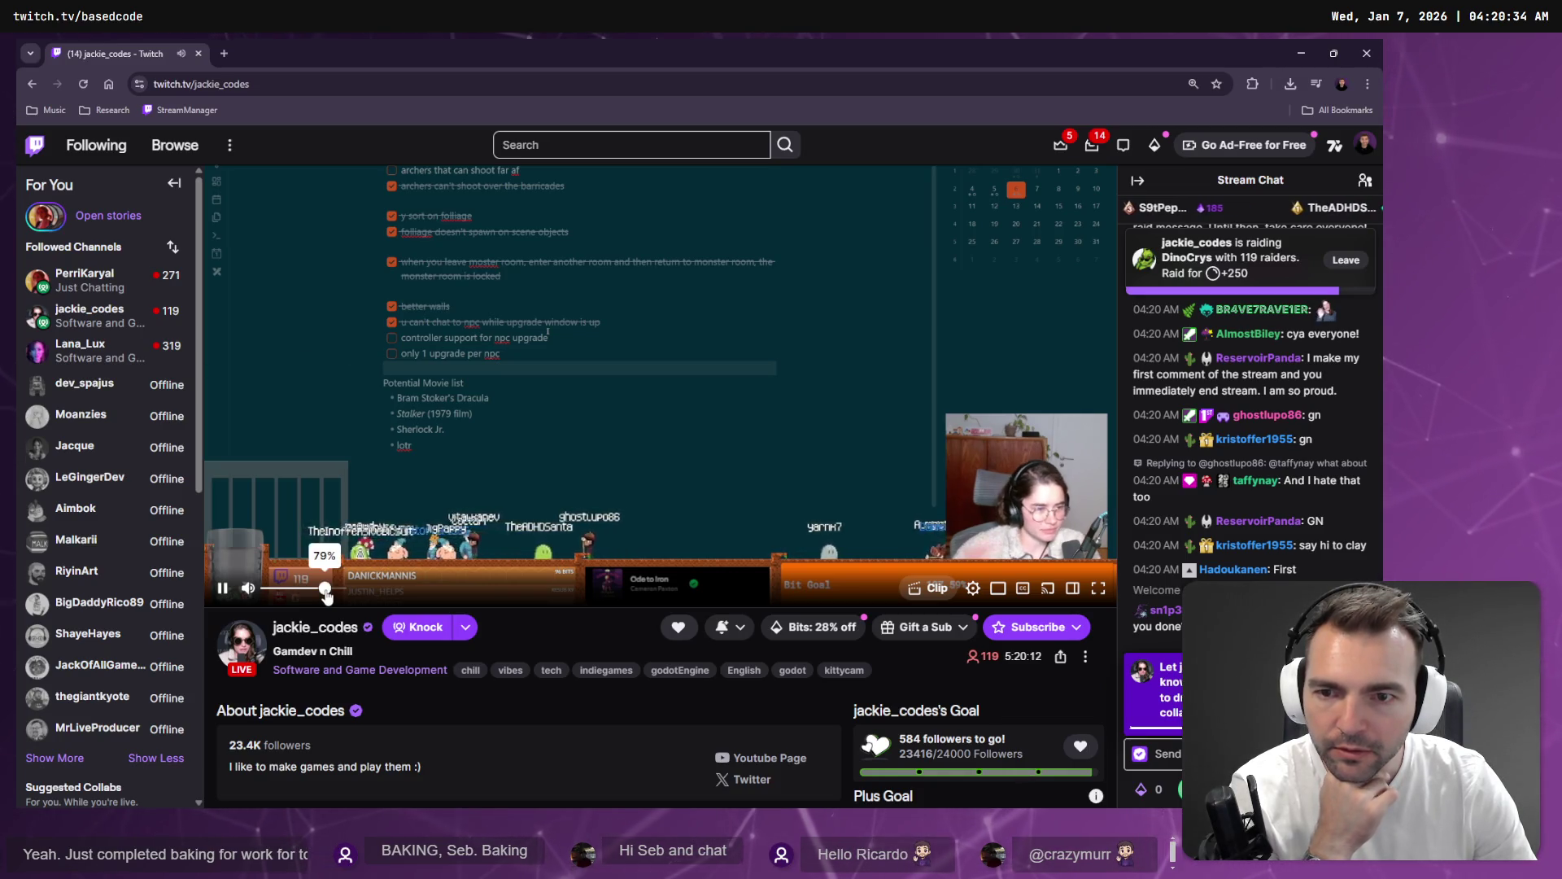